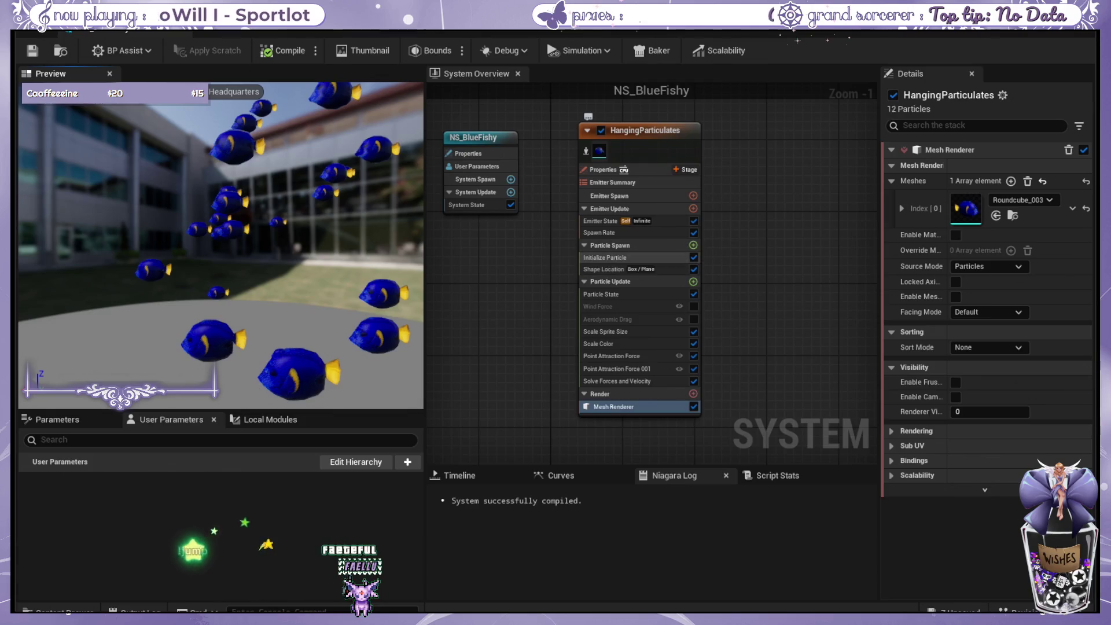
# Show the first Point Attraction Force's settings, restart the fish simulation and widen the preview.
pyautogui.click(611, 356)
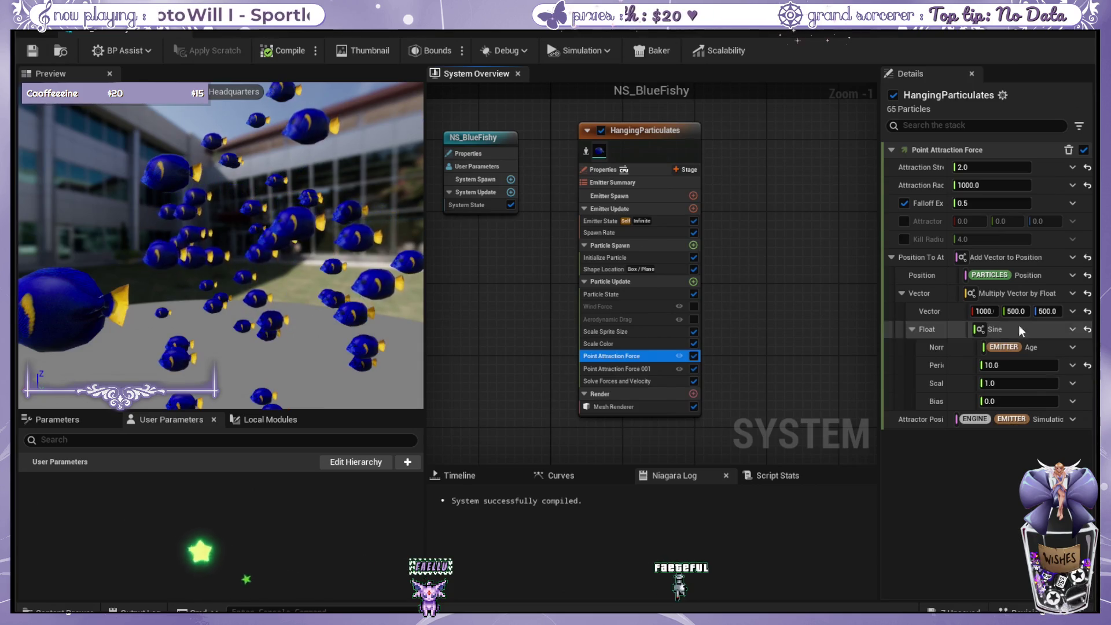
pyautogui.click(1003, 389)
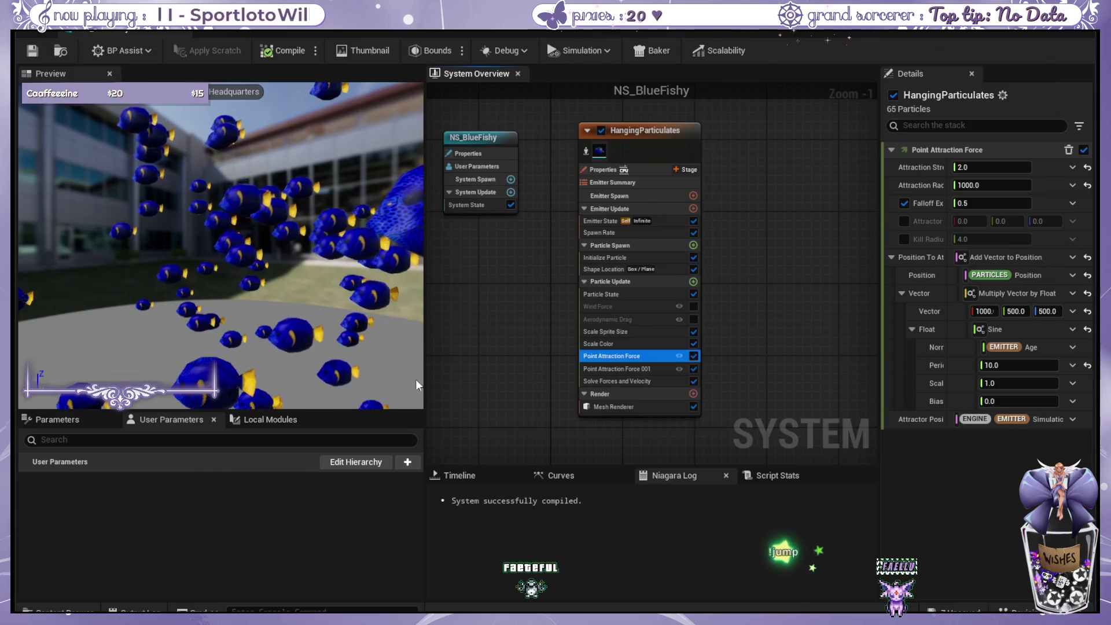
pyautogui.moveTo(424, 402); pyautogui.dragTo(447, 401)
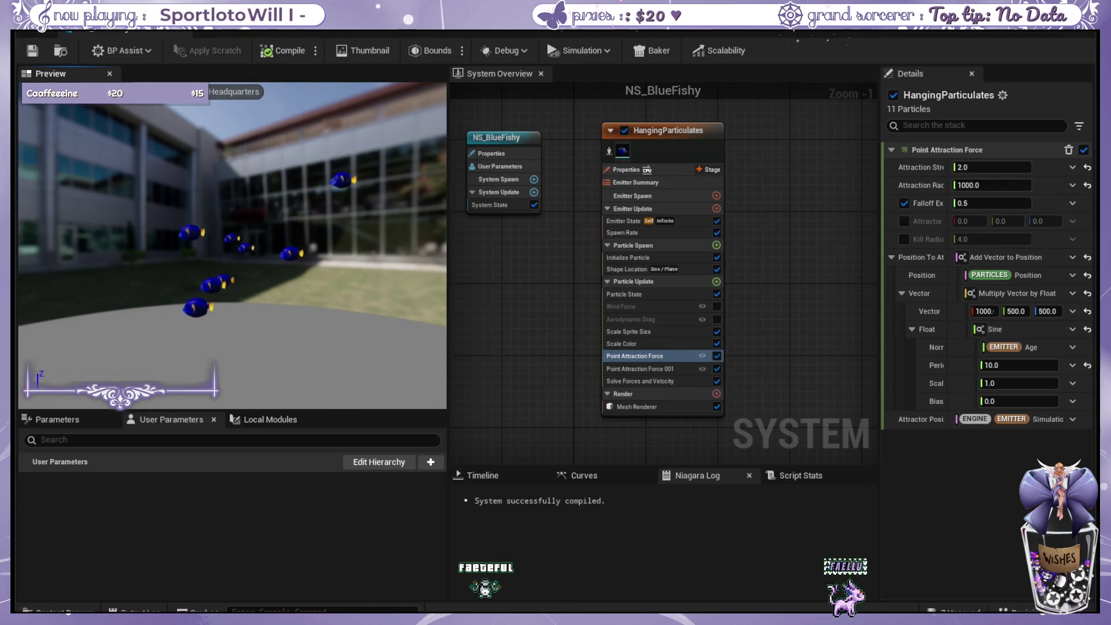
# Try Attraction Strength 5 and 10 on Point Attraction Force 001, then settle back at 2.0.
pyautogui.click(648, 381)
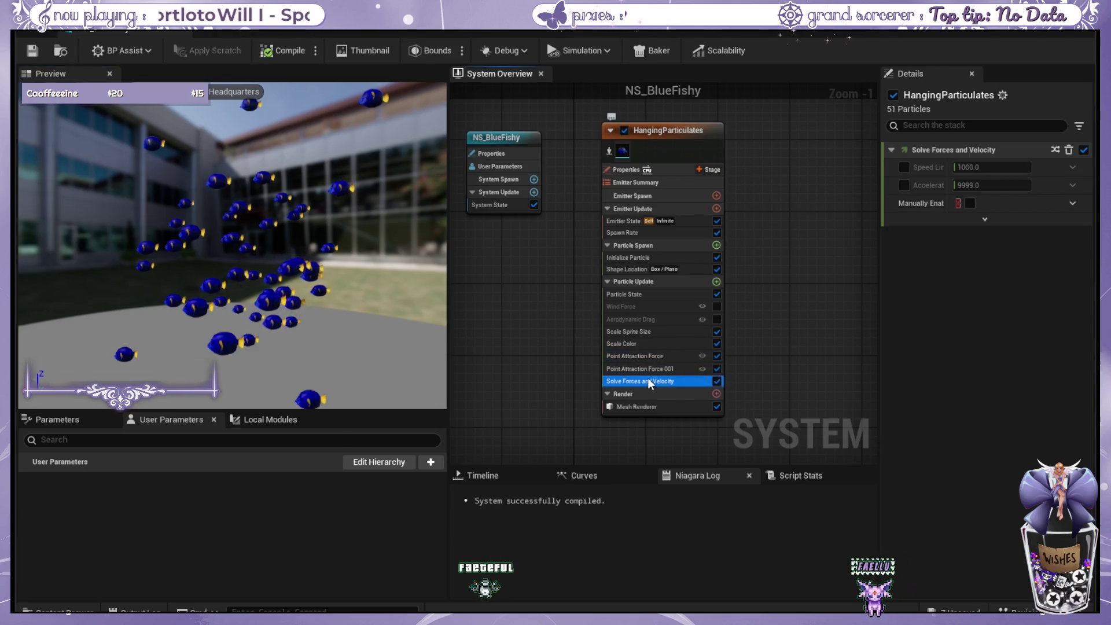
pyautogui.click(651, 371)
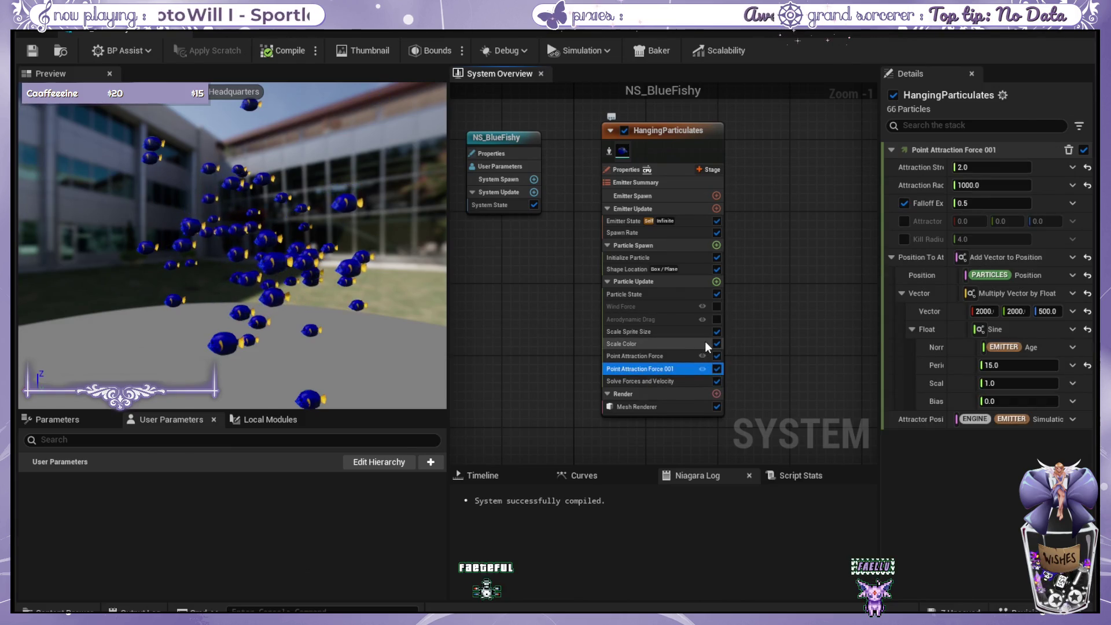
pyautogui.click(1004, 168)
pyautogui.write('5')
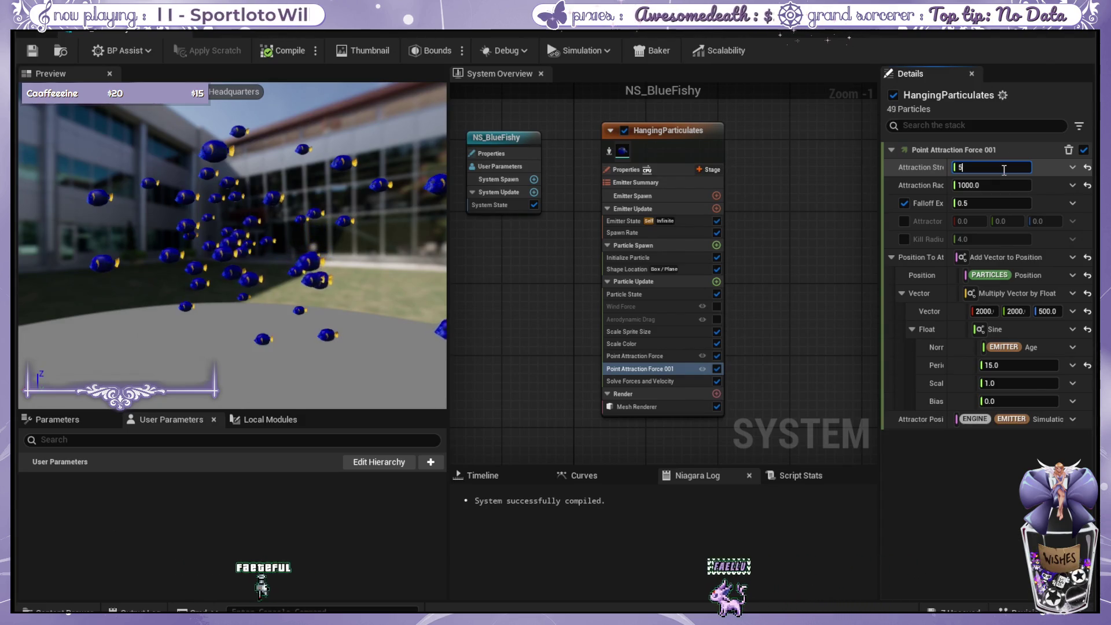
pyautogui.press('BackSpace')
pyautogui.write('10')
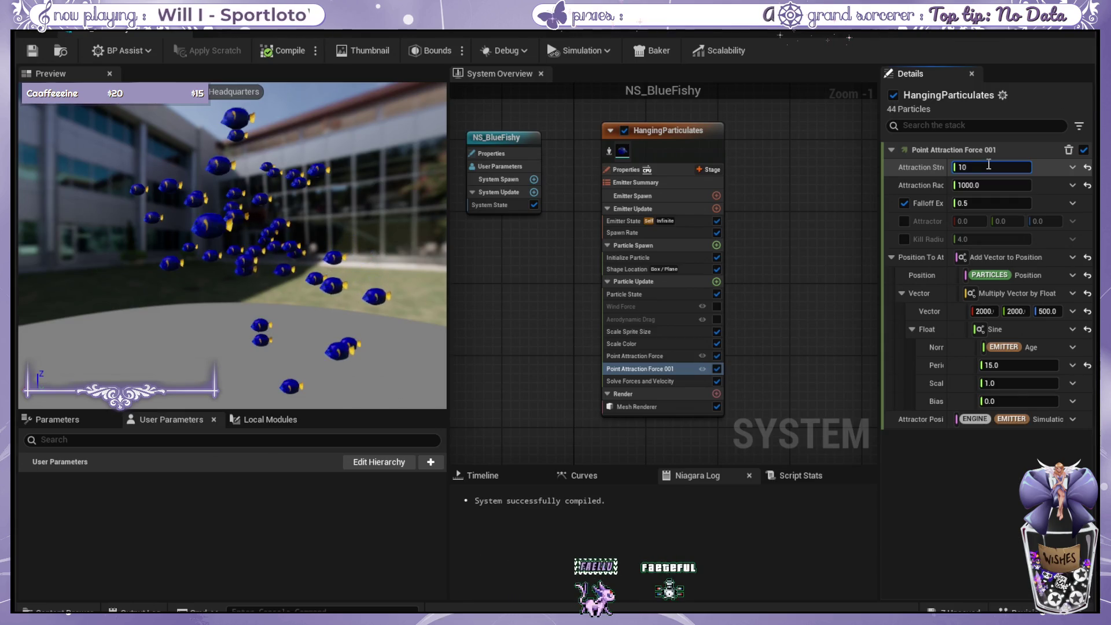
pyautogui.write('2')
pyautogui.press('Return')
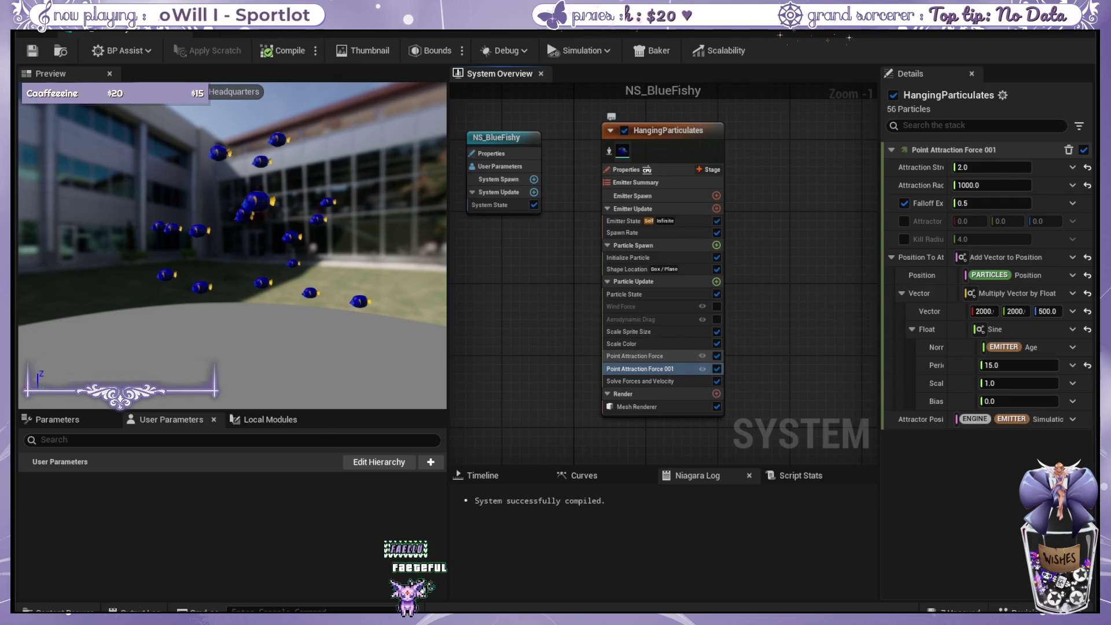
pyautogui.click(654, 356)
pyautogui.click(230, 228)
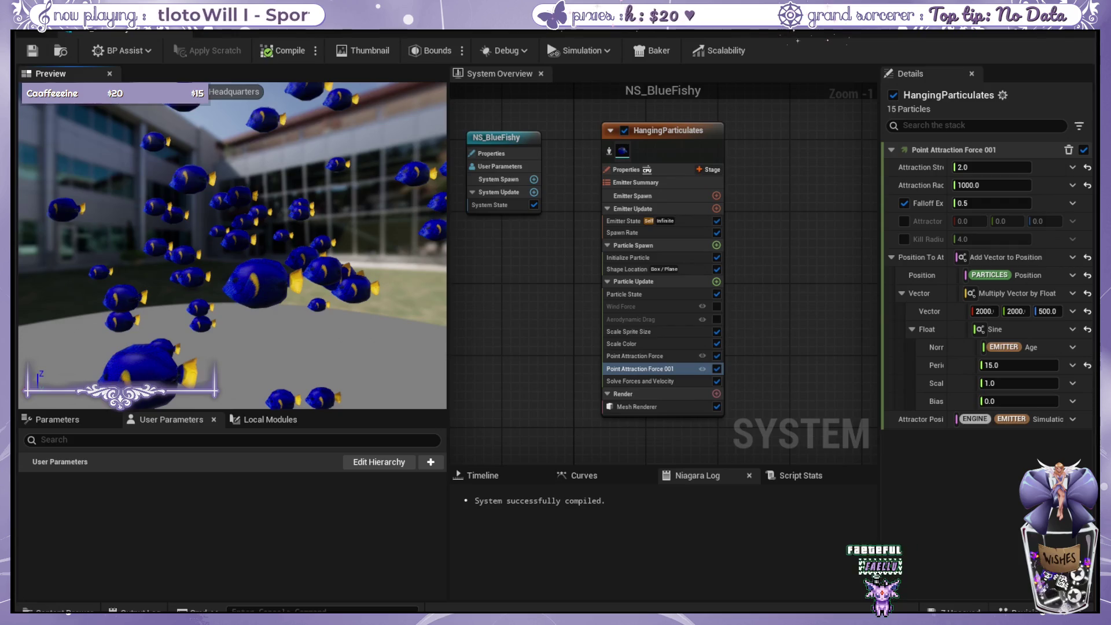
# Select the fish emitter's Mesh Renderer and bring up its Facing Mode choices.
pyautogui.click(636, 407)
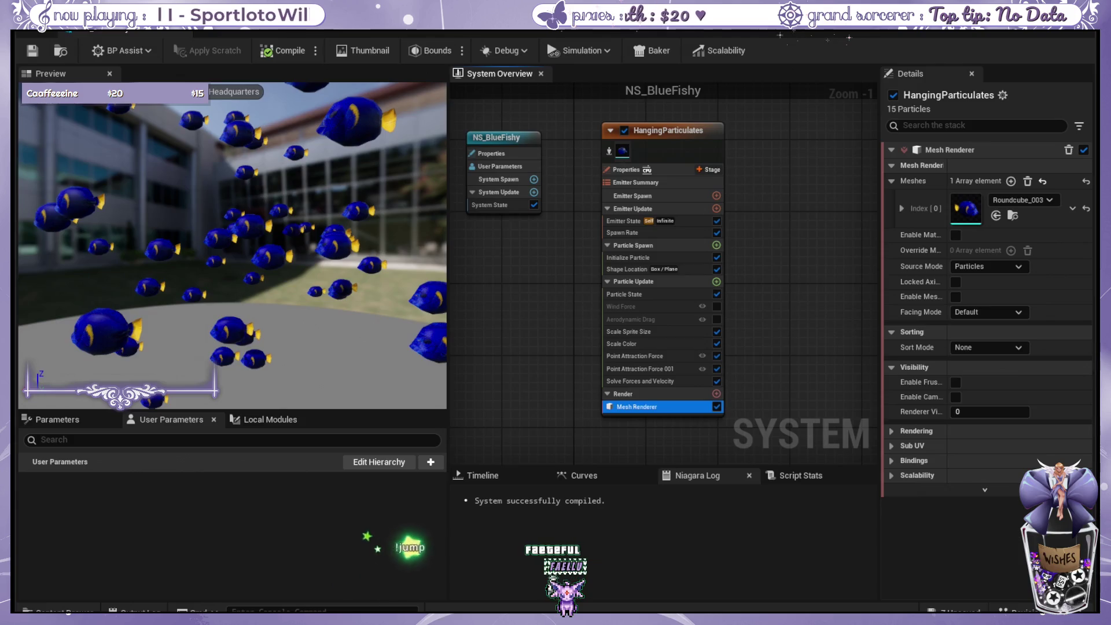
pyautogui.click(986, 311)
# Set the Mesh Renderer Facing Mode to Velocity and watch the reoriented fish in the preview.
pyautogui.click(997, 339)
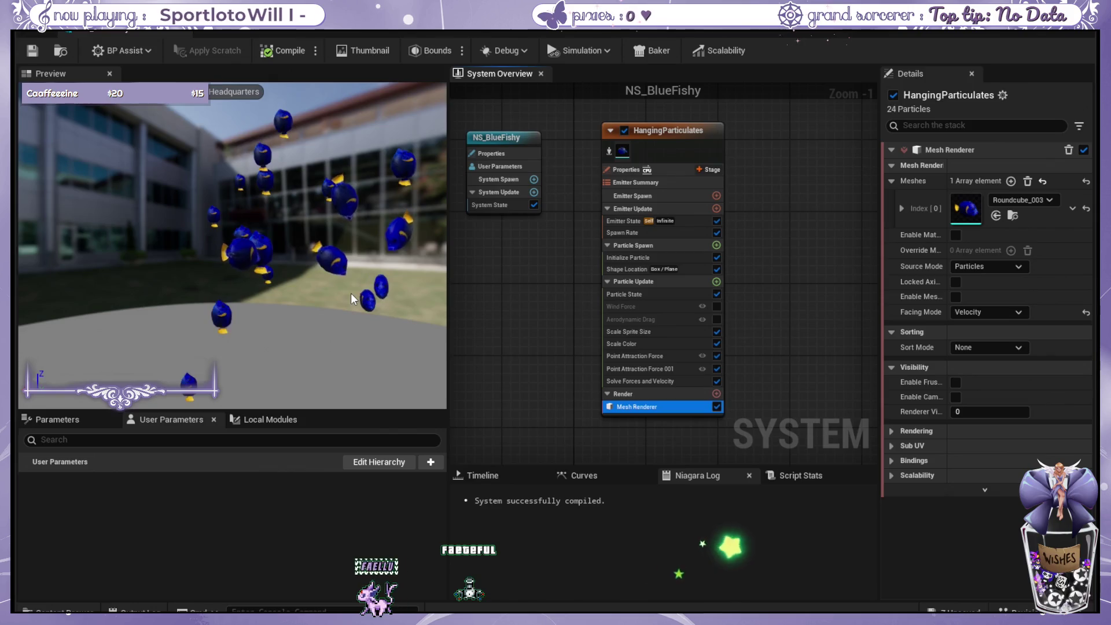
pyautogui.click(355, 295)
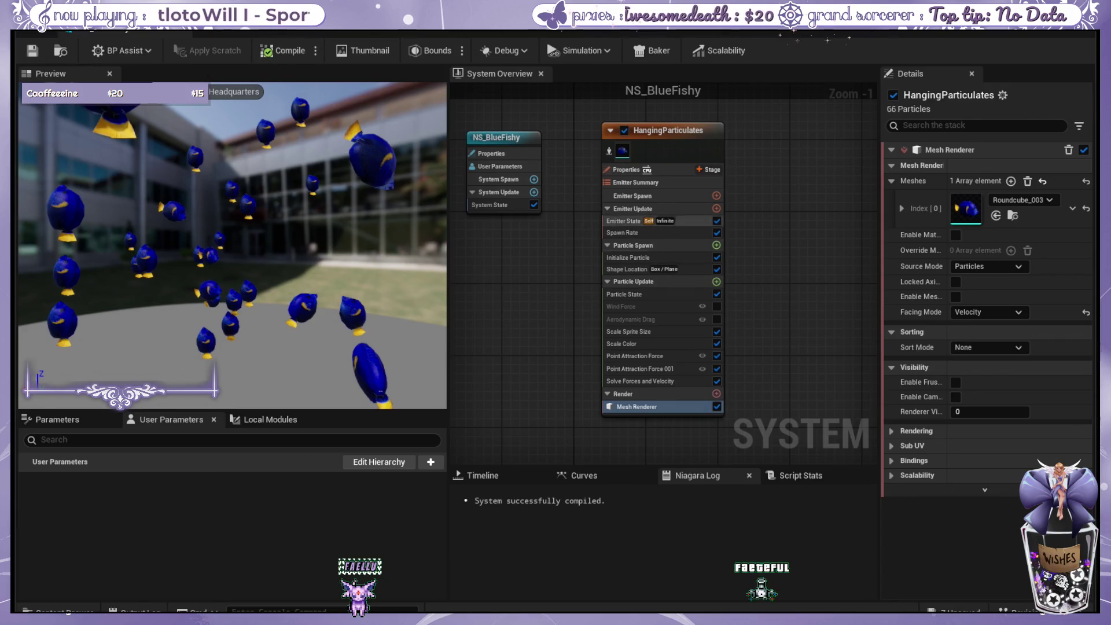
pyautogui.click(666, 169)
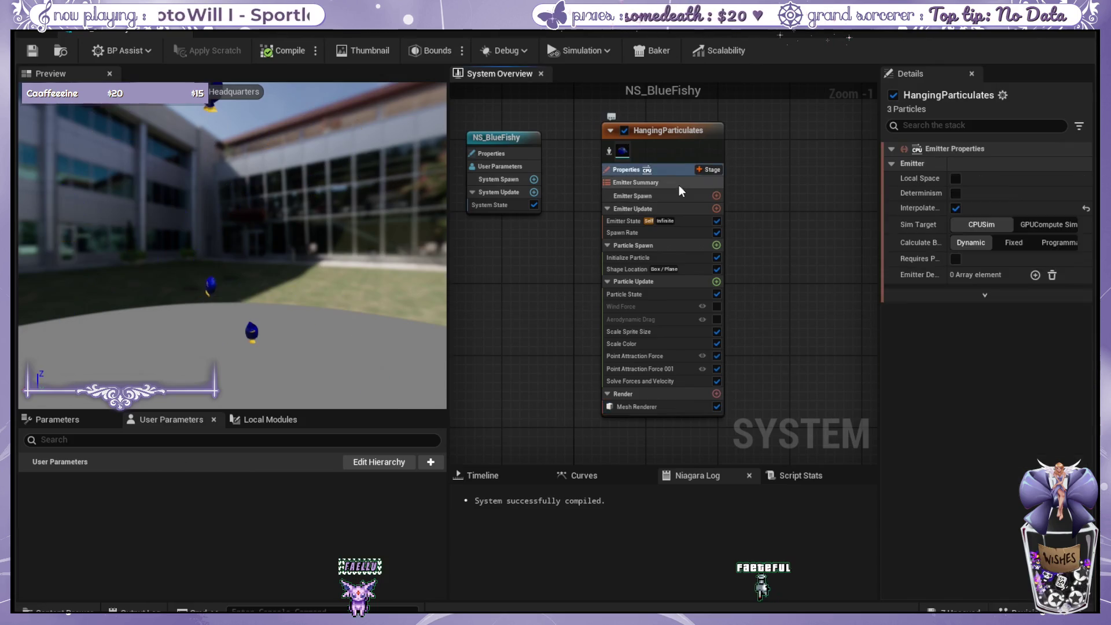
# Check the emitter's Spawn Rate of 10.0, then view Point Attraction Force 001's settings.
pyautogui.click(679, 183)
pyautogui.click(654, 173)
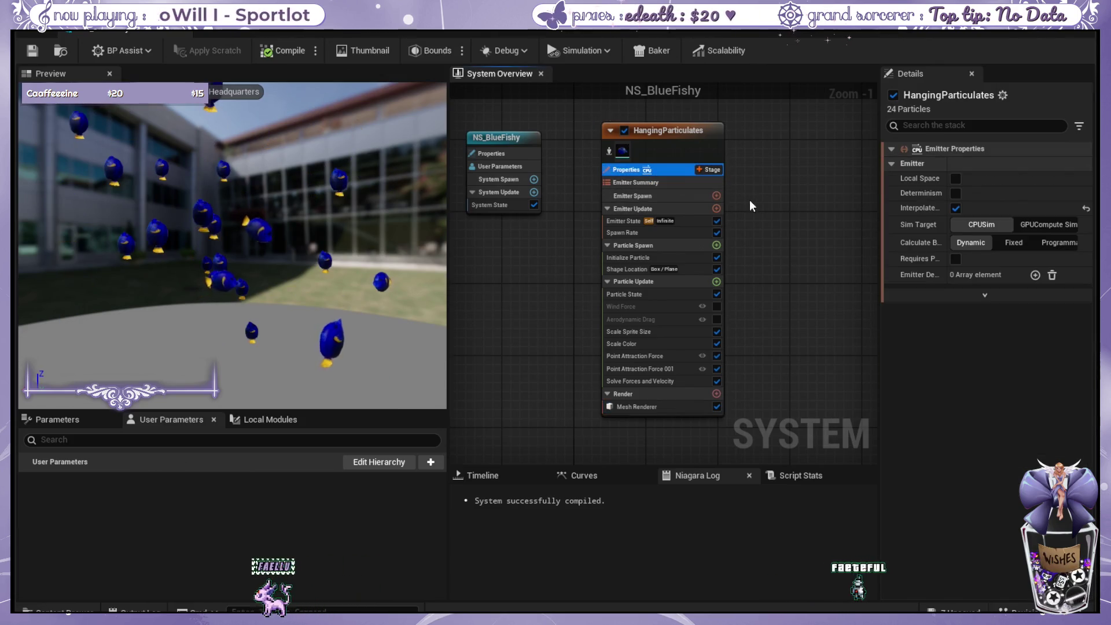
pyautogui.click(683, 233)
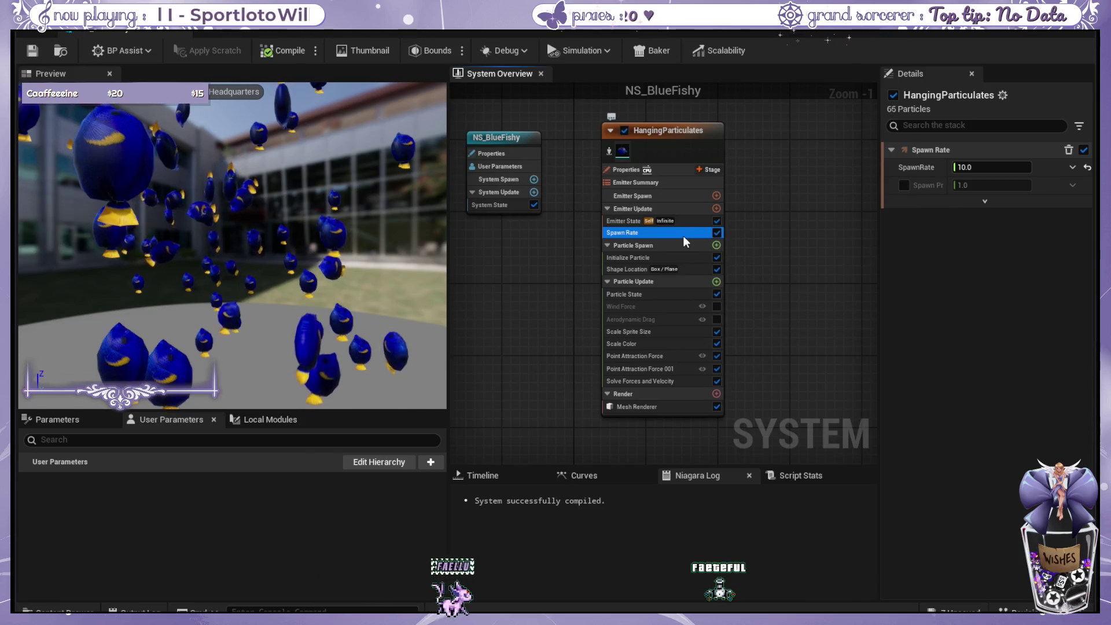
pyautogui.click(662, 383)
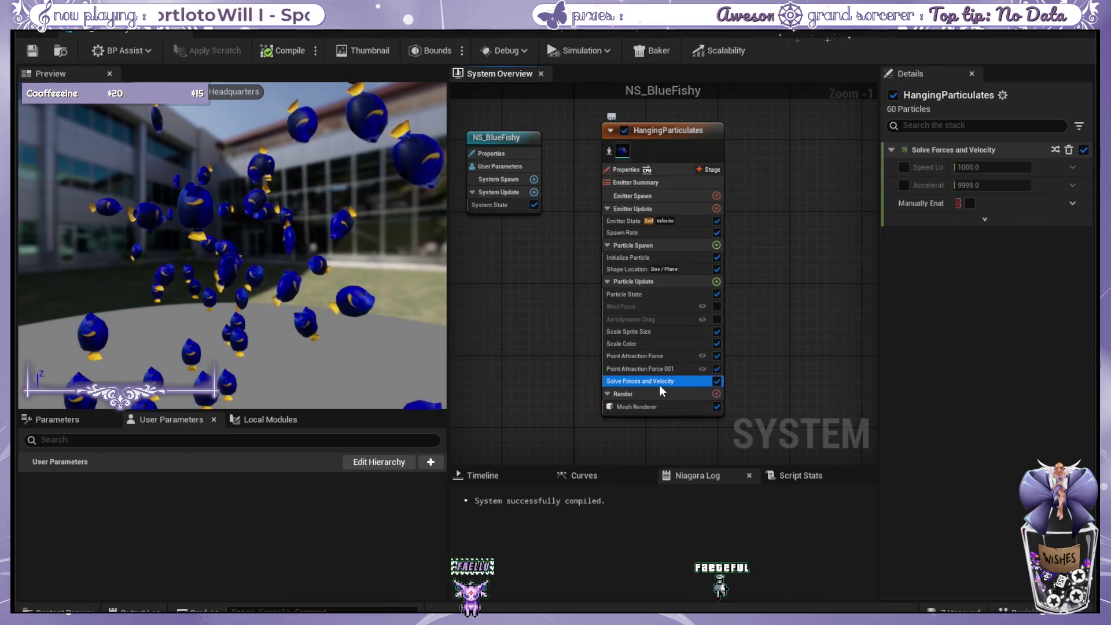
pyautogui.click(661, 369)
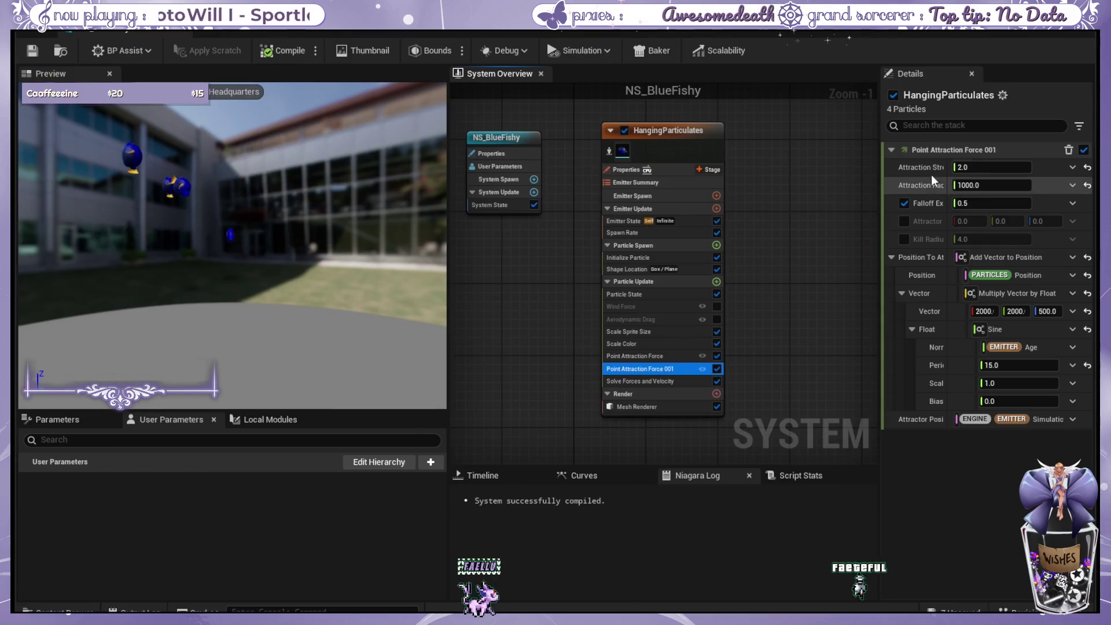
# Set Attraction Strength to 12.0 on Point Attraction Force 001 and on the first Point Attraction Force.
pyautogui.click(1007, 171)
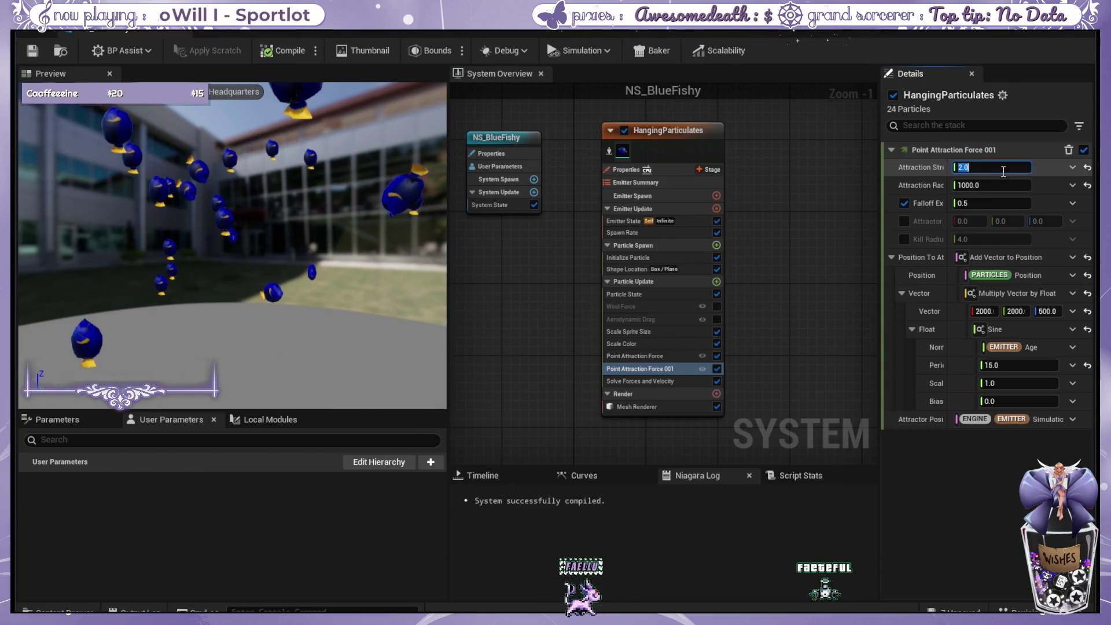
pyautogui.write('12')
pyautogui.press('Return')
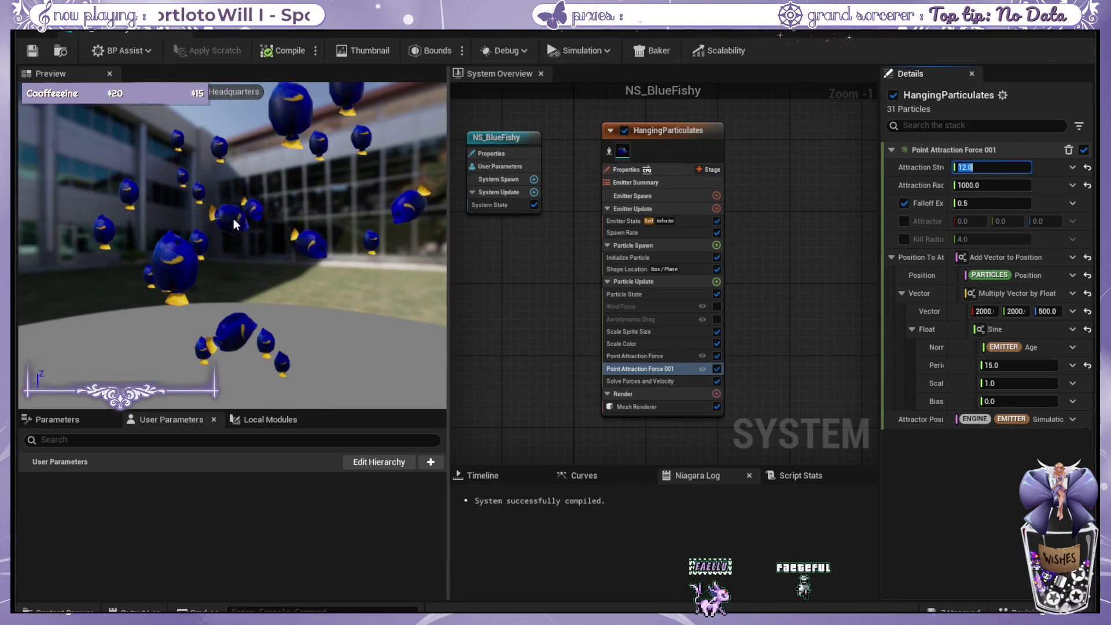
pyautogui.click(675, 381)
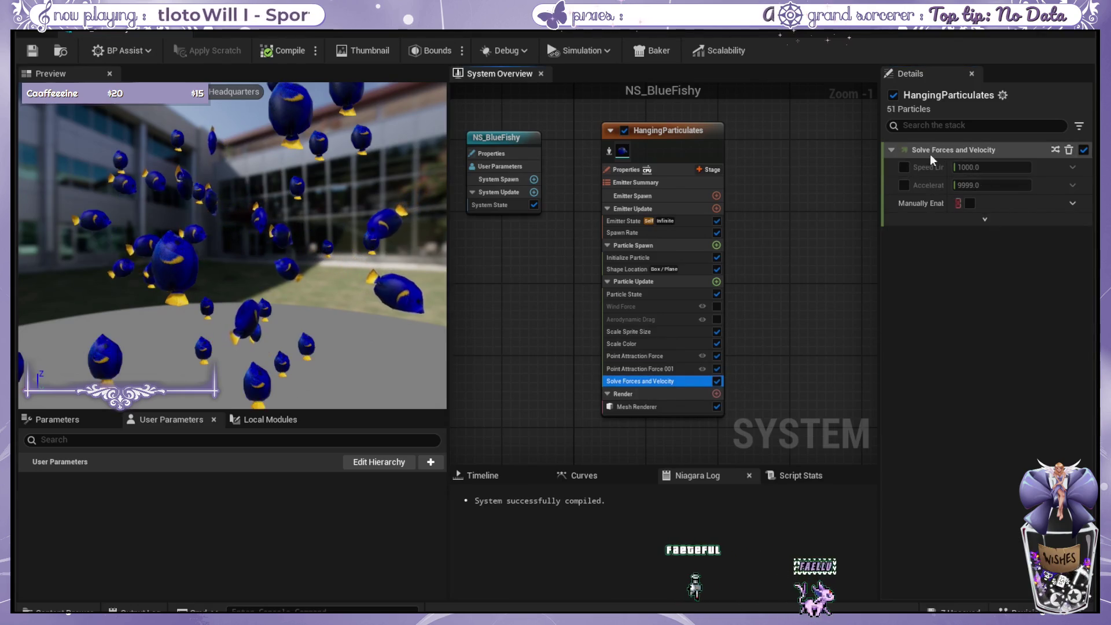
pyautogui.click(648, 356)
pyautogui.click(991, 172)
pyautogui.write('12')
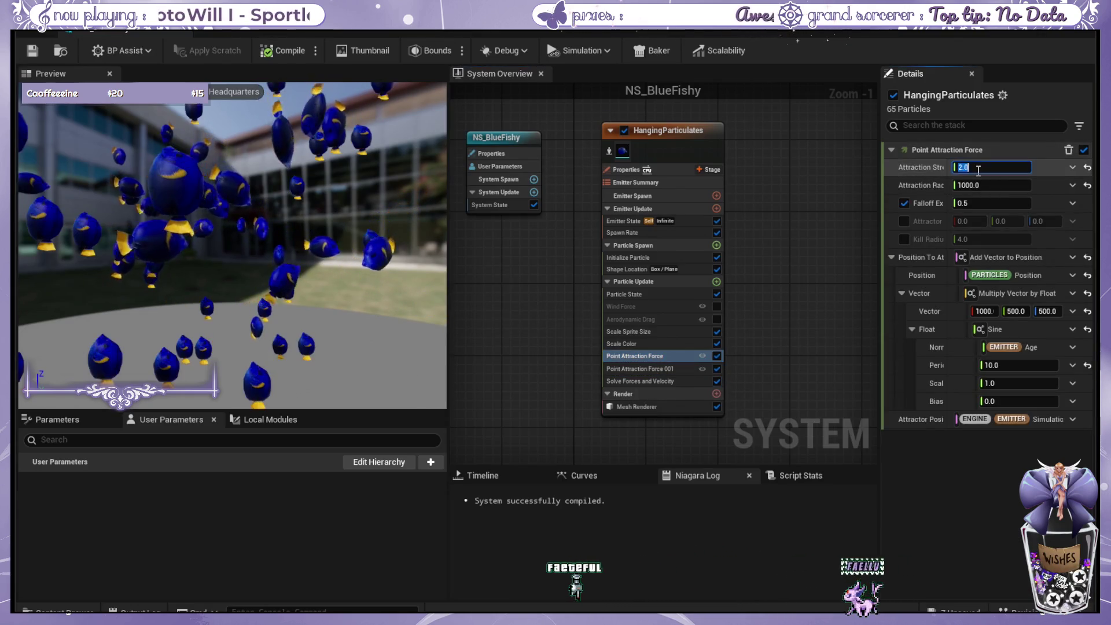
pyautogui.press('Return')
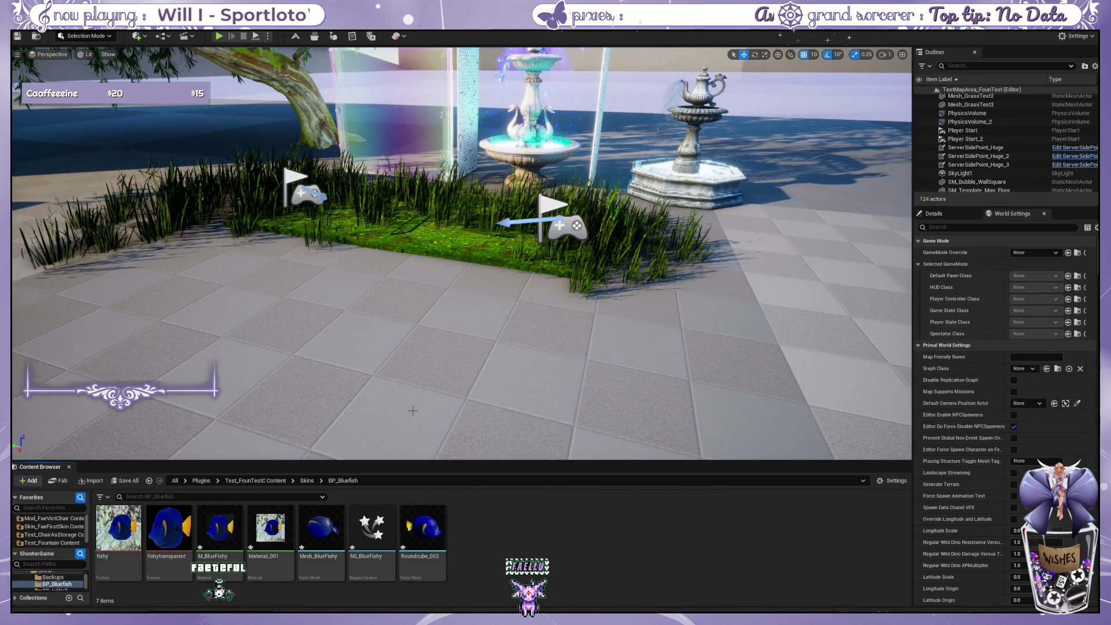
# Drop NS_BlueFishy onto the floor beside the fountains and adjust the camera zoom.
pyautogui.moveTo(382, 541)
pyautogui.mouseDown()
pyautogui.moveTo(418, 343)
pyautogui.moveTo(438, 313)
pyautogui.mouseUp()
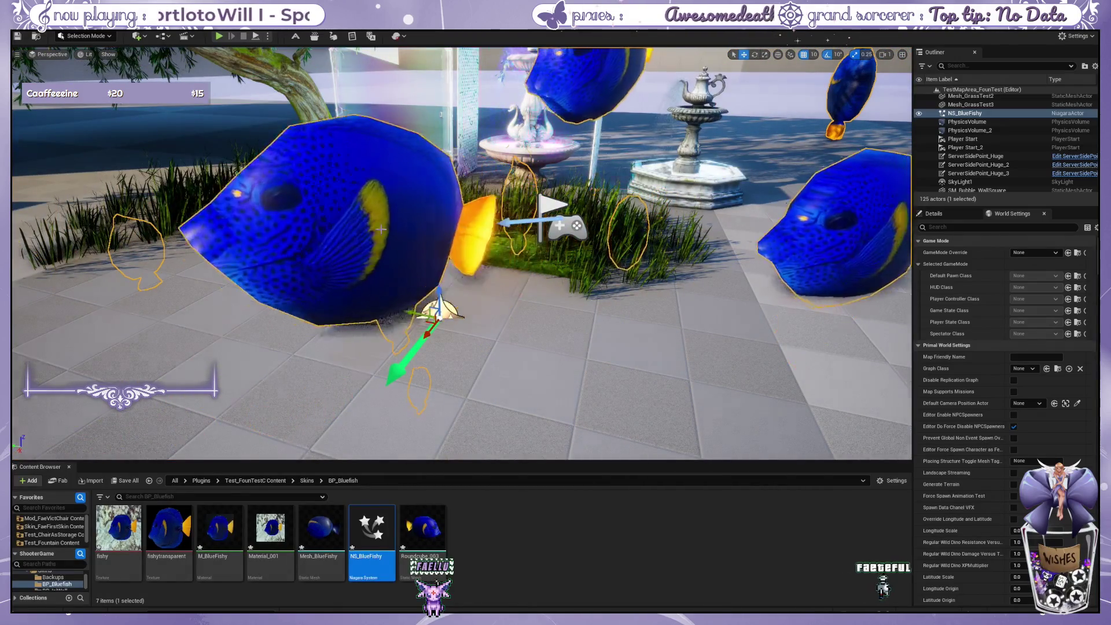
pyautogui.scroll(-5, 440, 301)
pyautogui.scroll(2, 450, 280)
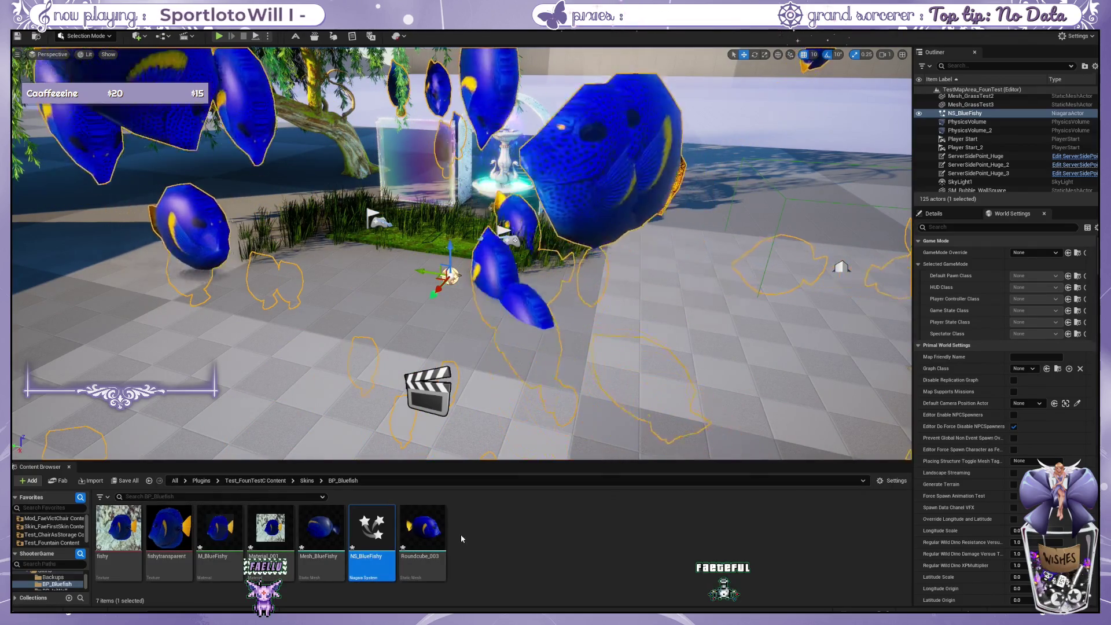
pyautogui.click(419, 549)
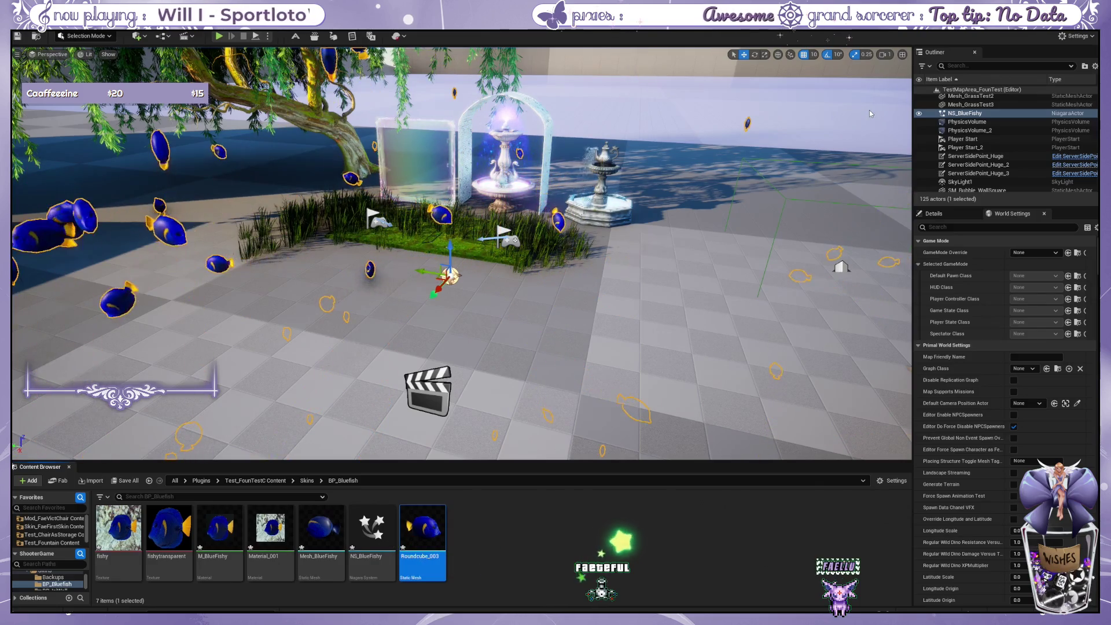
# Frame the fish swarm by the fountain, then select NS_BlueFishy in the Content Browser and open it.
pyautogui.press('w')
pyautogui.press('s')
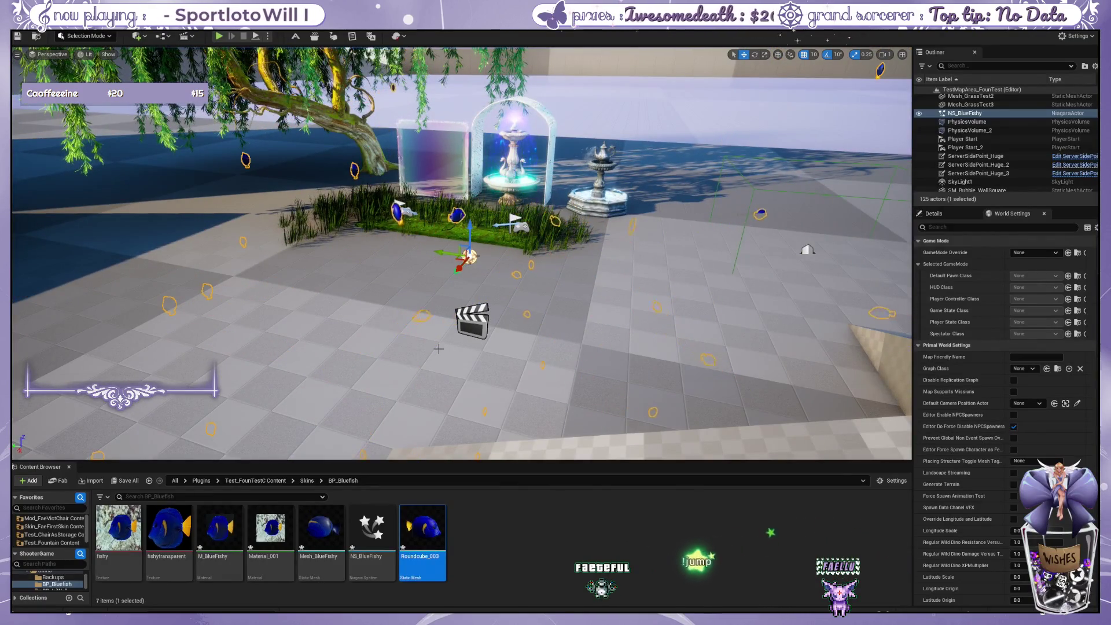
pyautogui.scroll(3, 417, 347)
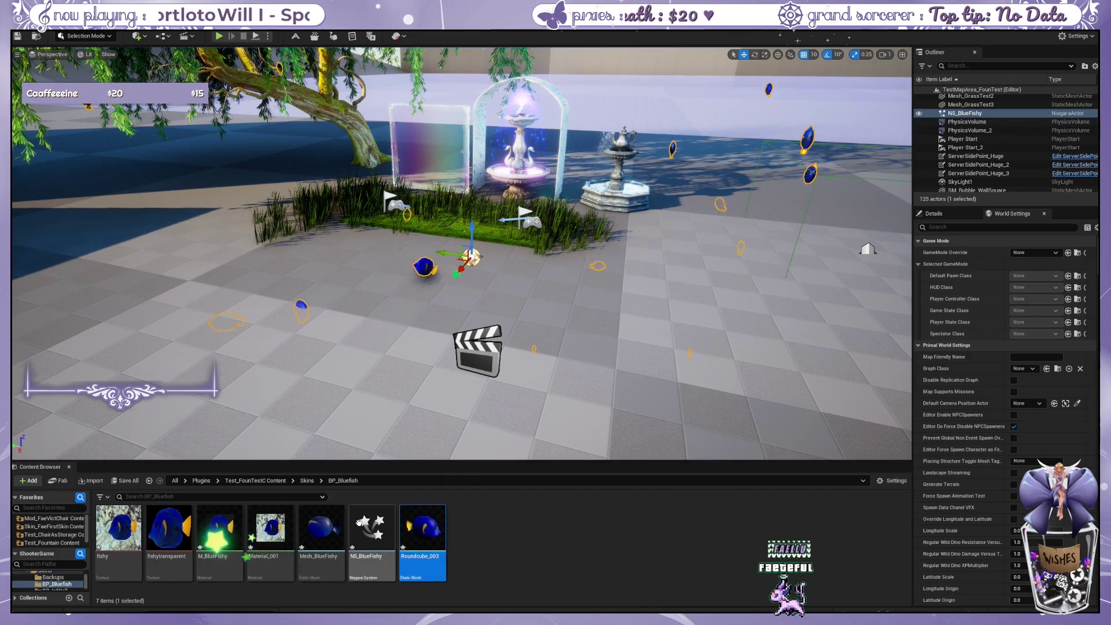
pyautogui.click(602, 362)
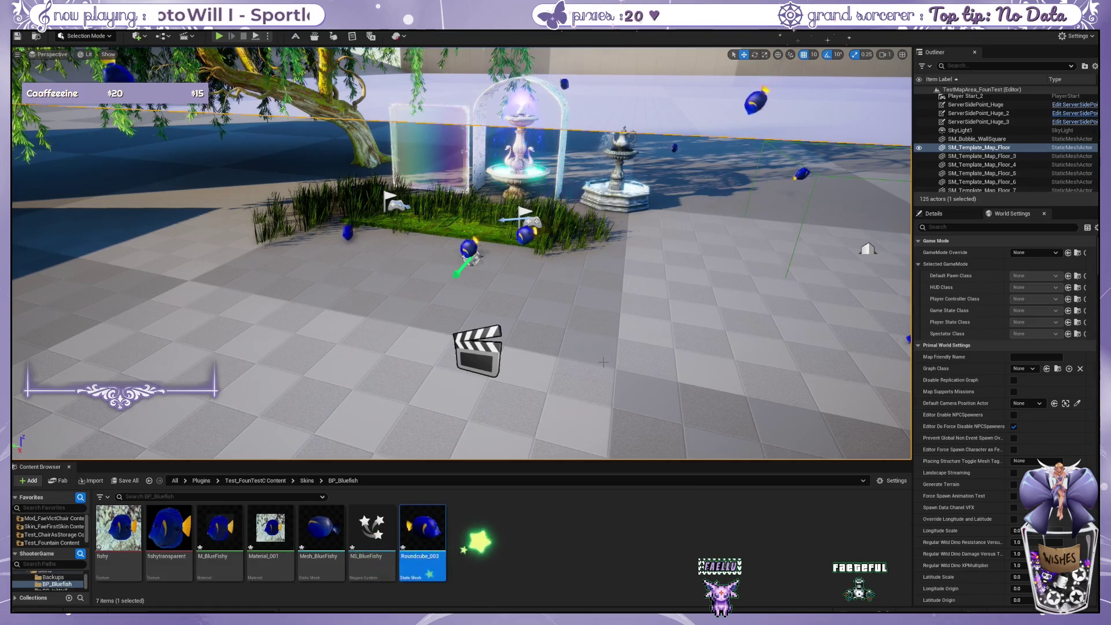
pyautogui.scroll(1, 612, 337)
pyautogui.scroll(1, 611, 337)
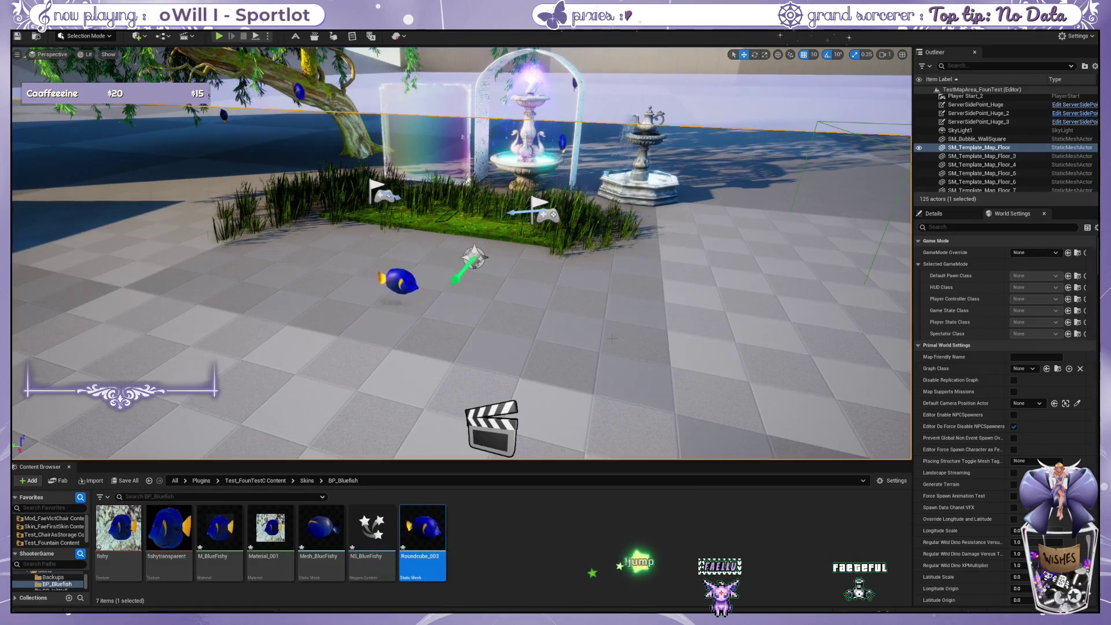
pyautogui.scroll(1, 611, 338)
pyautogui.scroll(1, 461, 253)
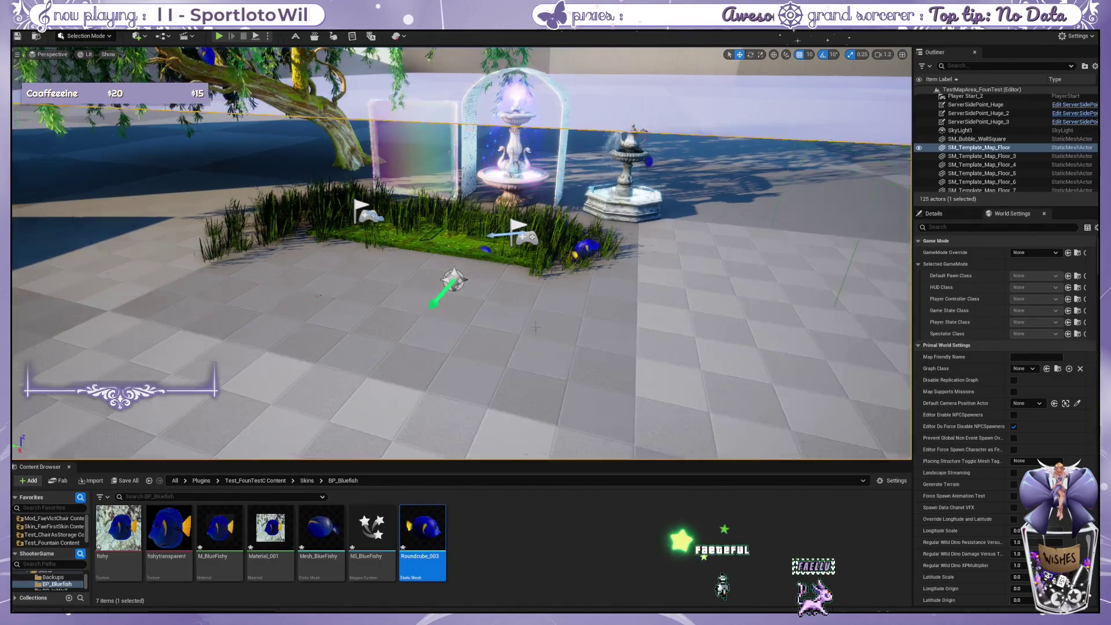
pyautogui.click(372, 529)
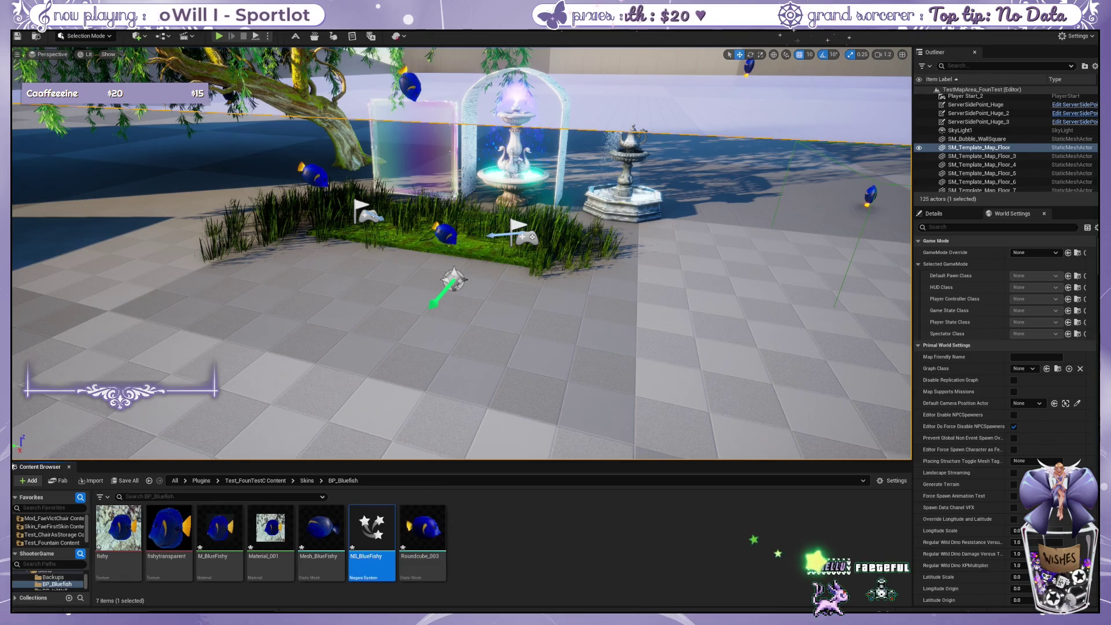
pyautogui.press('Return')
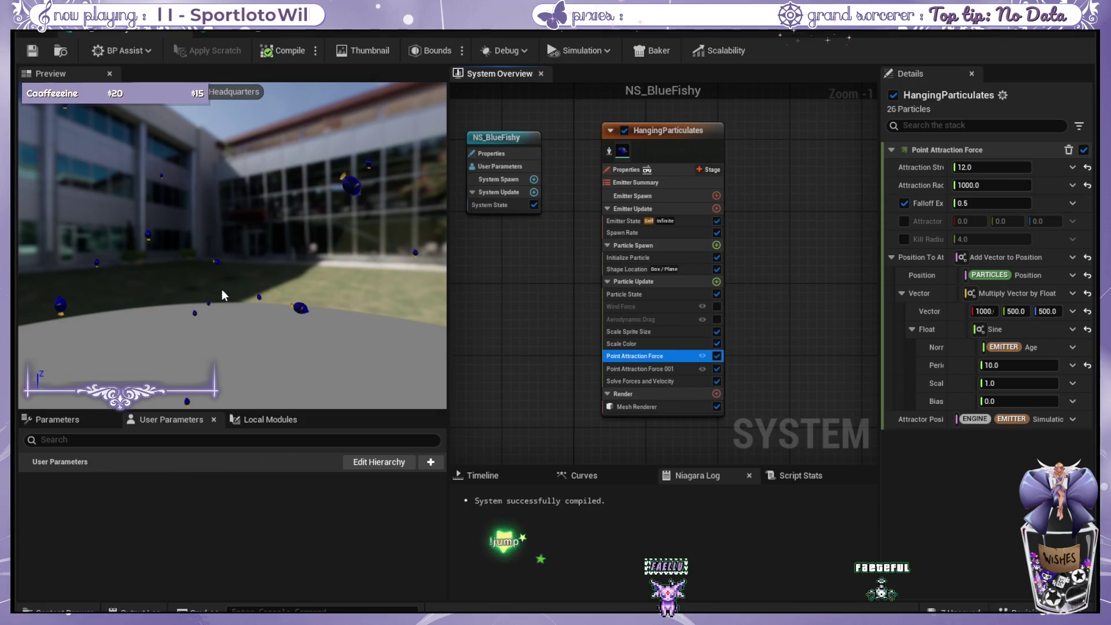
# Lower the first Point Attraction Force's strength to 2 and check the 10.0 Spawn Rate.
pyautogui.click(990, 167)
pyautogui.write('2')
pyautogui.click(675, 369)
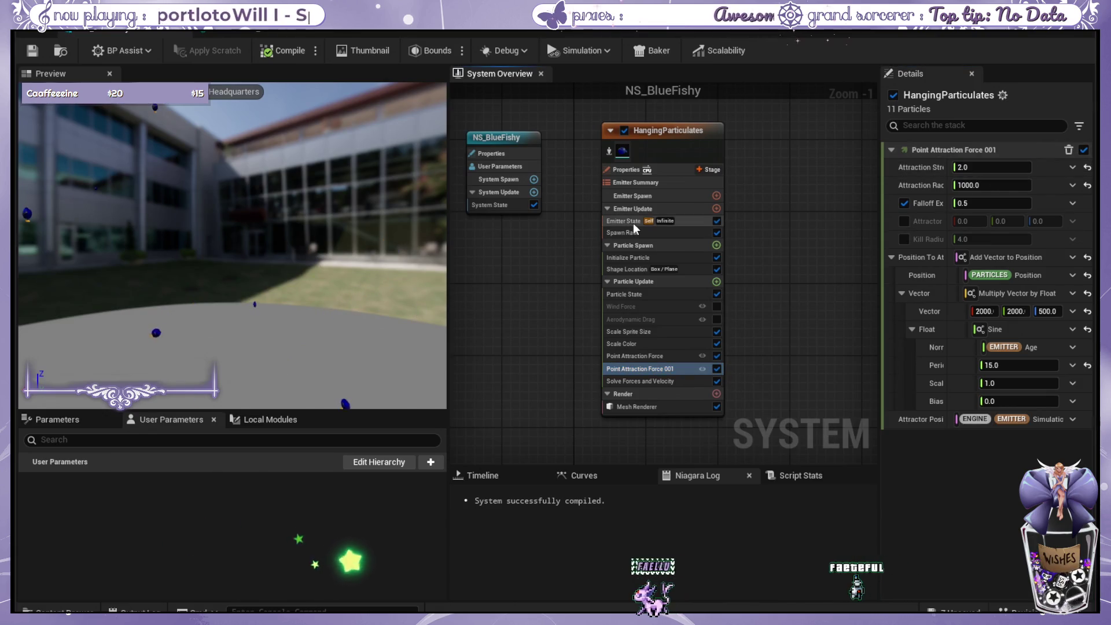
pyautogui.click(663, 196)
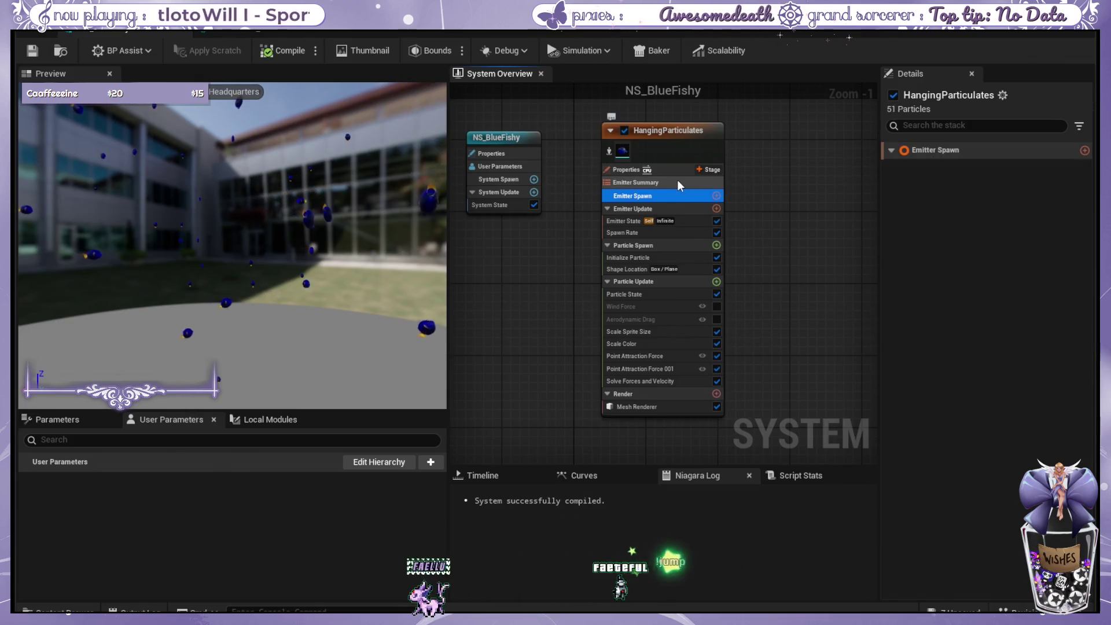
pyautogui.click(699, 232)
pyautogui.click(699, 222)
pyautogui.click(689, 234)
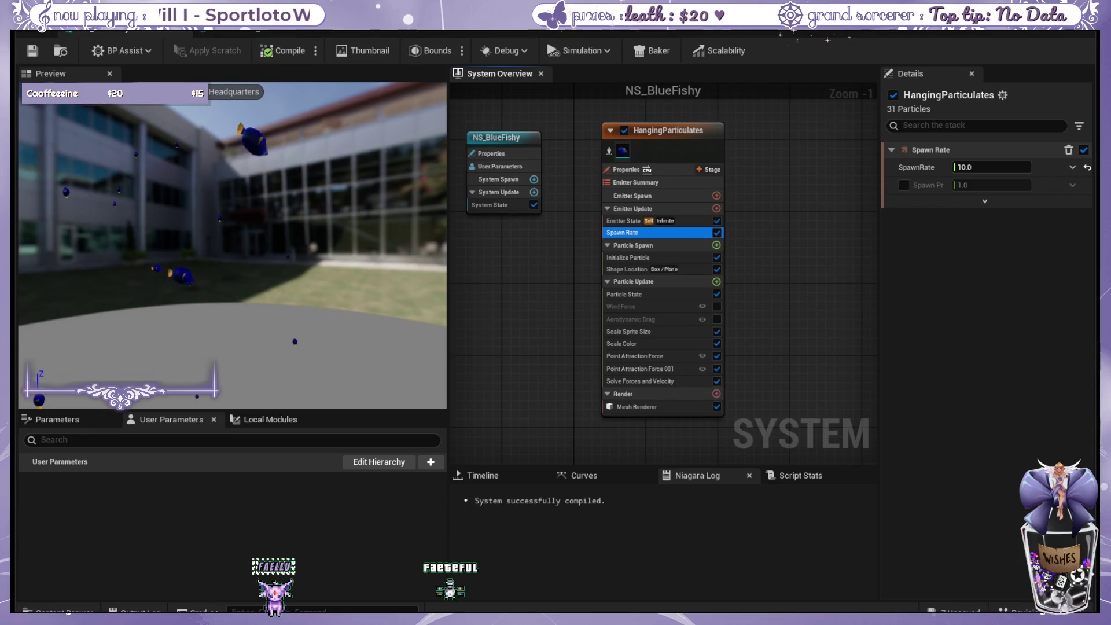
# Restart the preview and add an Add Velocity module under Particle Spawn.
pyautogui.click(243, 321)
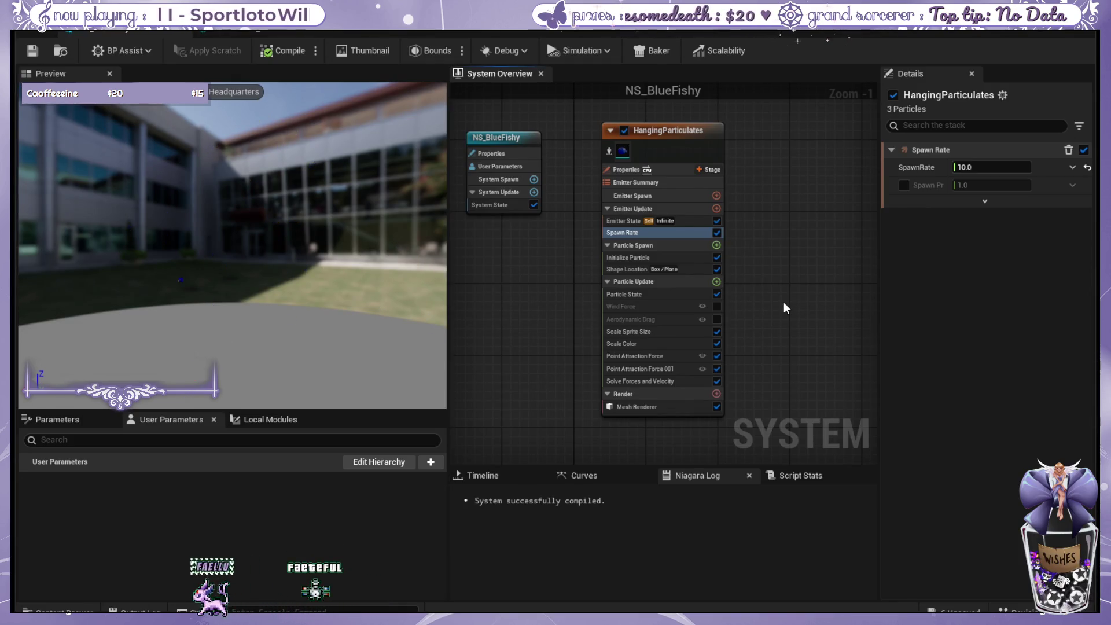
pyautogui.moveTo(777, 295); pyautogui.dragTo(769, 290)
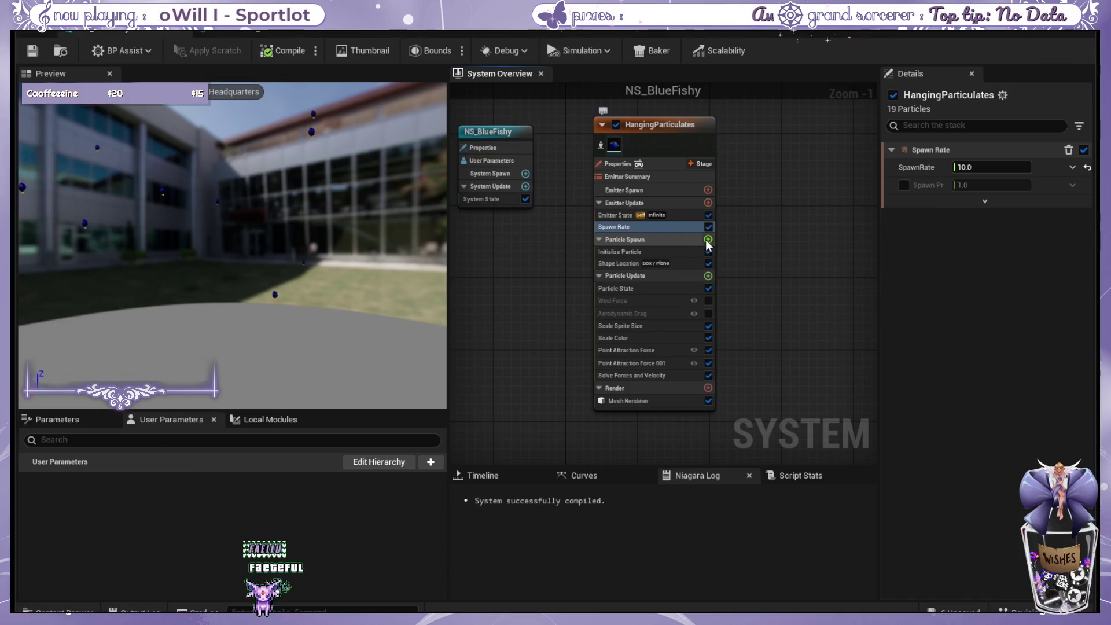
pyautogui.hotkey('ctrl', 'z')
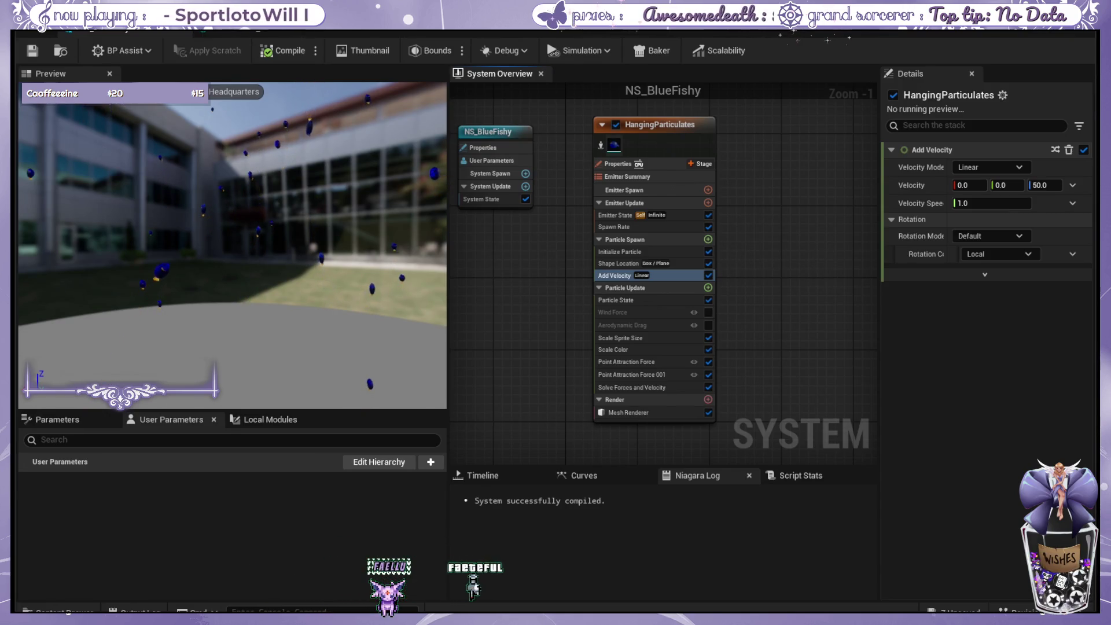
# Clear Add Velocity's Z value of 50 and switch Velocity to Random Range Vector.
pyautogui.click(1045, 184)
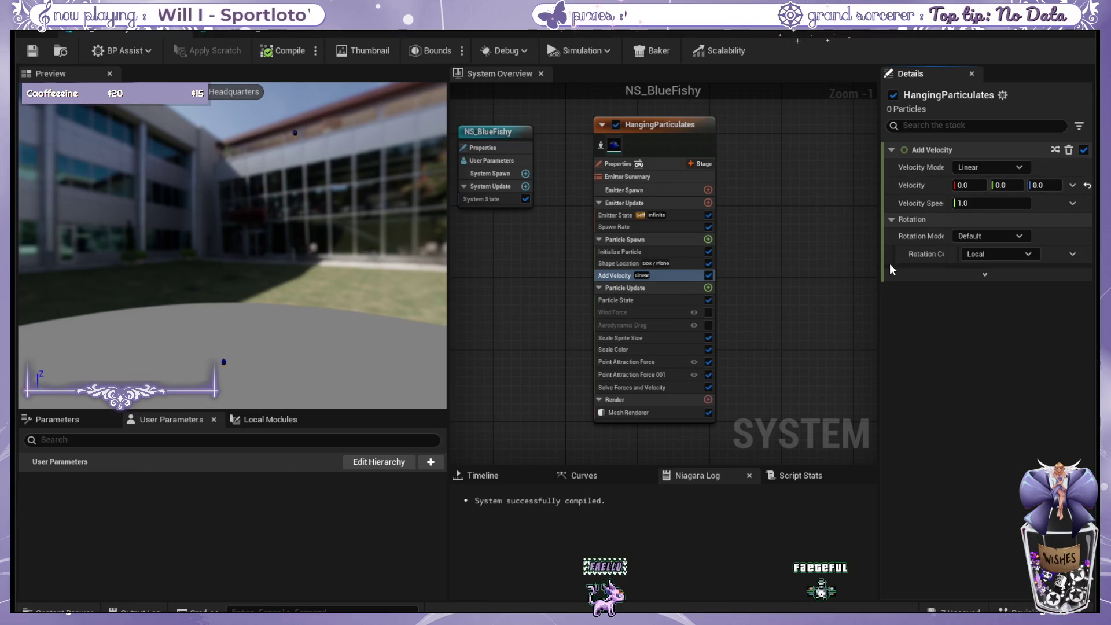
pyautogui.hotkey('ctrl', 'z')
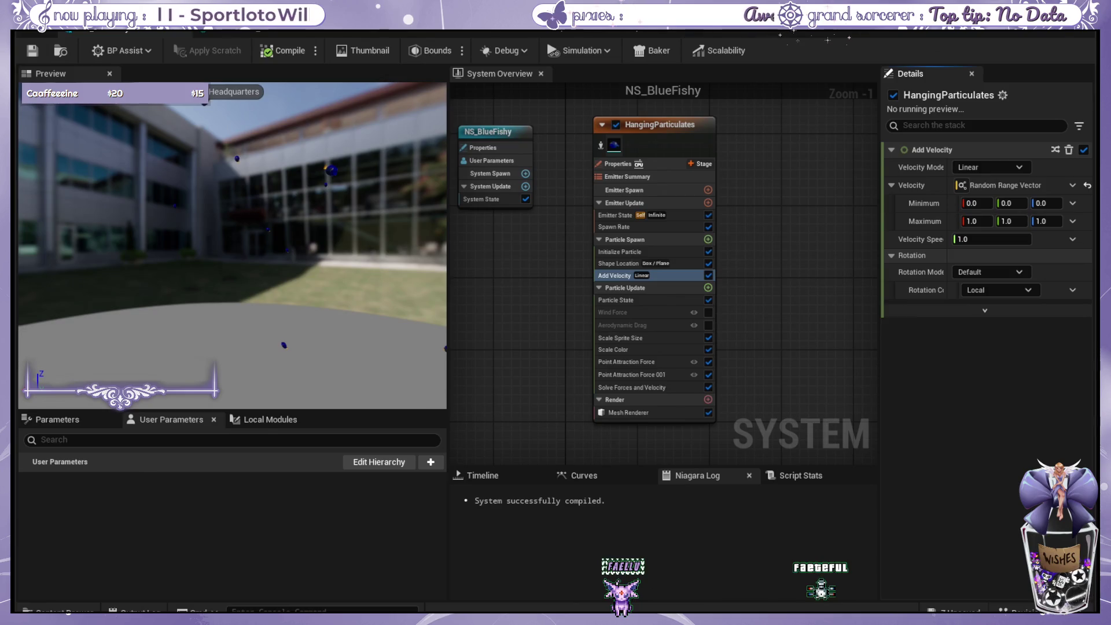
pyautogui.click(977, 203)
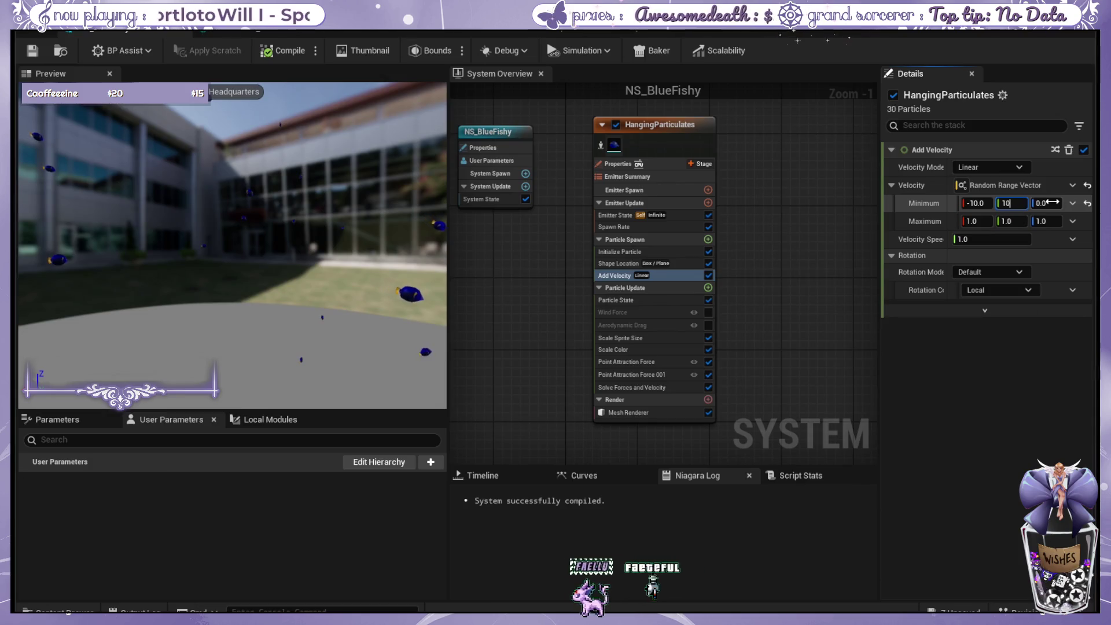
pyautogui.click(978, 203)
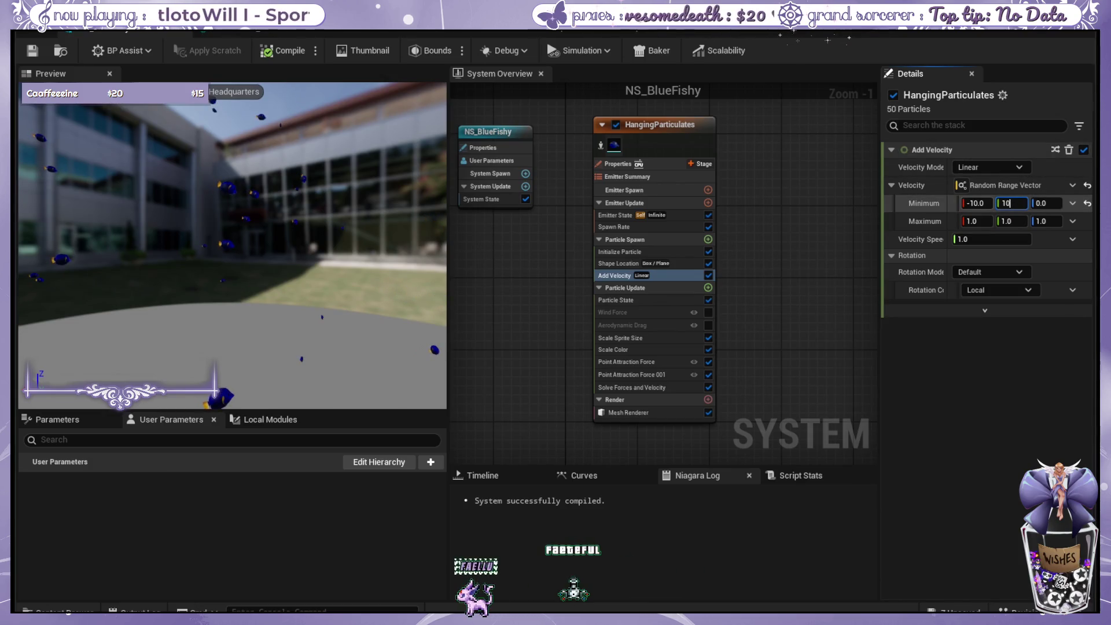
# Enter Minimum -10,-10,-10 and Maximum 10,10,10 for the random spawn velocity.
pyautogui.press('Tab')
pyautogui.write('-10')
pyautogui.press('Tab')
pyautogui.write('-10')
pyautogui.press('Tab')
pyautogui.write('10')
pyautogui.press('Tab')
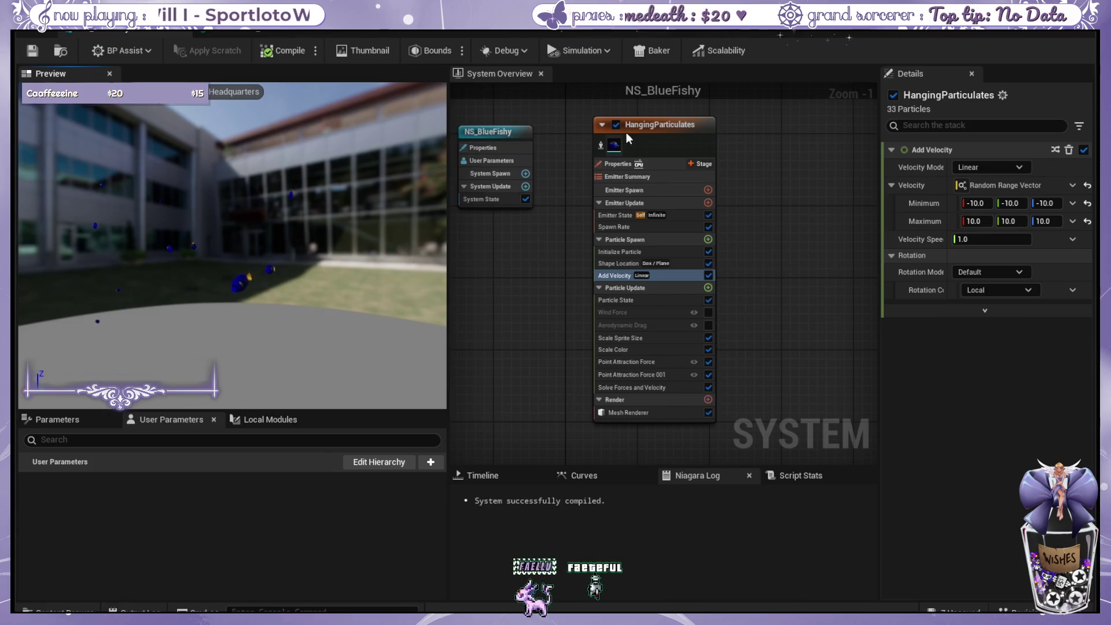
pyautogui.moveTo(651, 124); pyautogui.dragTo(633, 123)
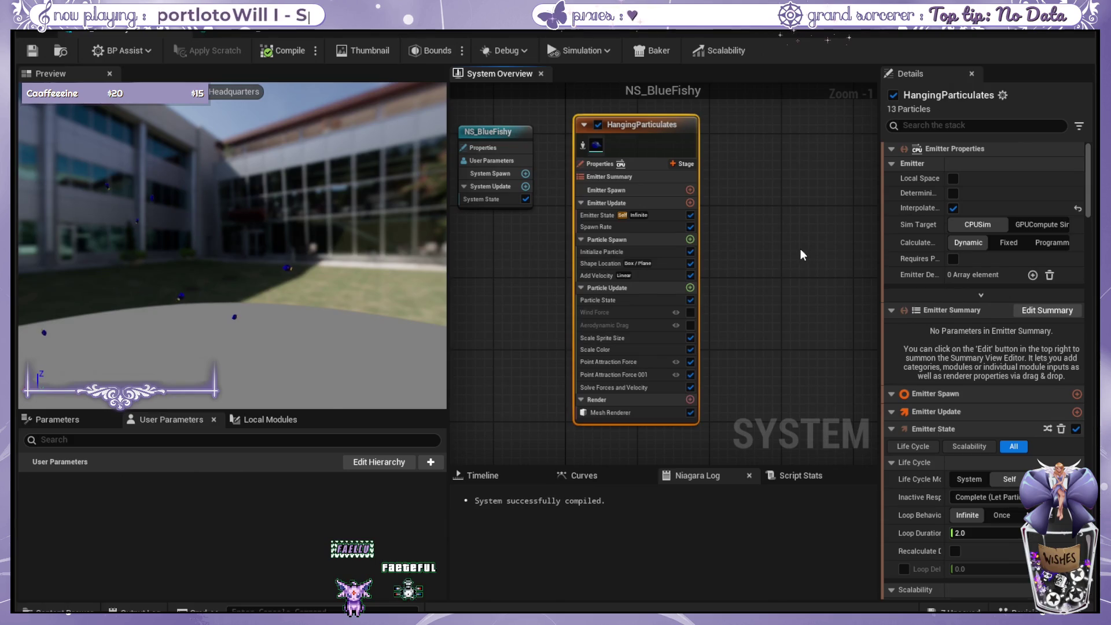
# Deselect the emitter and add a Scale Mesh Size module under Particle Update.
pyautogui.click(800, 250)
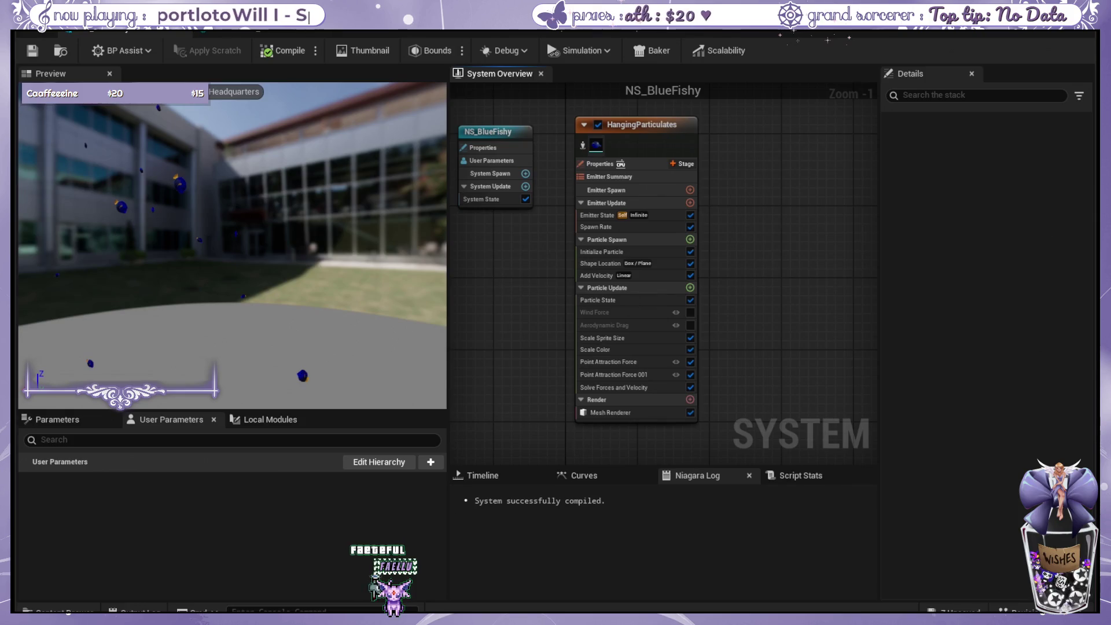
pyautogui.click(690, 287)
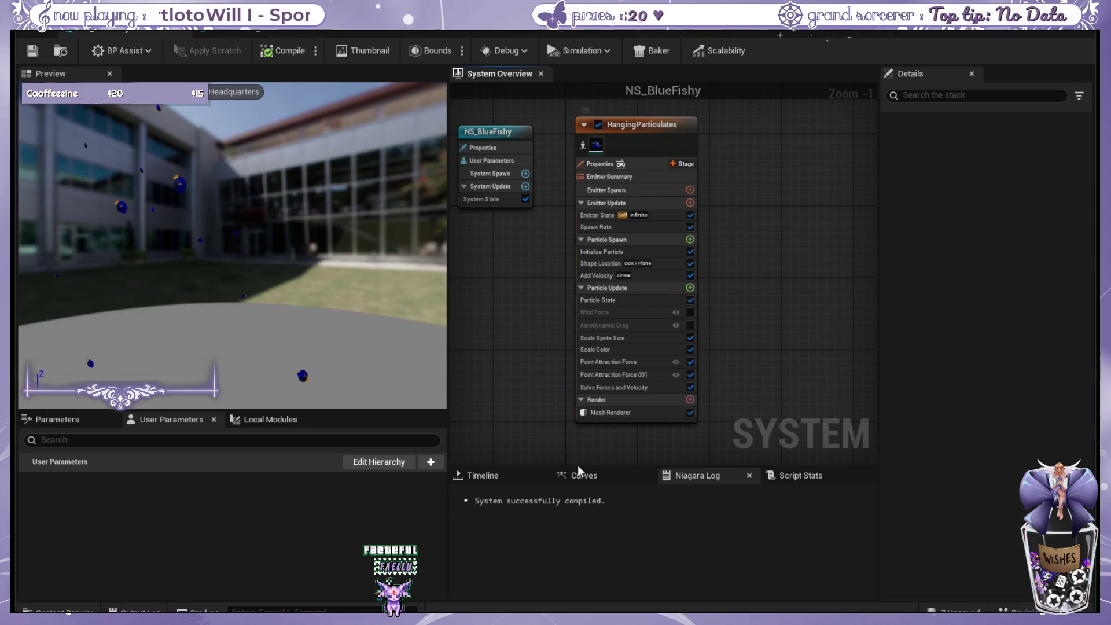
# Set Scale Mesh Size's Scale Factor to Multiply Vector by Float, with the Float from a curve.
pyautogui.click(554, 501)
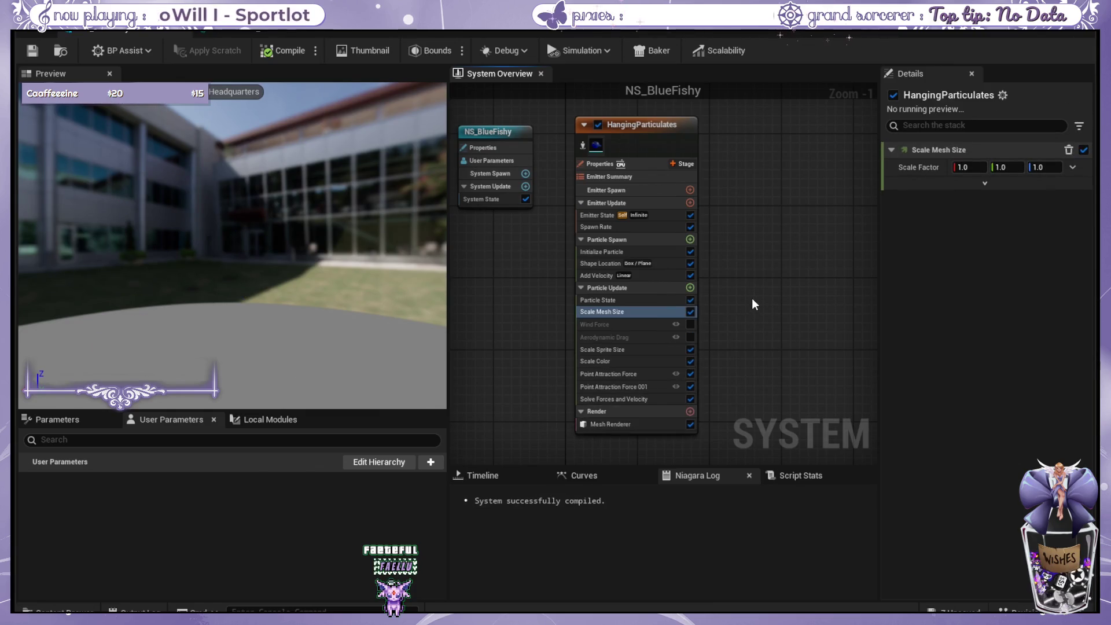
pyautogui.click(1070, 166)
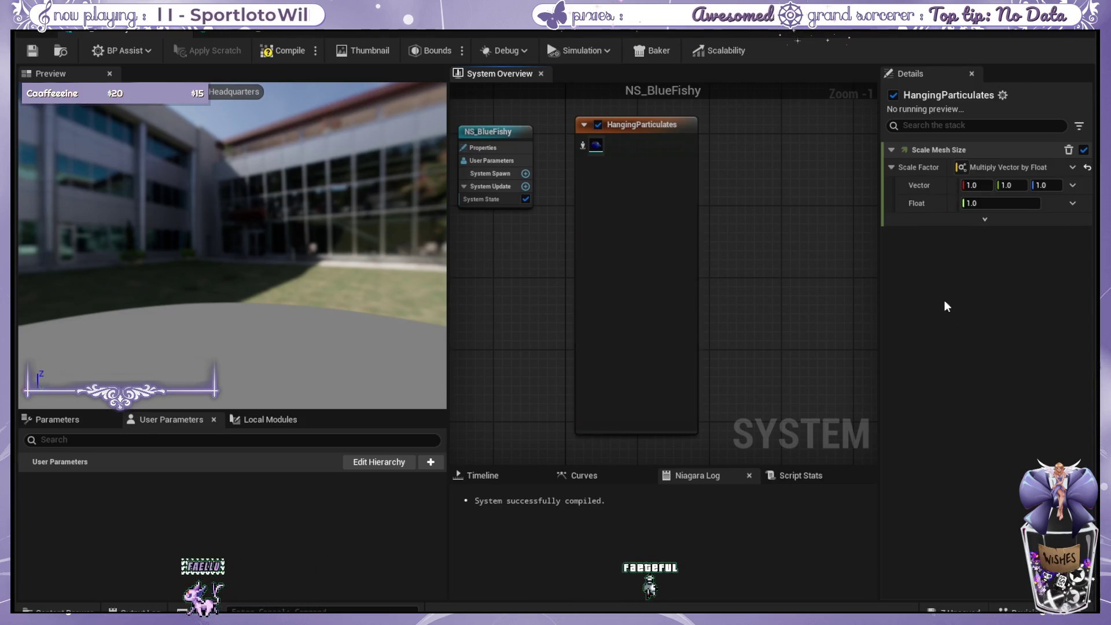
pyautogui.click(1033, 203)
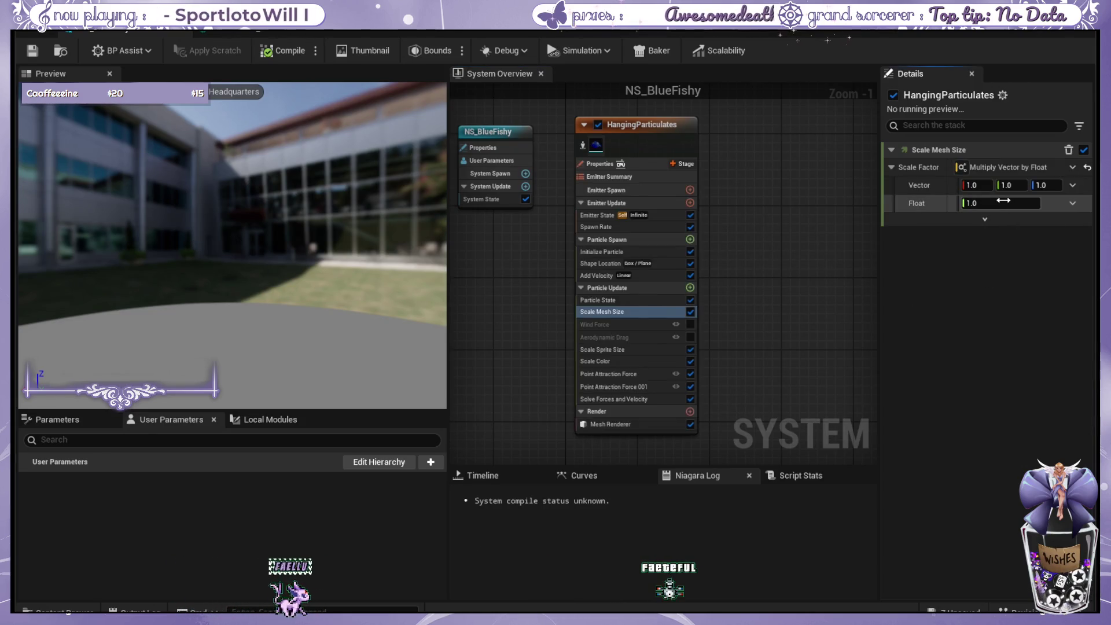
pyautogui.press('Return')
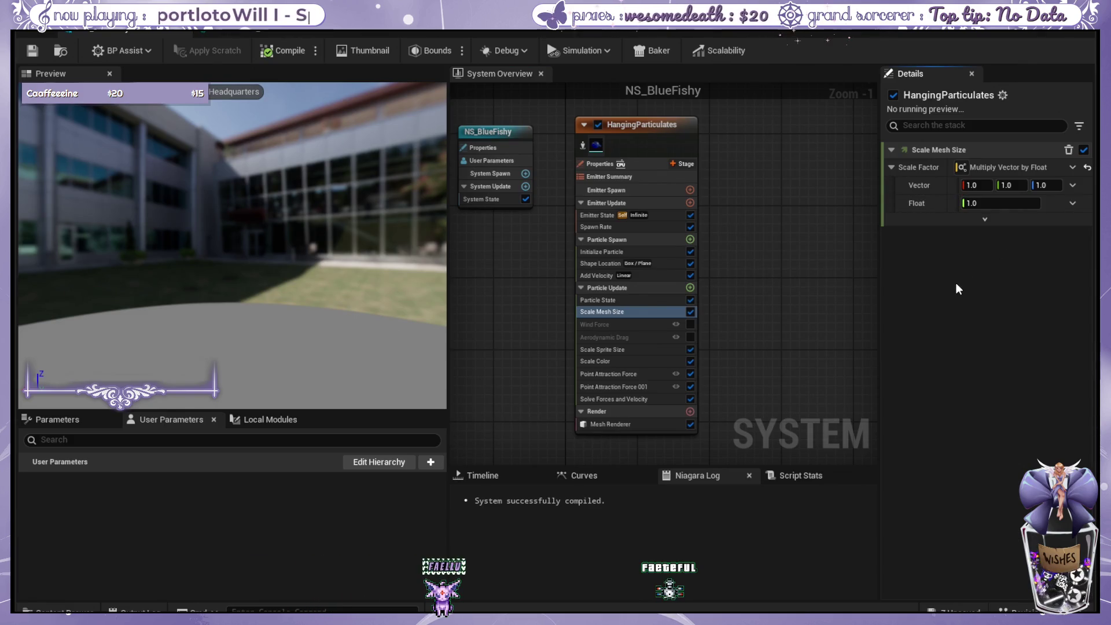
pyautogui.hotkey('ctrl', 'z')
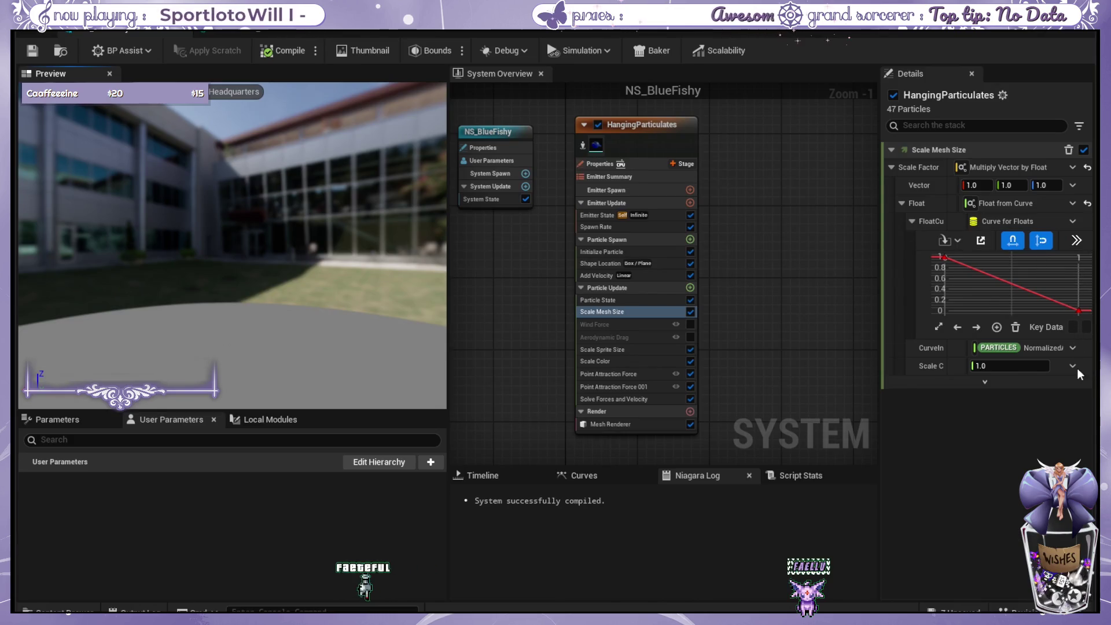
# Give the scale curve a bell template and flatten the top key's tangents into a plateau.
pyautogui.hotkey('ctrl', 'z')
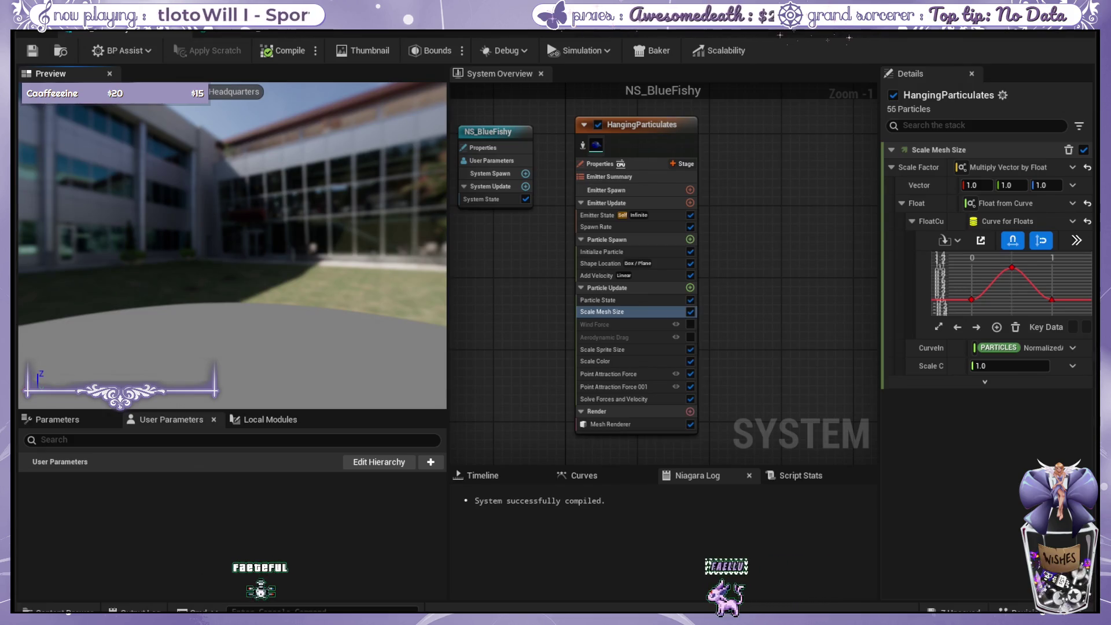
pyautogui.click(1013, 269)
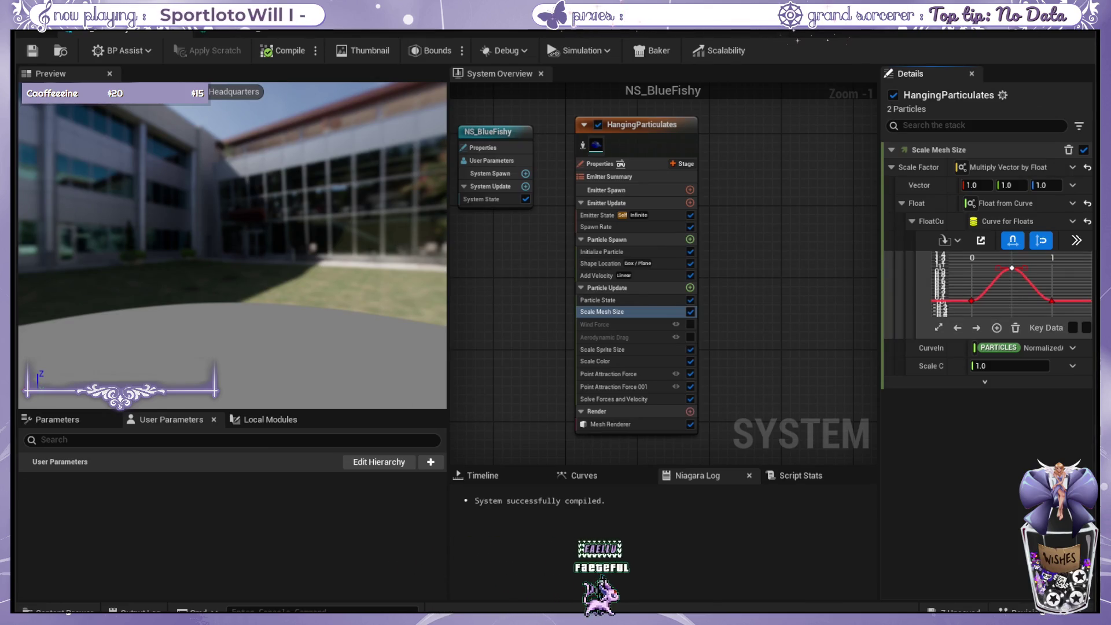
pyautogui.click(933, 272)
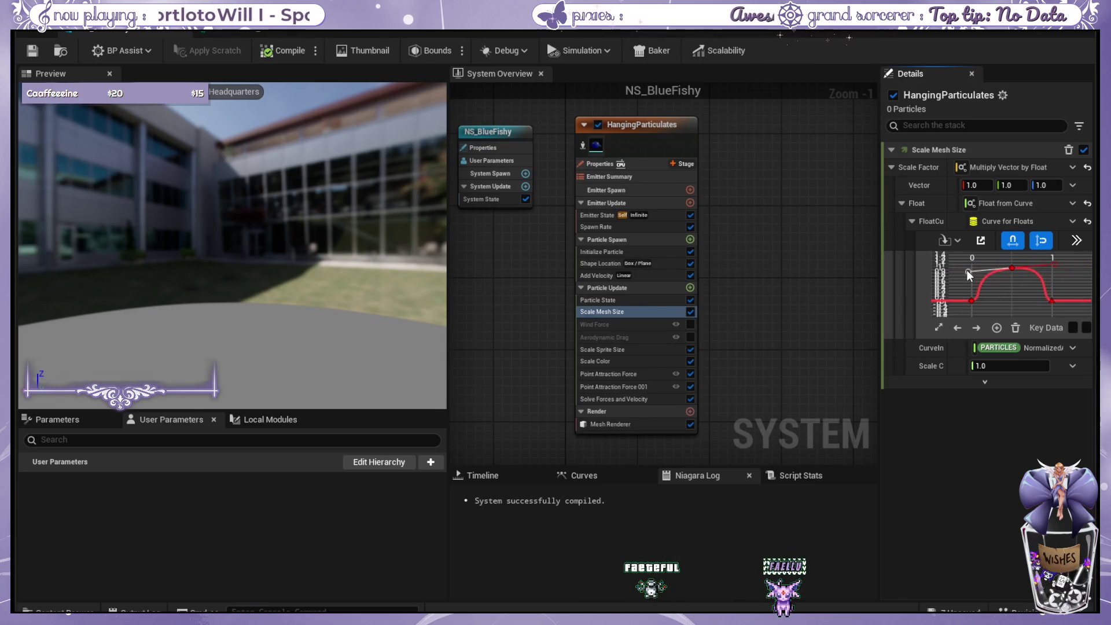
pyautogui.moveTo(985, 274); pyautogui.dragTo(973, 267)
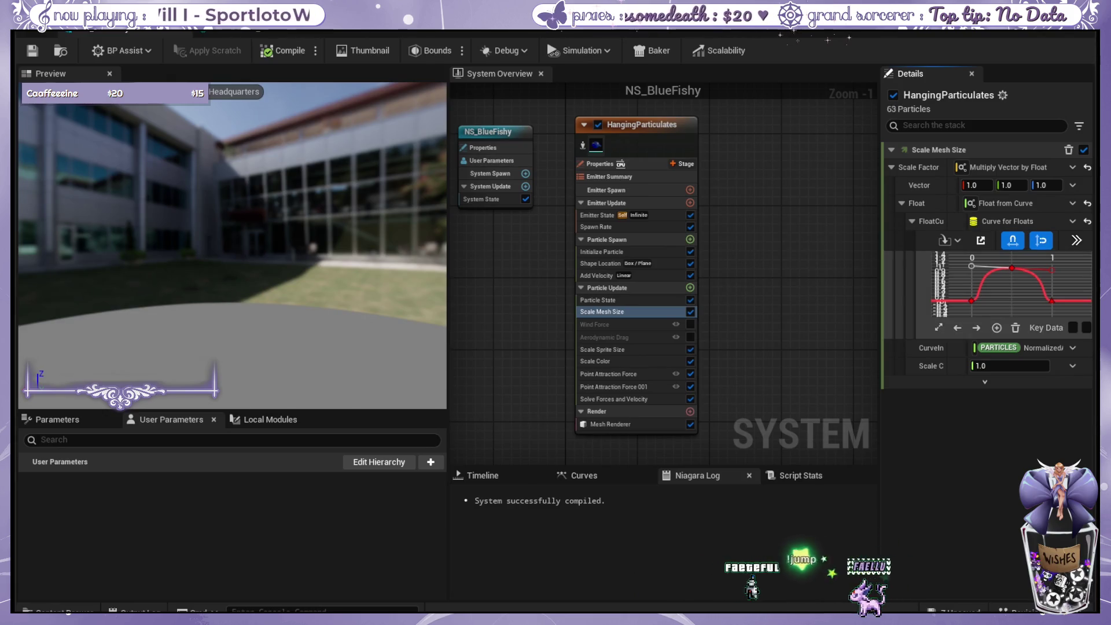
pyautogui.moveTo(1051, 269); pyautogui.dragTo(1057, 268)
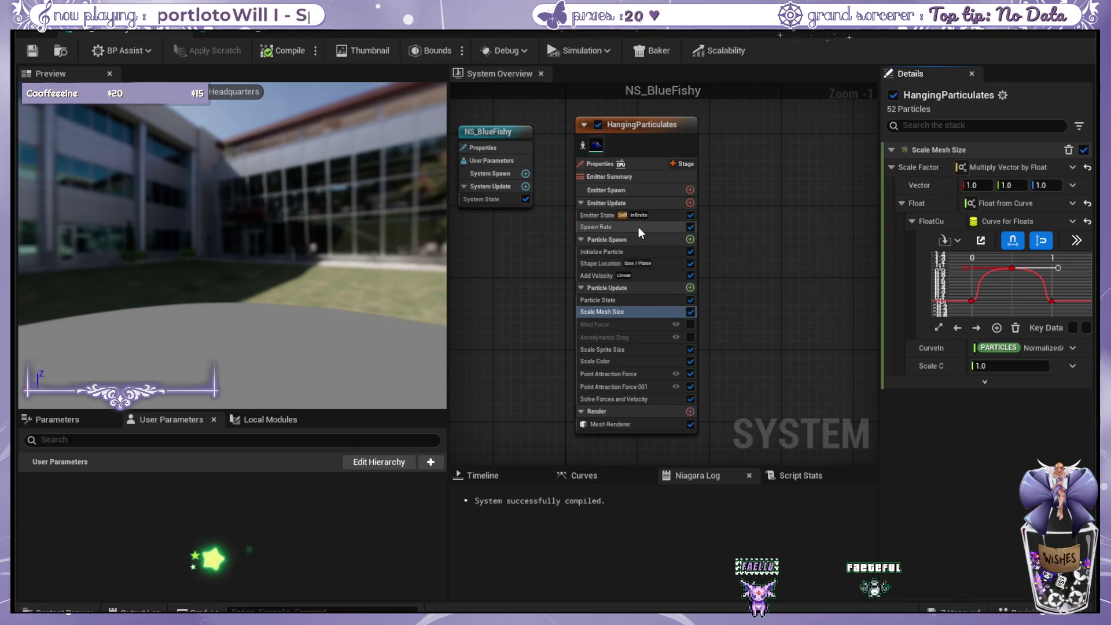
pyautogui.click(633, 252)
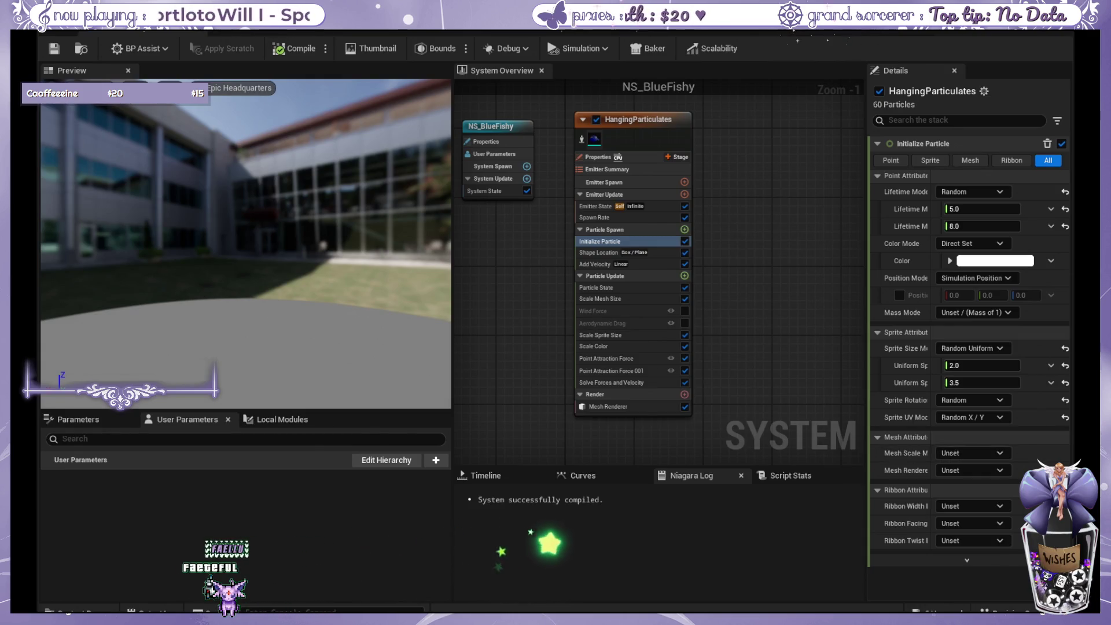
# Set Initialize Particle's Mesh Scale Mode to Random Uniform with min 1.0 and max 2.0.
pyautogui.click(976, 452)
pyautogui.click(956, 484)
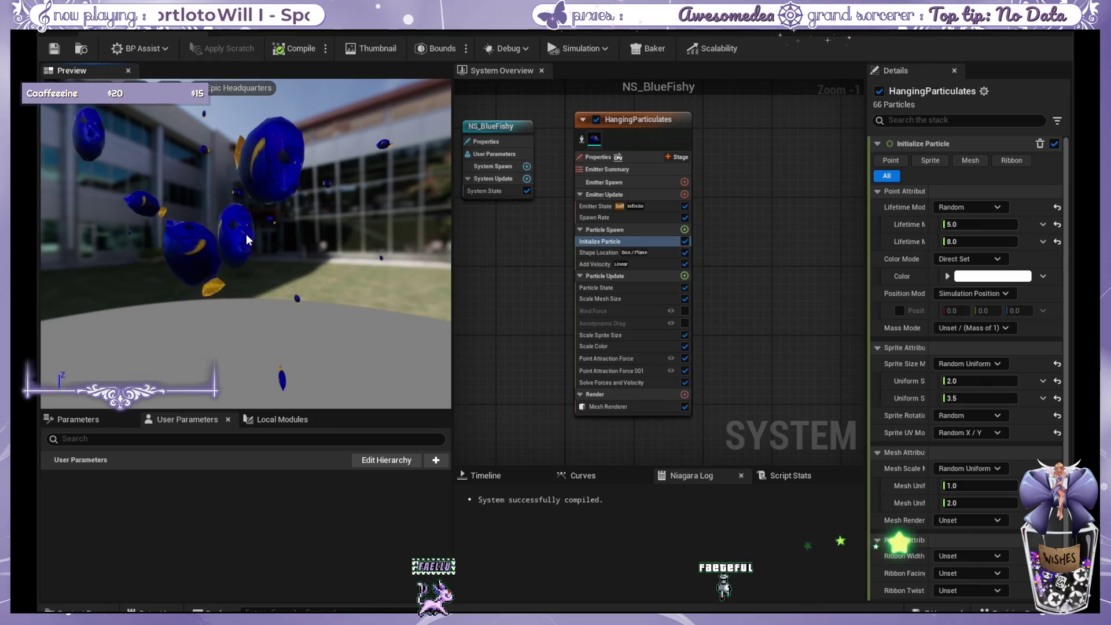
pyautogui.moveTo(336, 206); pyautogui.dragTo(318, 206)
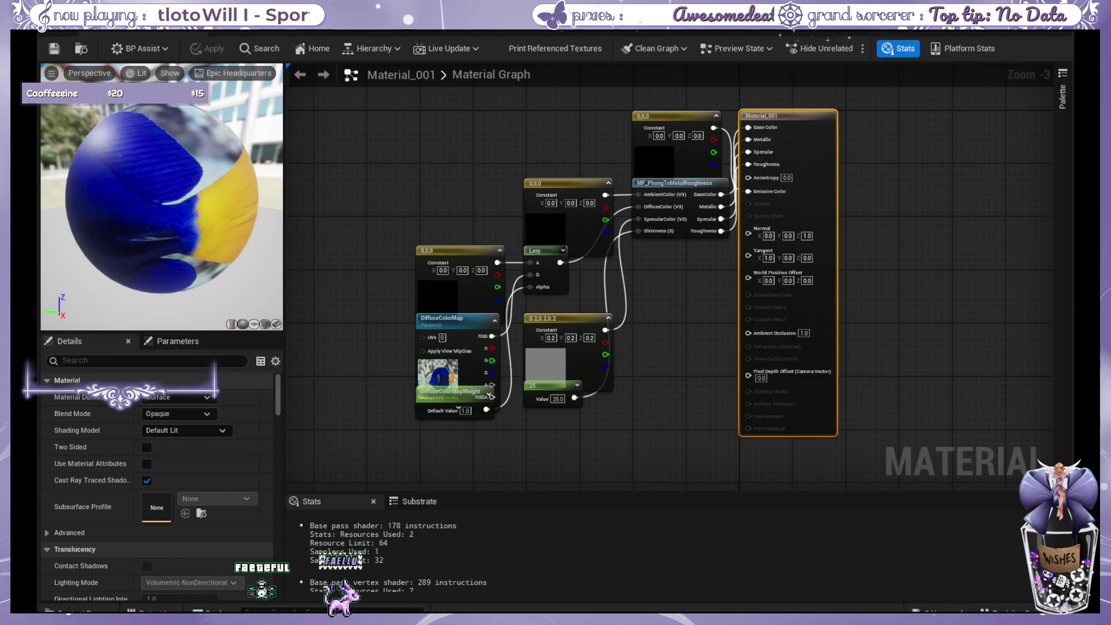
# Inspect the preview and spread out the Constant, DiffuseColorMap and MF_PhongToMetalRoughness nodes.
pyautogui.moveTo(158, 184); pyautogui.dragTo(255, 299)
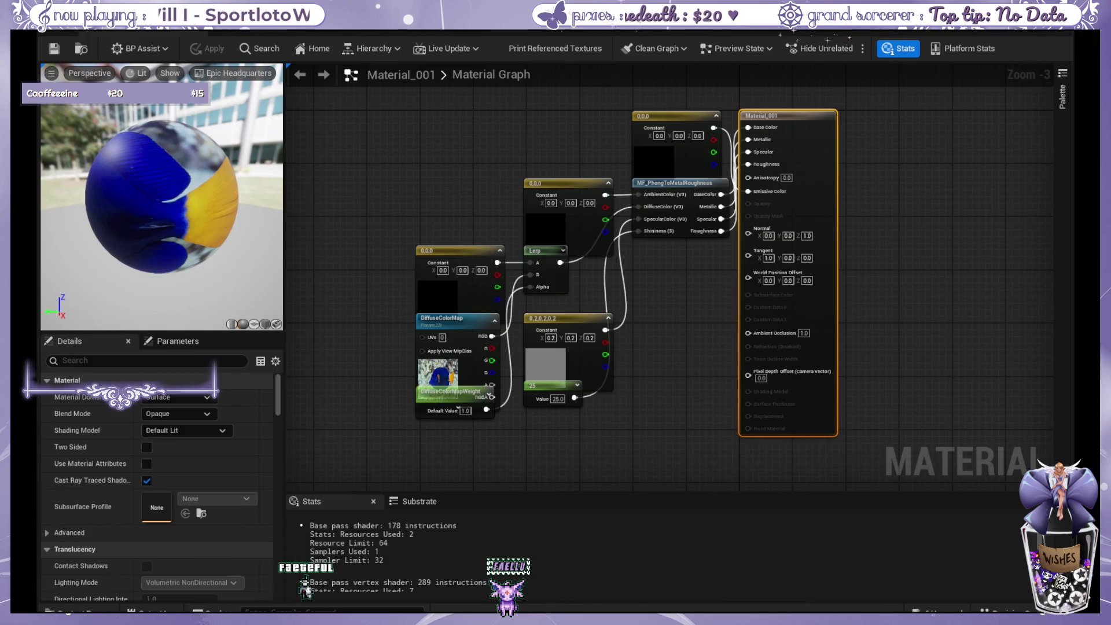
pyautogui.scroll(-10, 165, 211)
pyautogui.scroll(10, 161, 204)
pyautogui.moveTo(161, 186)
pyautogui.mouseDown()
pyautogui.moveTo(105, 186)
pyautogui.moveTo(191, 186)
pyautogui.moveTo(139, 186)
pyautogui.moveTo(132, 130)
pyautogui.mouseUp()
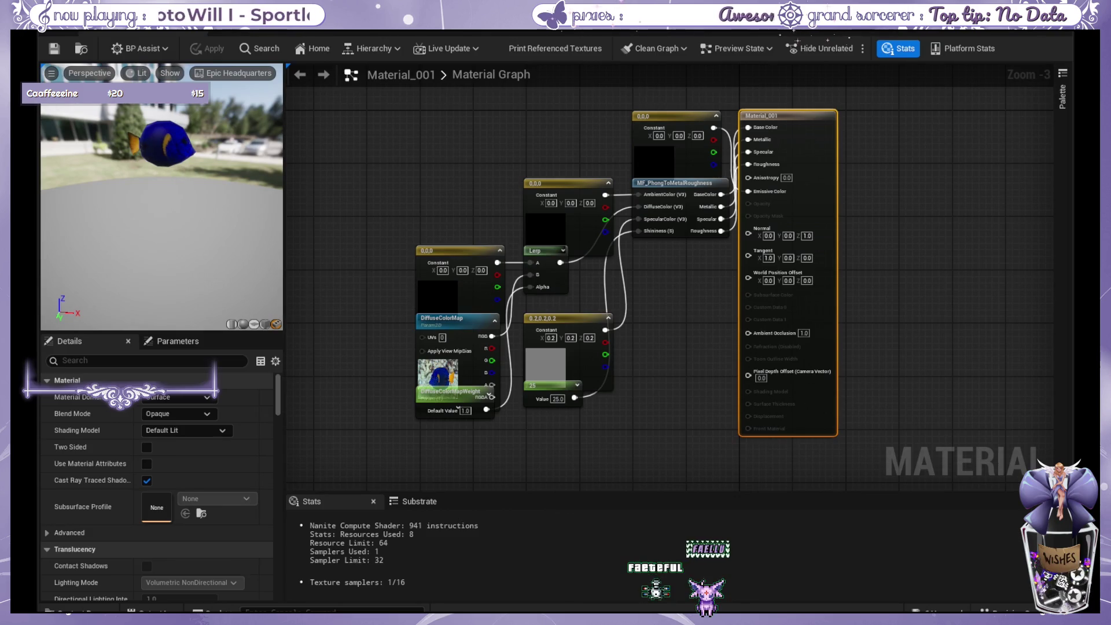
pyautogui.moveTo(517, 176); pyautogui.dragTo(502, 179)
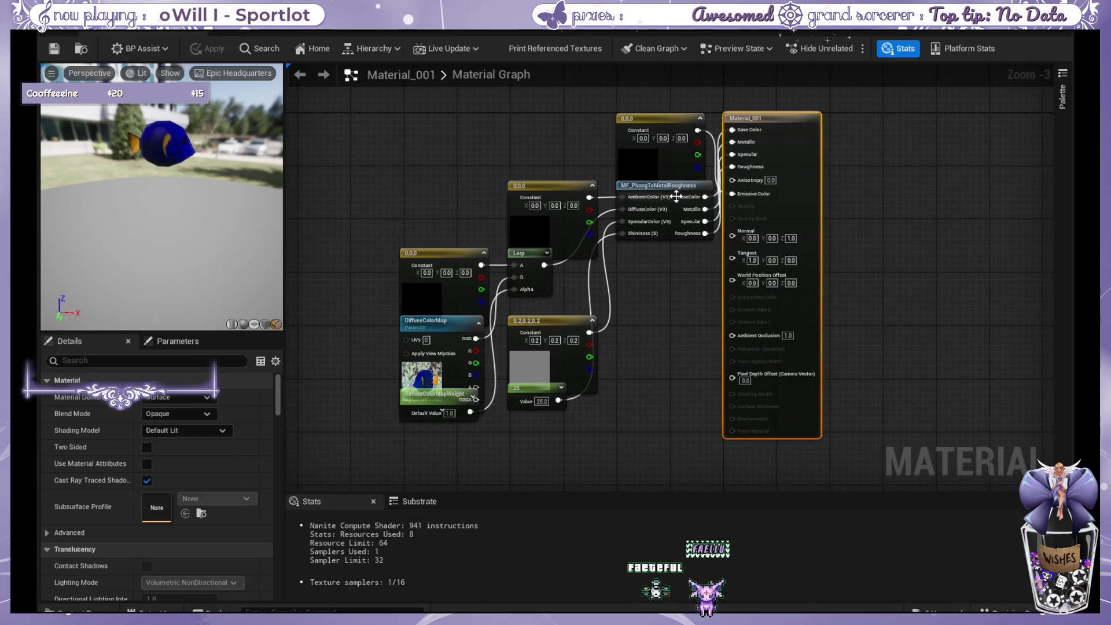
pyautogui.moveTo(657, 186); pyautogui.dragTo(638, 220)
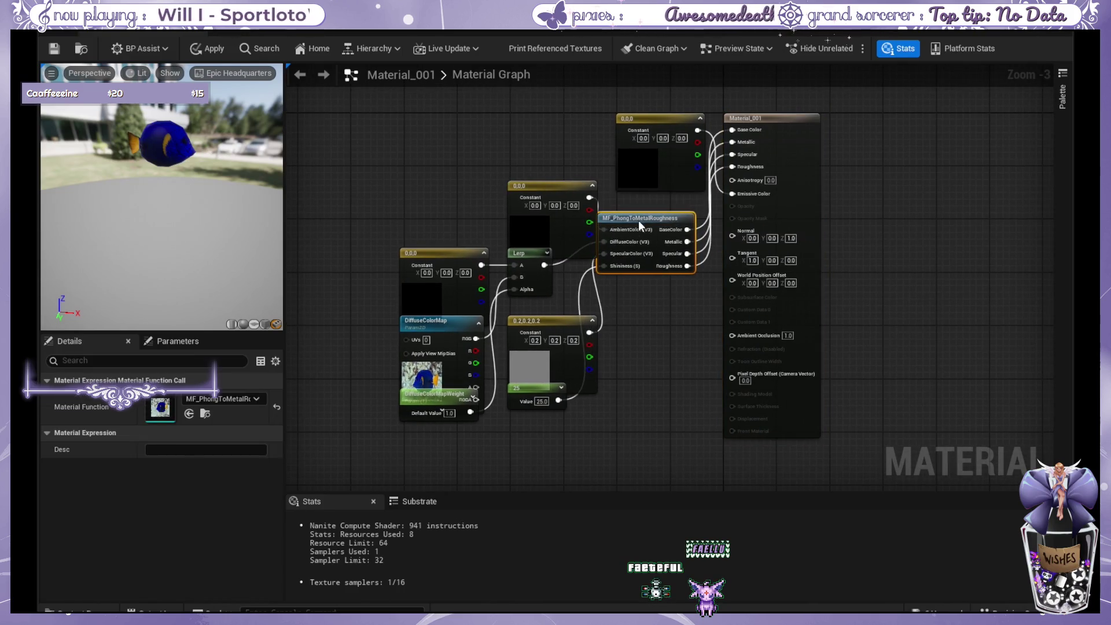
pyautogui.moveTo(546, 183); pyautogui.dragTo(483, 169)
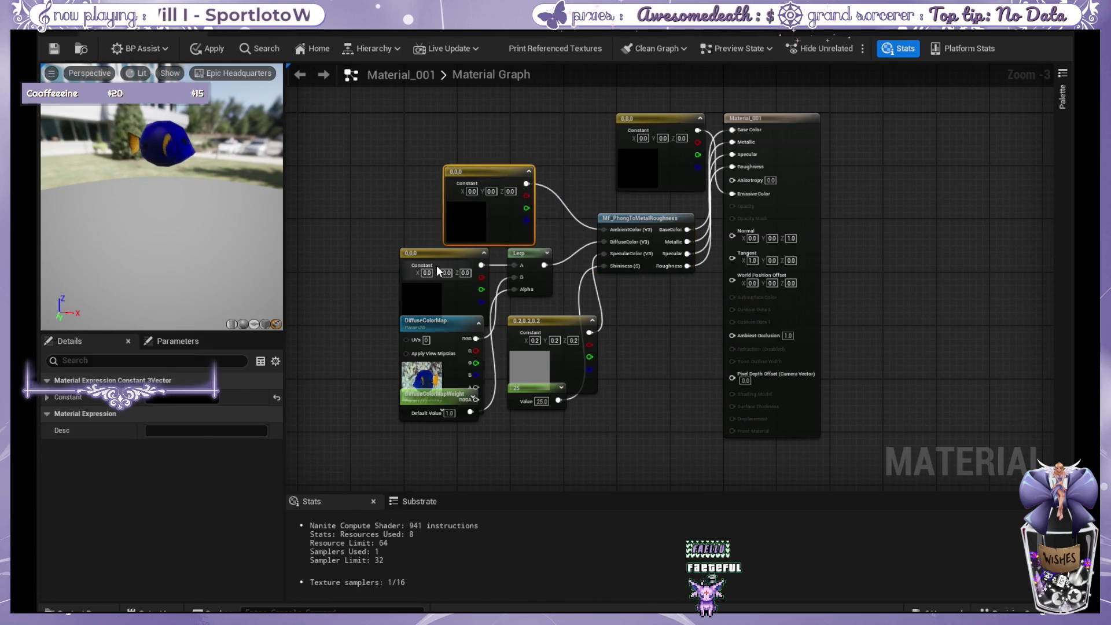
pyautogui.moveTo(439, 254); pyautogui.dragTo(417, 252)
pyautogui.moveTo(440, 327); pyautogui.dragTo(345, 363)
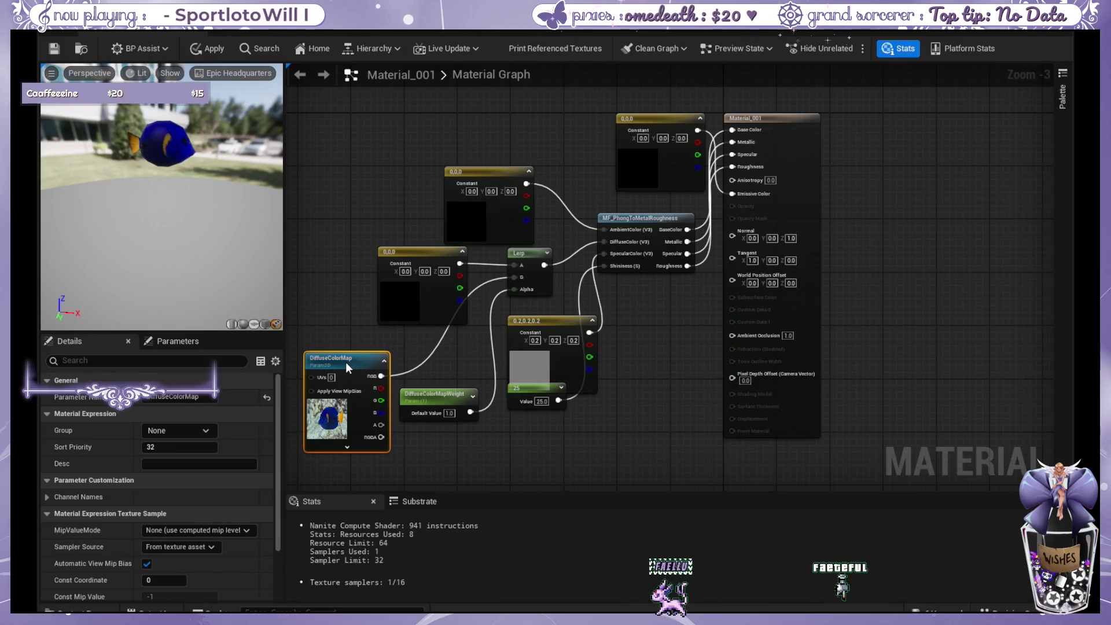
pyautogui.moveTo(345, 362); pyautogui.dragTo(354, 343)
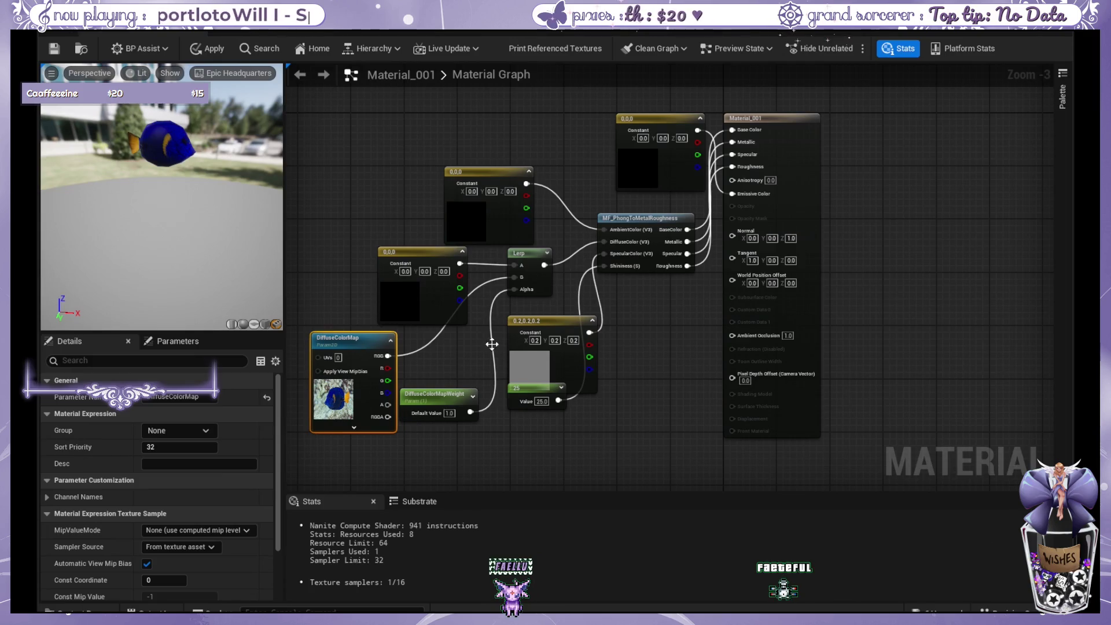
pyautogui.moveTo(529, 391)
pyautogui.mouseDown()
pyautogui.moveTo(463, 379)
pyautogui.moveTo(578, 369)
pyautogui.moveTo(546, 363)
pyautogui.moveTo(579, 432)
pyautogui.mouseUp()
pyautogui.moveTo(567, 294); pyautogui.dragTo(537, 312)
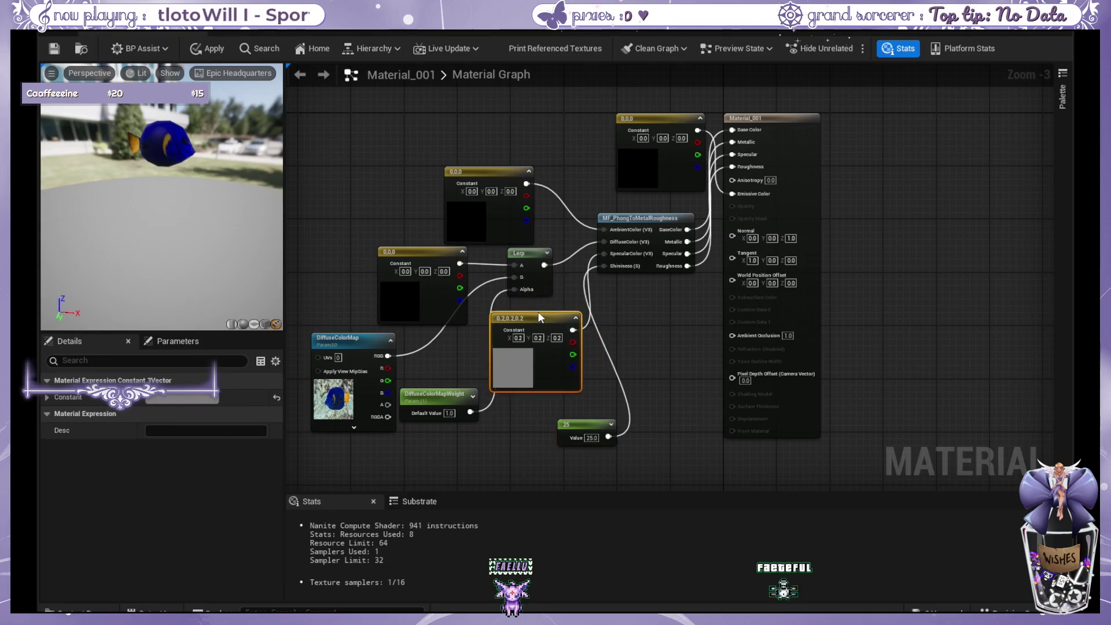
pyautogui.scroll(2, 660, 296)
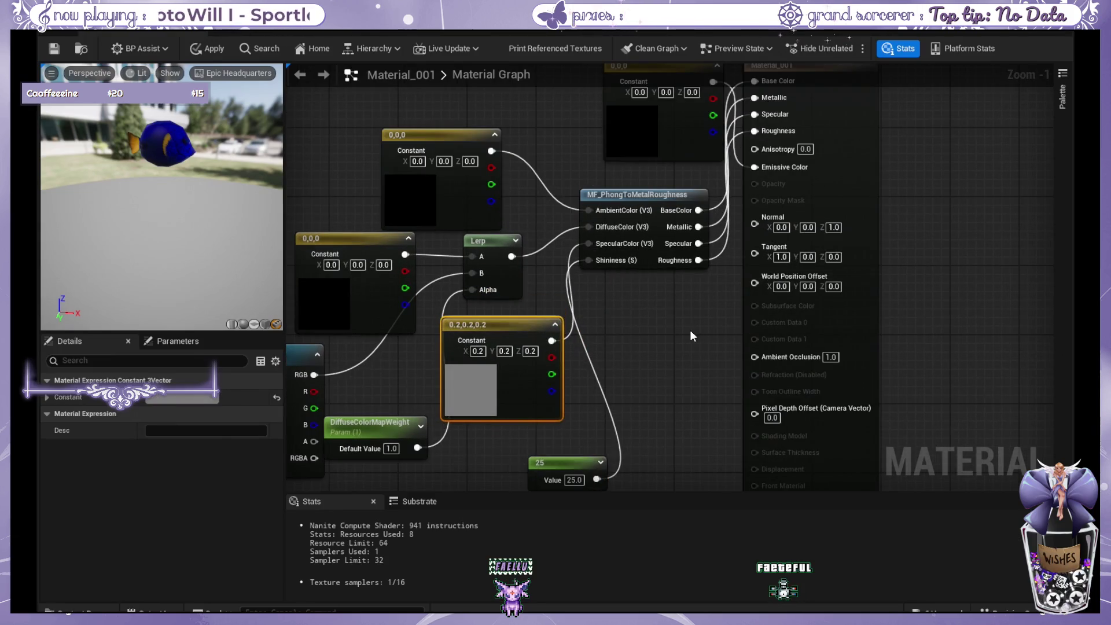
pyautogui.scroll(-1, 689, 336)
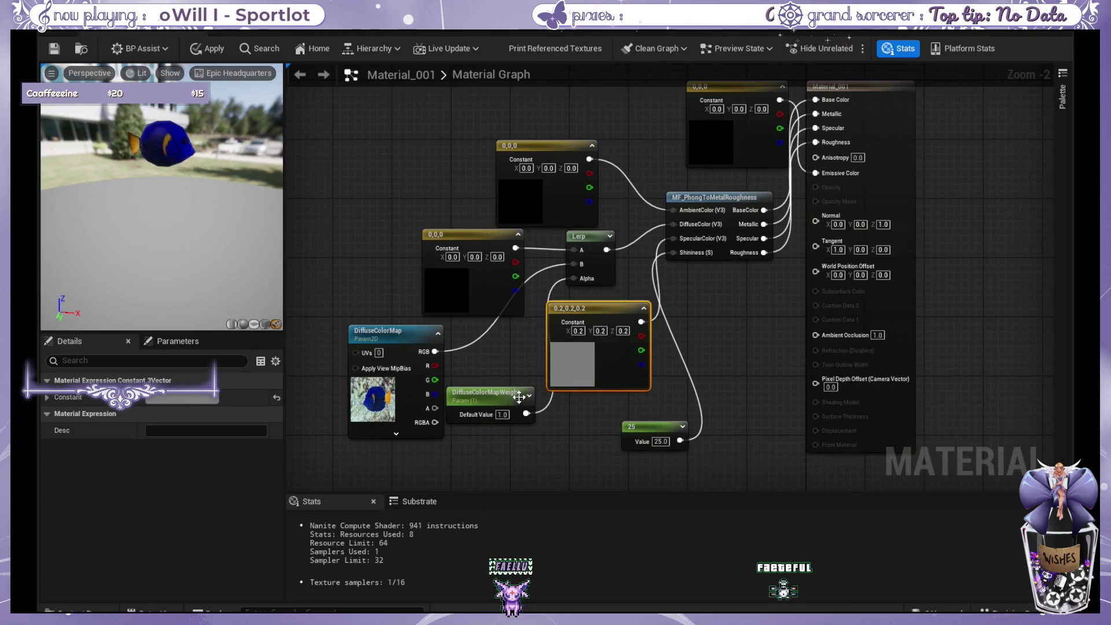
pyautogui.moveTo(625, 263); pyautogui.dragTo(584, 297)
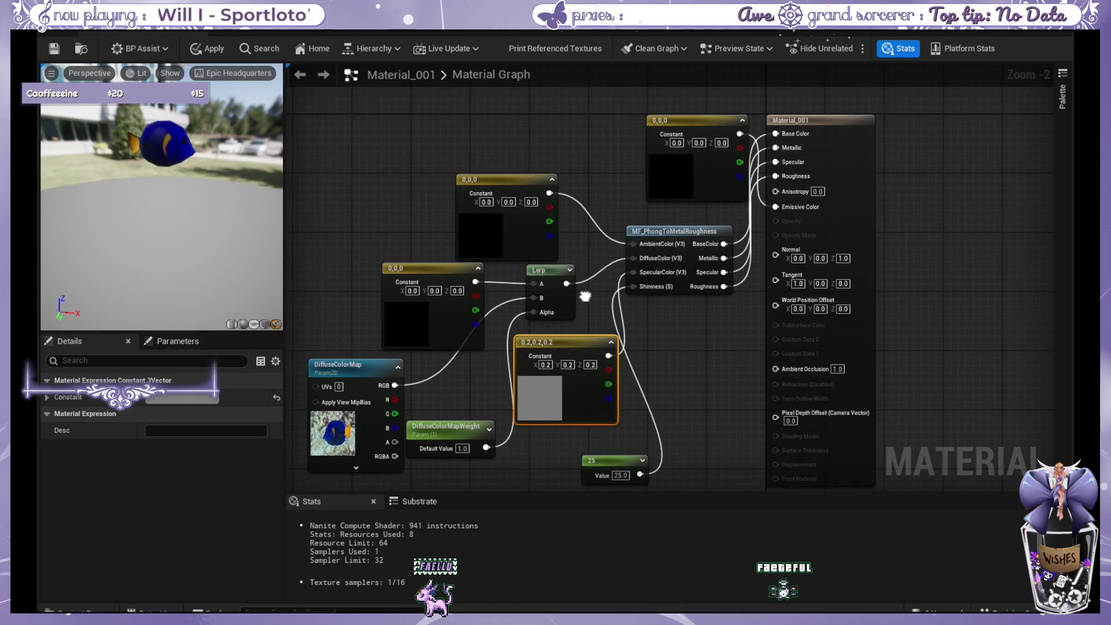
pyautogui.moveTo(462, 360)
pyautogui.mouseDown()
pyautogui.moveTo(543, 211)
pyautogui.moveTo(634, 184)
pyautogui.mouseUp()
# Delete the unused 0,0,0 Constant nodes from the material graph.
pyautogui.moveTo(607, 111); pyautogui.dragTo(668, 195)
pyautogui.press('Delete')
pyautogui.moveTo(414, 155); pyautogui.dragTo(514, 237)
pyautogui.press('Delete')
pyautogui.moveTo(398, 221); pyautogui.dragTo(463, 137)
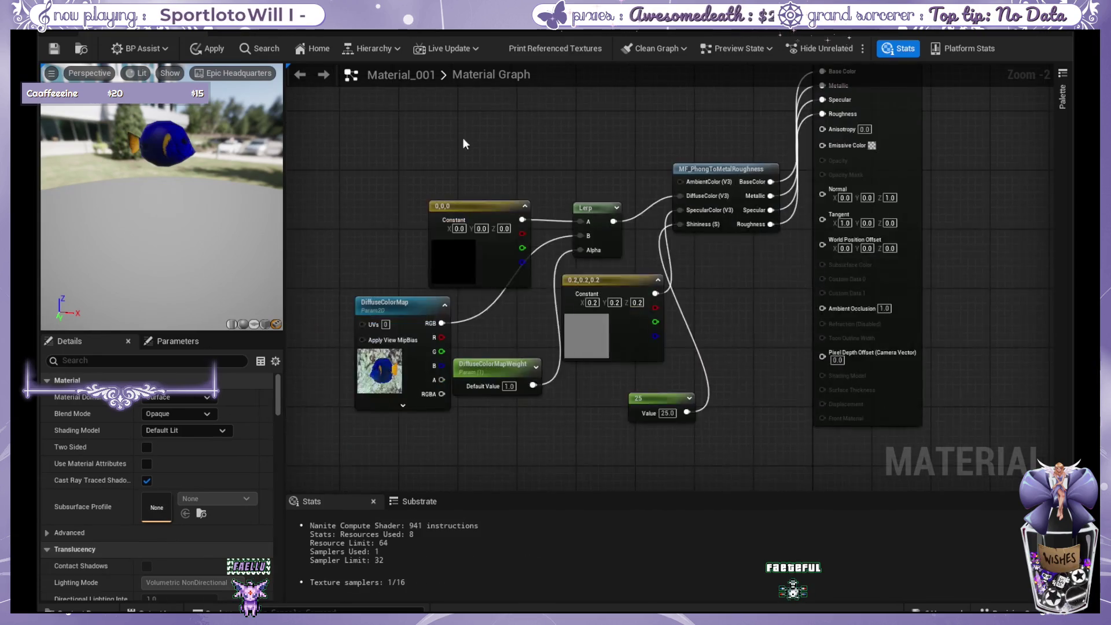
pyautogui.click(498, 214)
pyautogui.moveTo(391, 310); pyautogui.dragTo(369, 303)
pyautogui.moveTo(497, 210); pyautogui.dragTo(471, 331)
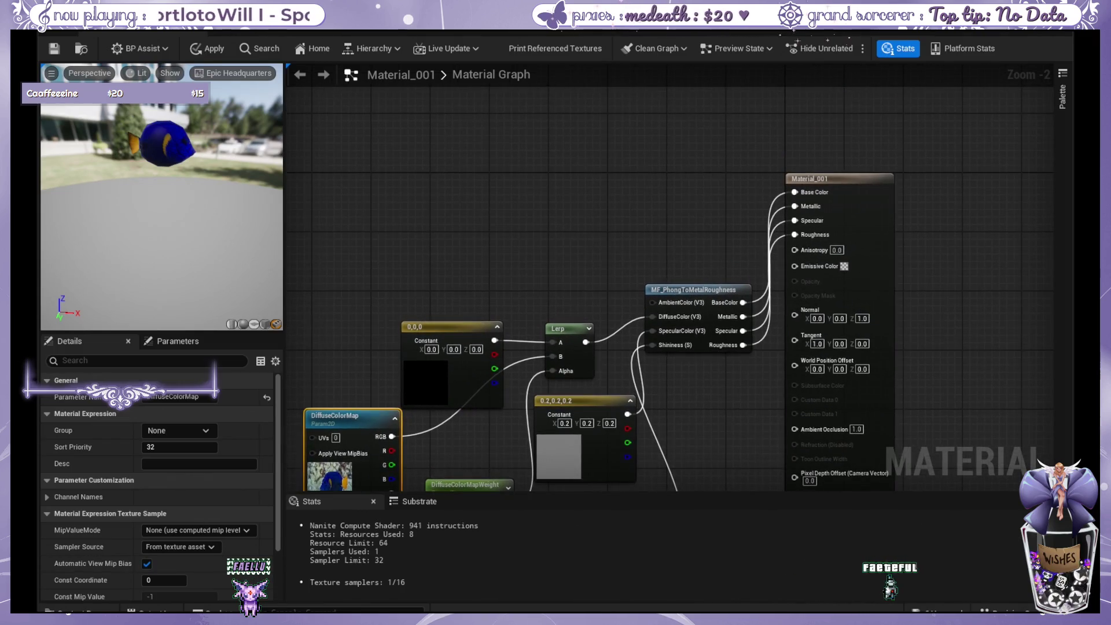
# Add a fishy Texture Sample, delete the remaining old nodes, and wire its RGB into Base Color.
pyautogui.click(519, 173)
pyautogui.moveTo(519, 173); pyautogui.dragTo(507, 152)
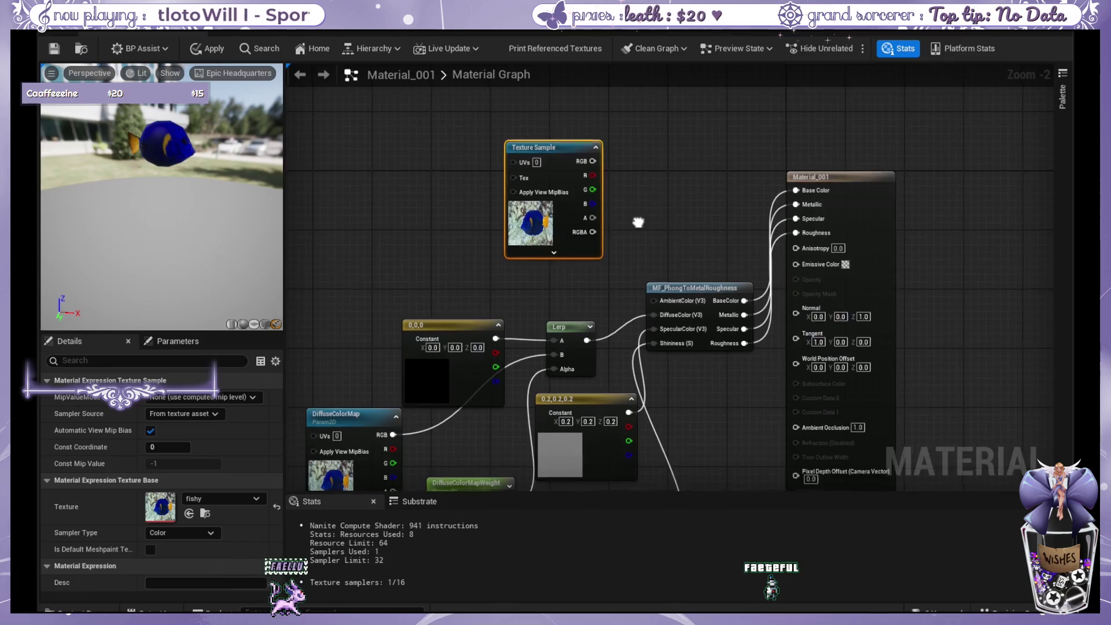
pyautogui.moveTo(361, 419); pyautogui.dragTo(378, 377)
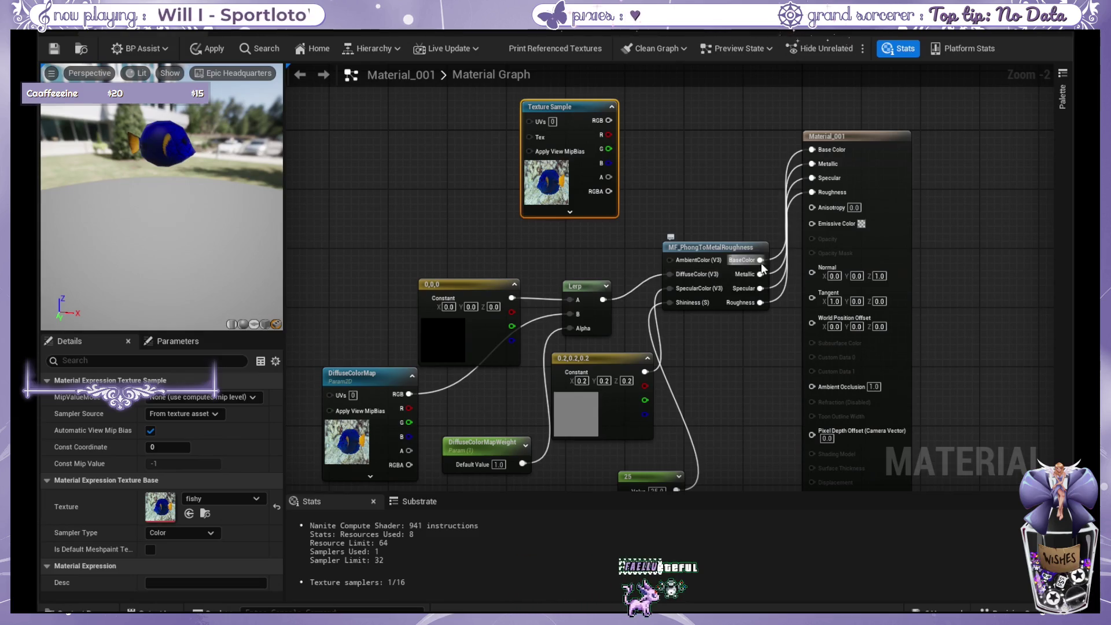
pyautogui.scroll(-1, 503, 251)
pyautogui.moveTo(327, 178); pyautogui.dragTo(694, 457)
pyautogui.press('Delete')
pyautogui.press('Home')
pyautogui.moveTo(555, 233)
pyautogui.mouseDown()
pyautogui.moveTo(732, 282)
pyautogui.moveTo(740, 260)
pyautogui.mouseUp()
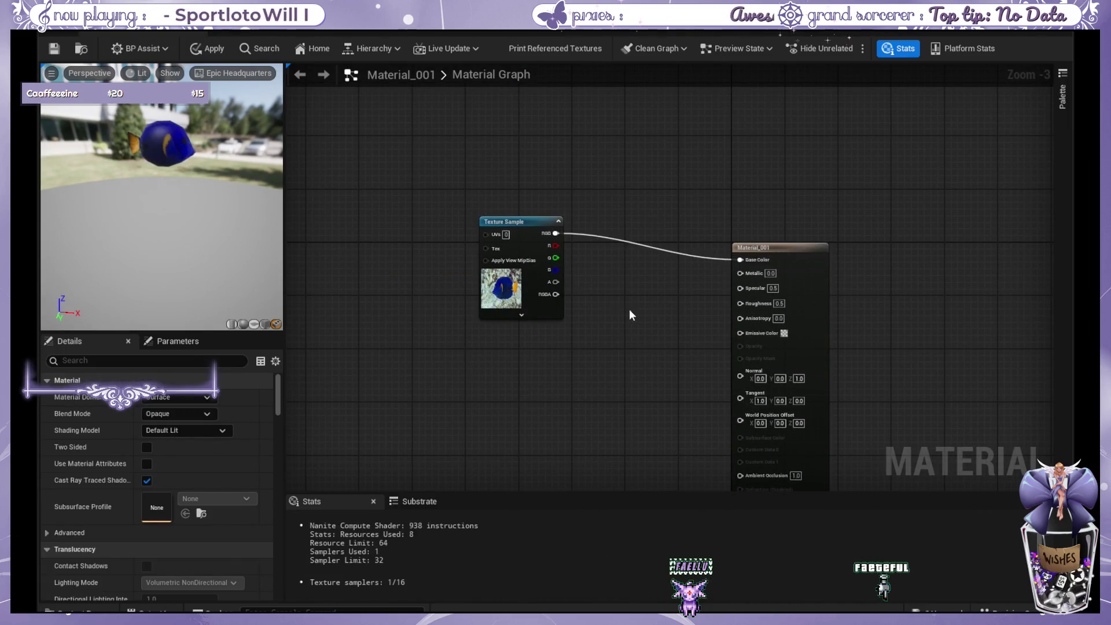
# Tidy the layout by repositioning the Texture Sample and Material_001 output nodes.
pyautogui.scroll(2, 629, 315)
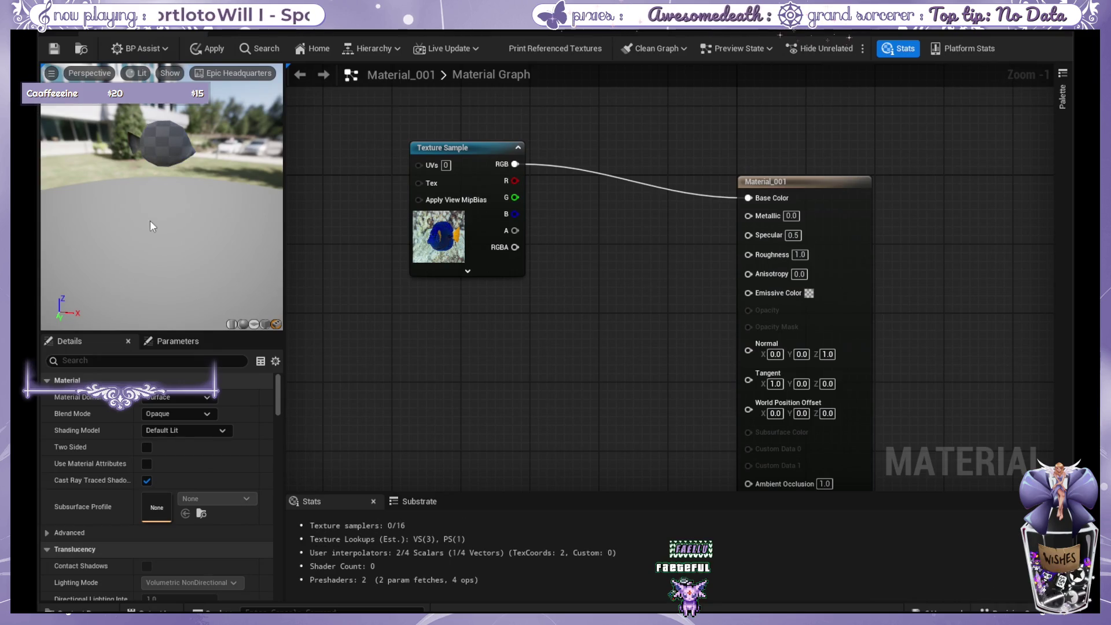
pyautogui.moveTo(172, 124); pyautogui.dragTo(174, 163)
pyautogui.scroll(5, 172, 166)
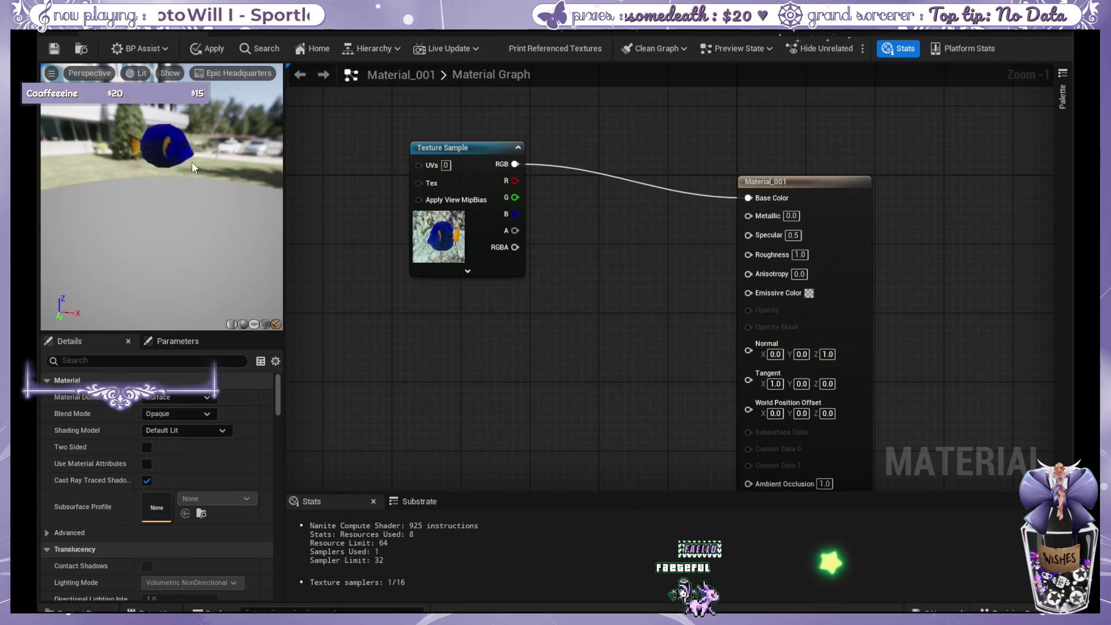
pyautogui.moveTo(461, 152); pyautogui.dragTo(496, 170)
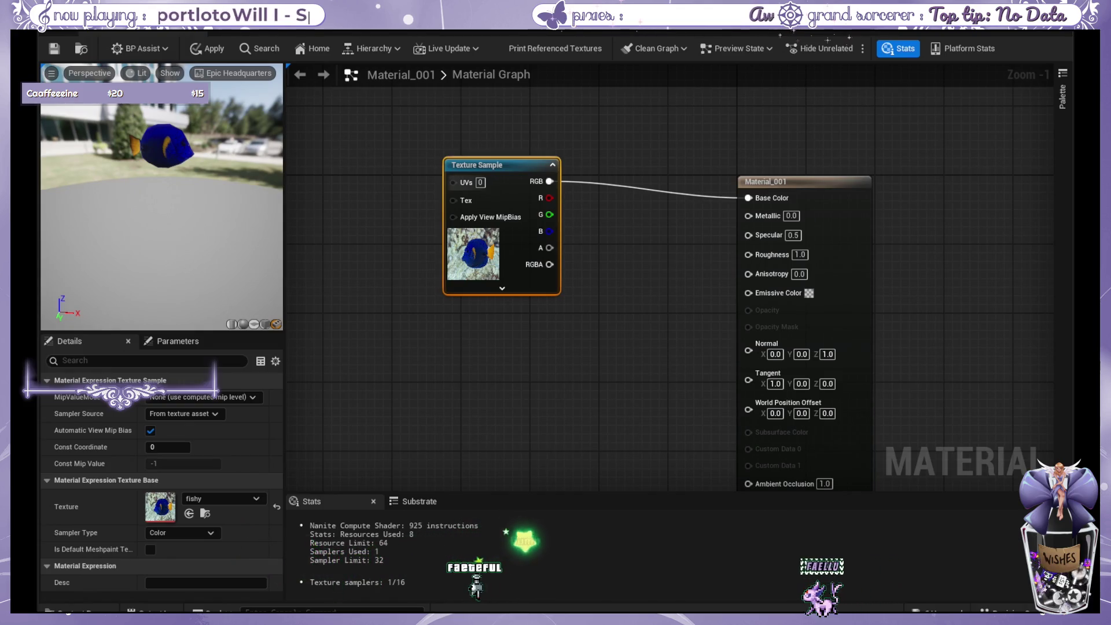
pyautogui.moveTo(490, 162)
pyautogui.mouseDown()
pyautogui.moveTo(441, 180)
pyautogui.moveTo(393, 175)
pyautogui.mouseUp()
pyautogui.moveTo(820, 184); pyautogui.dragTo(884, 171)
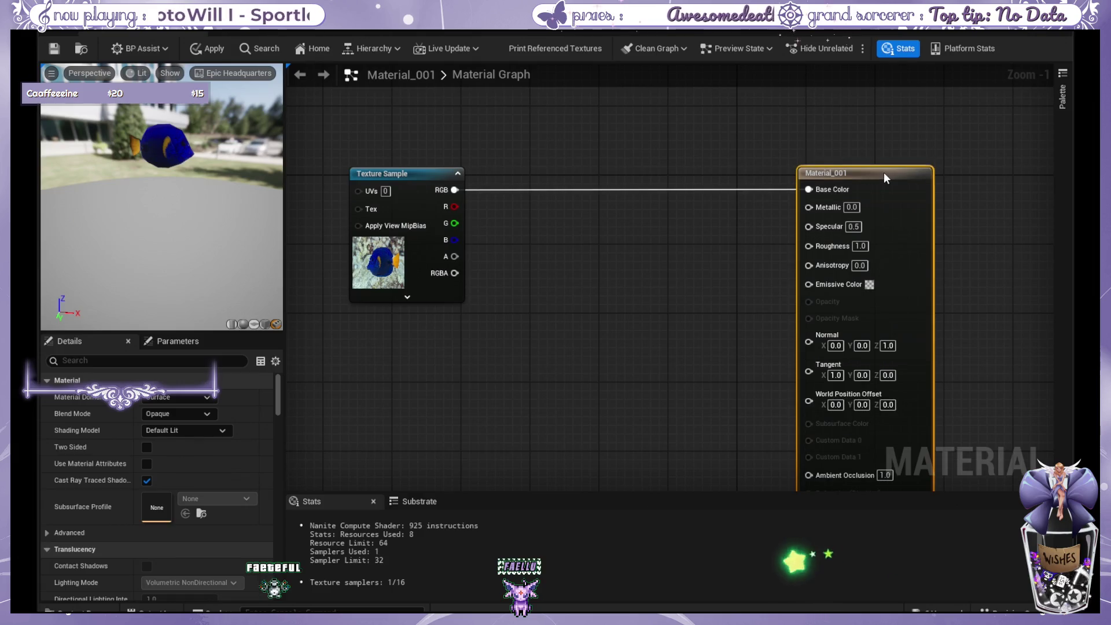
pyautogui.click(540, 230)
pyautogui.moveTo(518, 297); pyautogui.dragTo(589, 266)
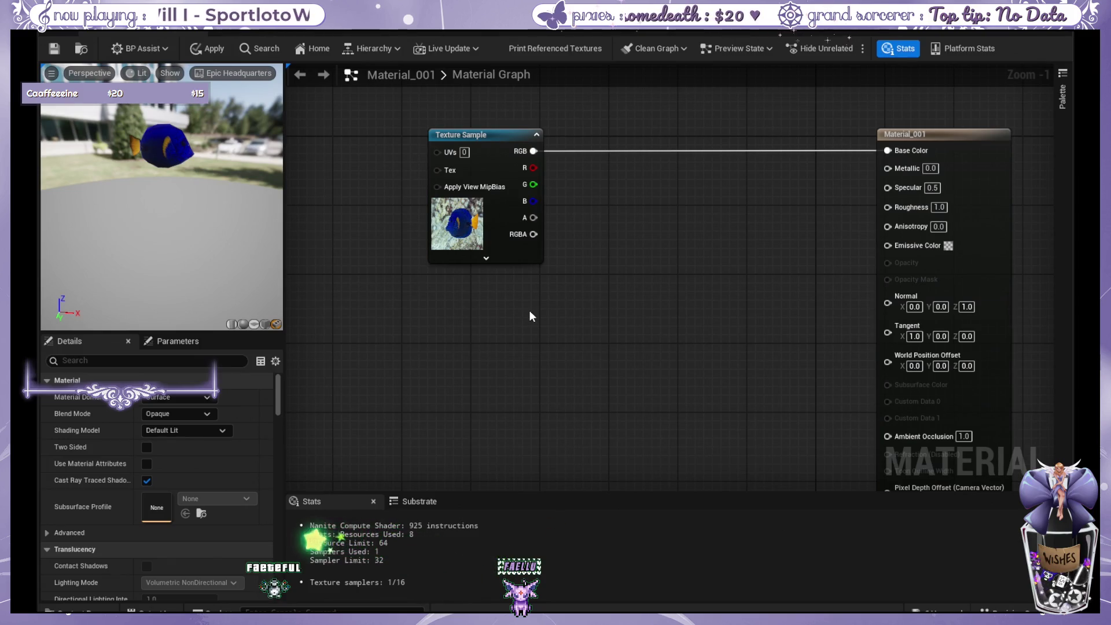
# Add an Absolute World Position node and mask its XYZ to the R channel.
pyautogui.hotkey('ctrl', 'v')
pyautogui.moveTo(555, 312); pyautogui.dragTo(389, 297)
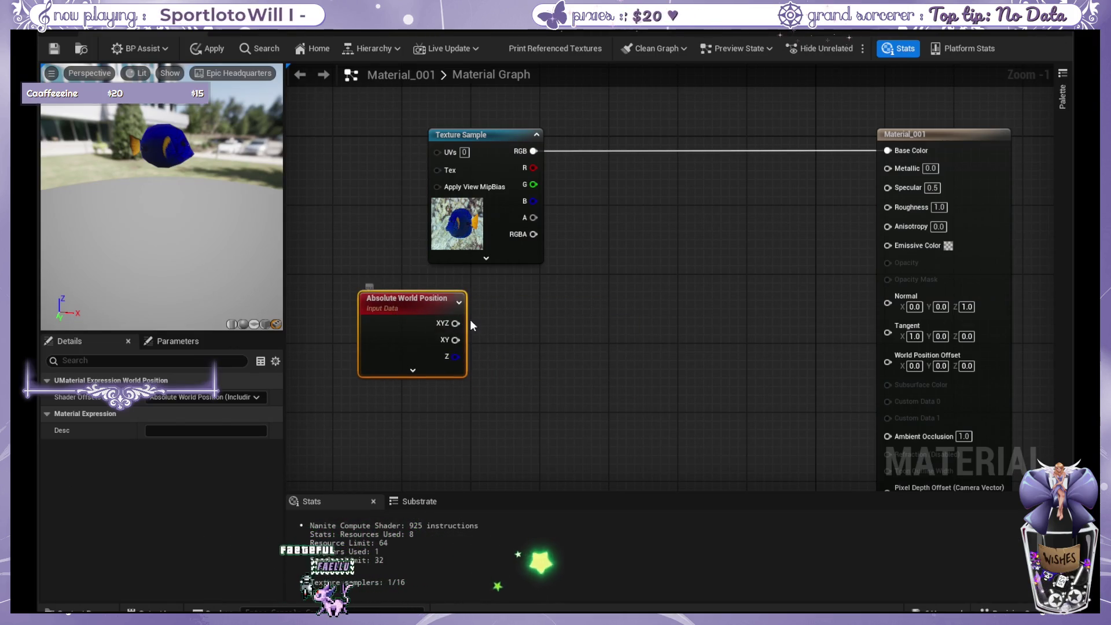
pyautogui.moveTo(429, 298); pyautogui.dragTo(425, 315)
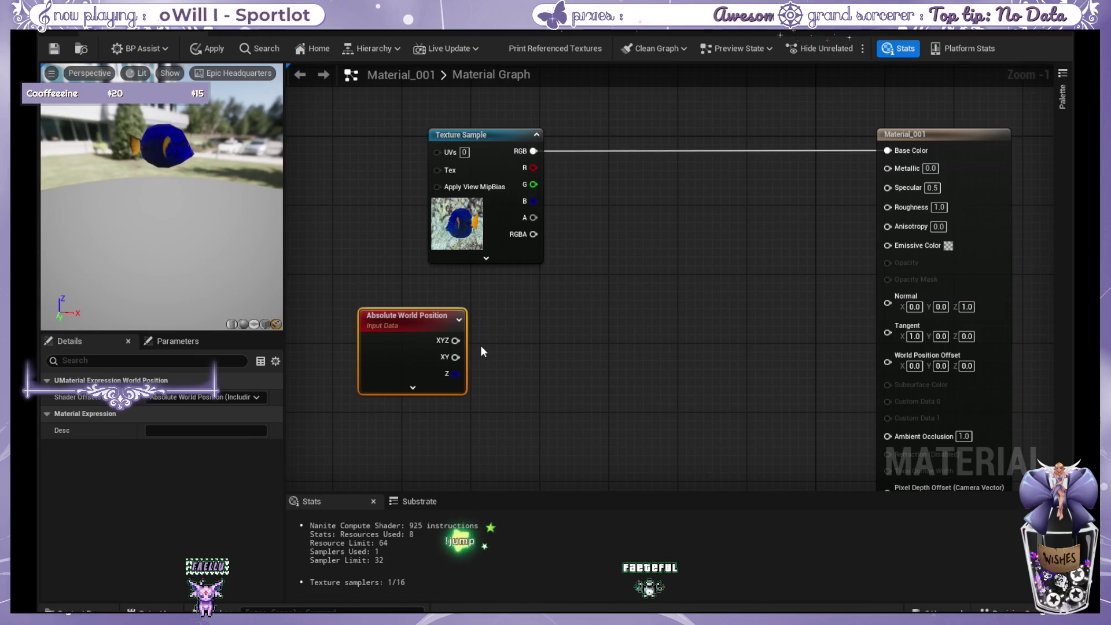
pyautogui.moveTo(455, 340)
pyautogui.mouseDown()
pyautogui.moveTo(752, 258)
pyautogui.moveTo(562, 331)
pyautogui.moveTo(527, 319)
pyautogui.mouseUp()
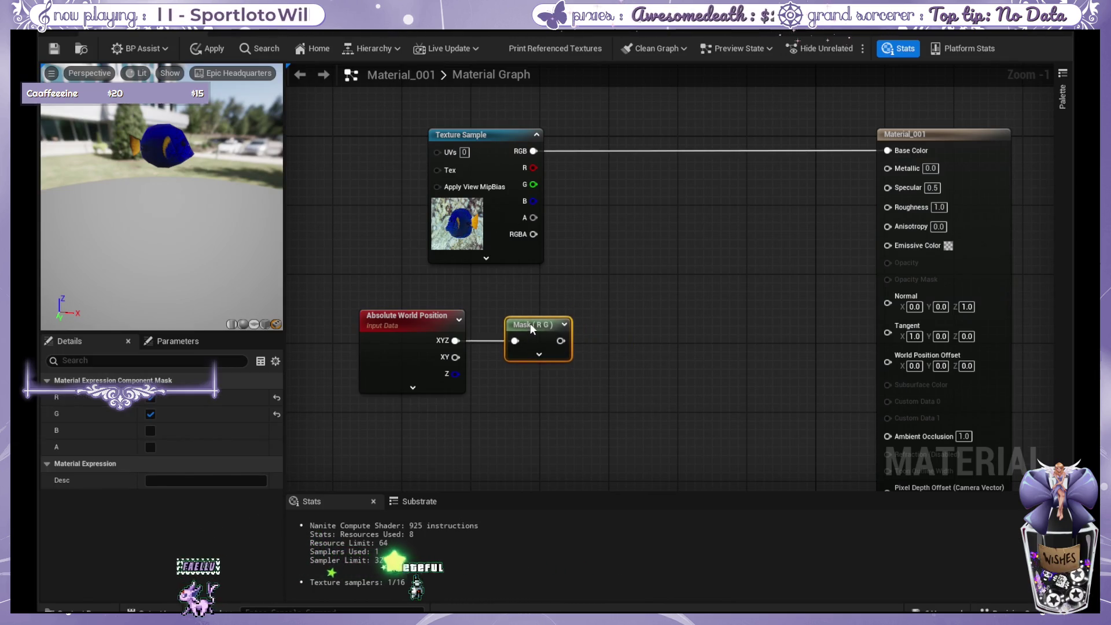
pyautogui.click(150, 414)
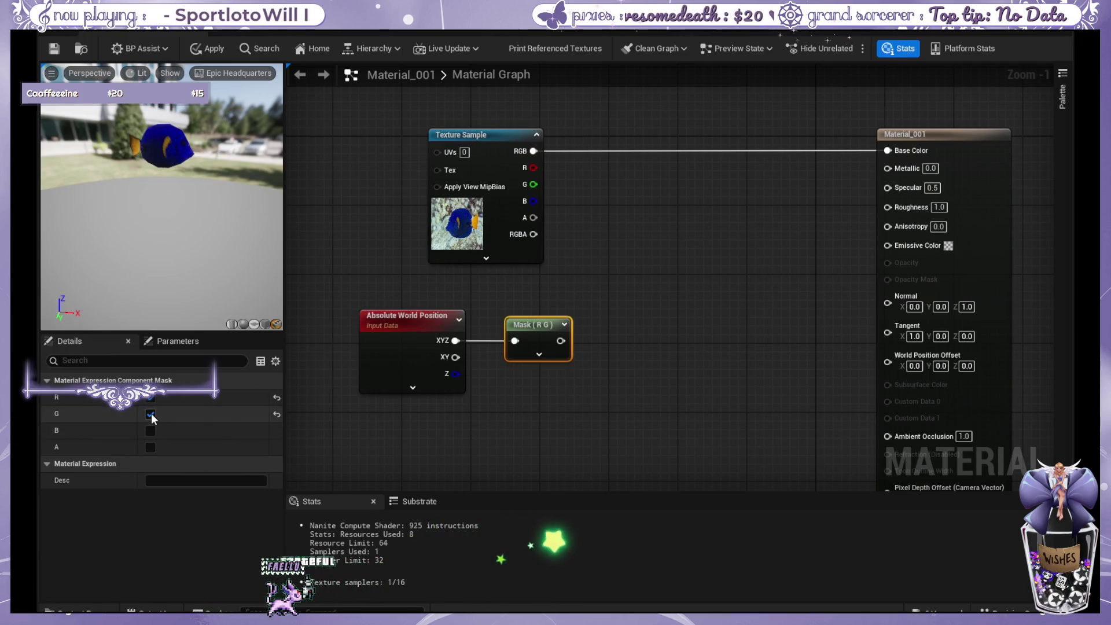
pyautogui.moveTo(527, 344); pyautogui.dragTo(518, 344)
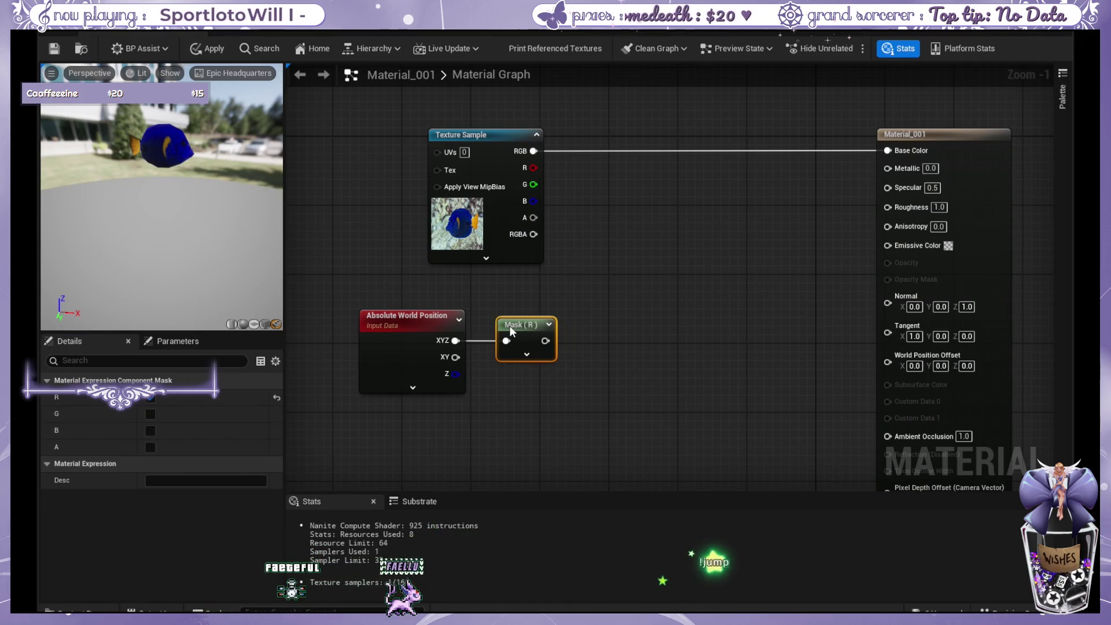
# Duplicate the mask, feed it world position XYZ, and switch it to keep only G.
pyautogui.hotkey('ctrl', 'c')
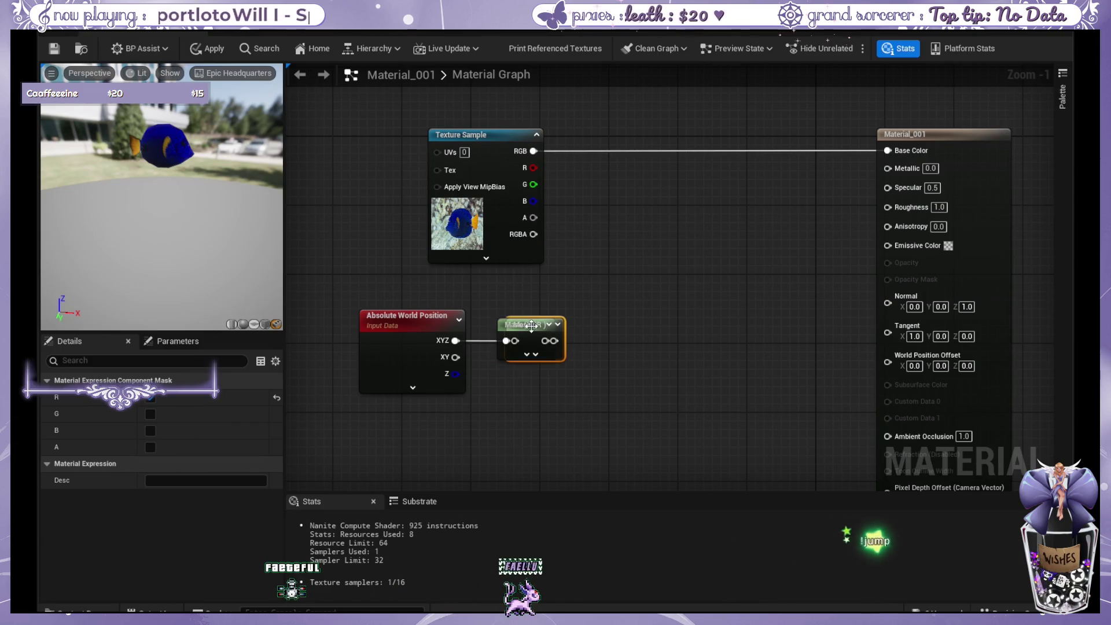
pyautogui.hotkey('ctrl', 'v')
pyautogui.moveTo(457, 342); pyautogui.dragTo(506, 401)
pyautogui.click(150, 414)
pyautogui.click(151, 397)
pyautogui.moveTo(400, 321); pyautogui.dragTo(402, 329)
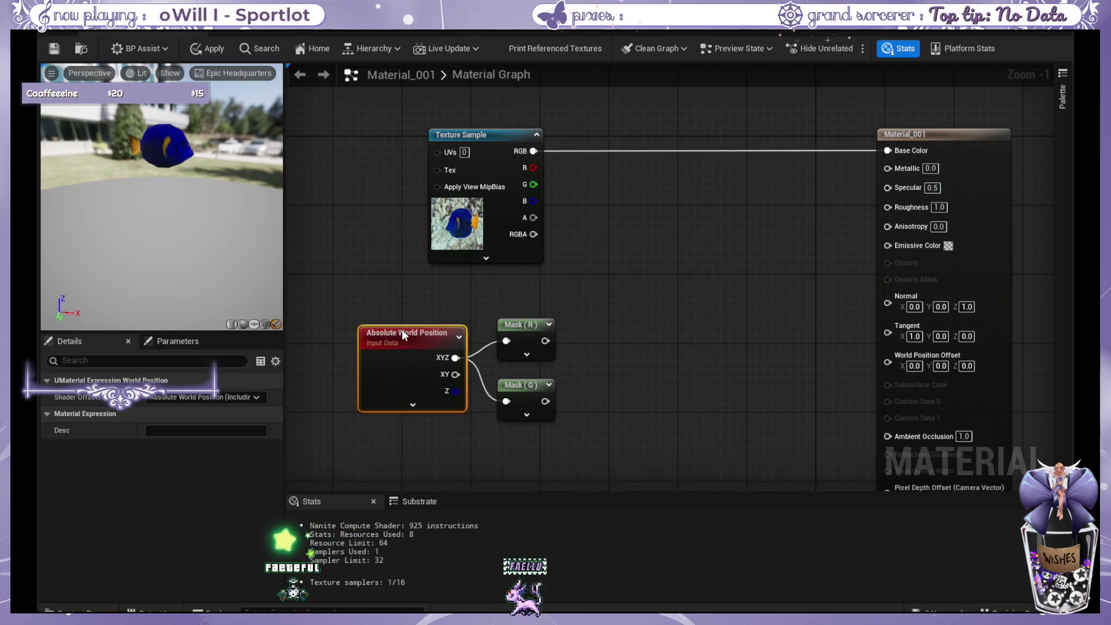
pyautogui.keyDown('ctrl'); pyautogui.click(543, 341); pyautogui.keyUp('ctrl')
pyautogui.click(544, 342)
pyautogui.moveTo(317, 265); pyautogui.dragTo(614, 483)
pyautogui.moveTo(528, 308); pyautogui.dragTo(504, 299)
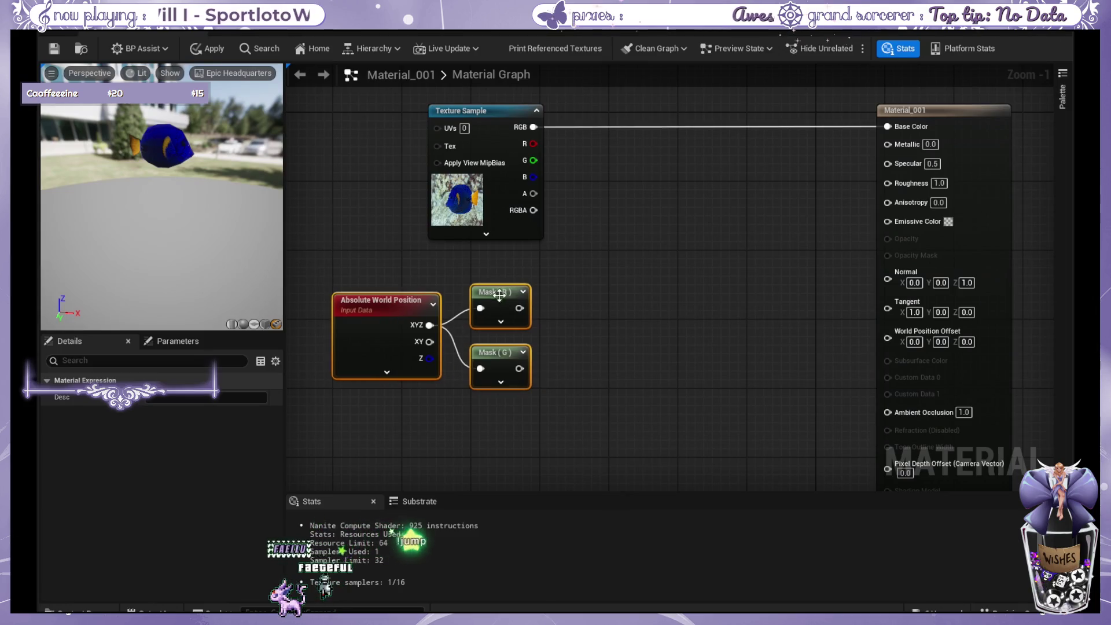
pyautogui.click(600, 289)
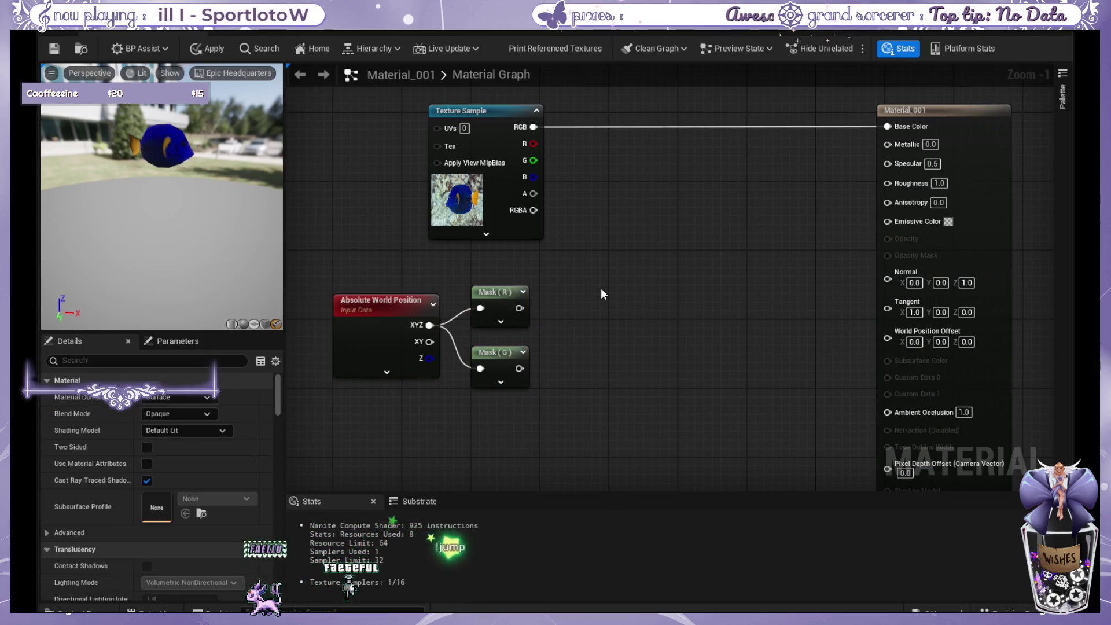
# Add a Multiply node and wire Mask (R) into its A input.
pyautogui.click(598, 330)
pyautogui.moveTo(618, 332); pyautogui.dragTo(592, 315)
pyautogui.moveTo(519, 307); pyautogui.dragTo(584, 334)
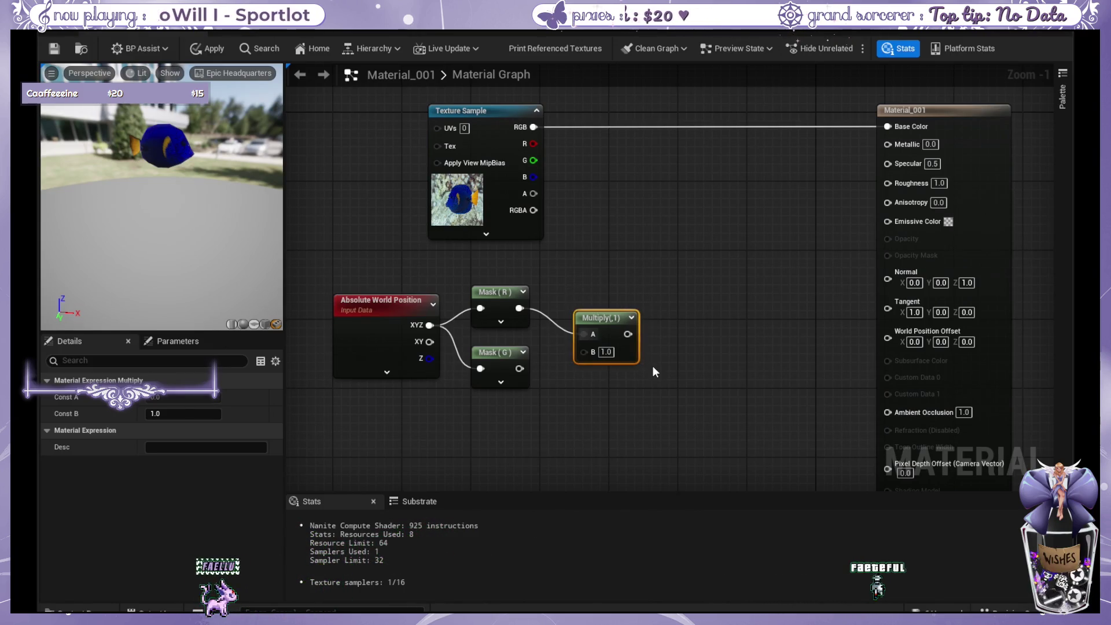
# Replace the stray Multiply with an Add node summing Mask (R) and Mask (G).
pyautogui.press('Delete')
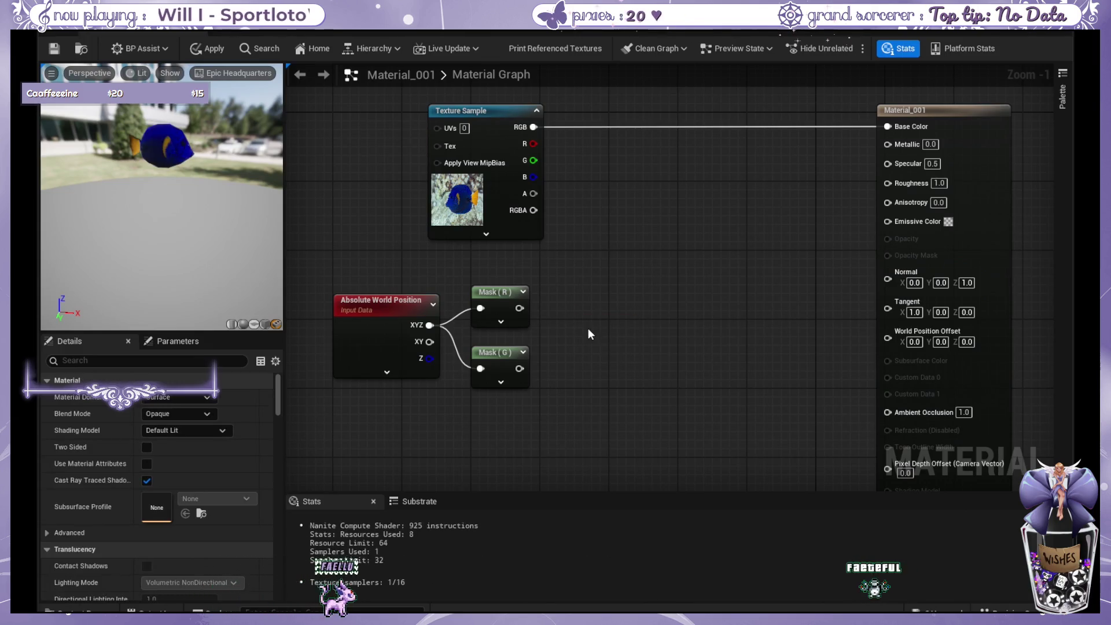
pyautogui.click(588, 328)
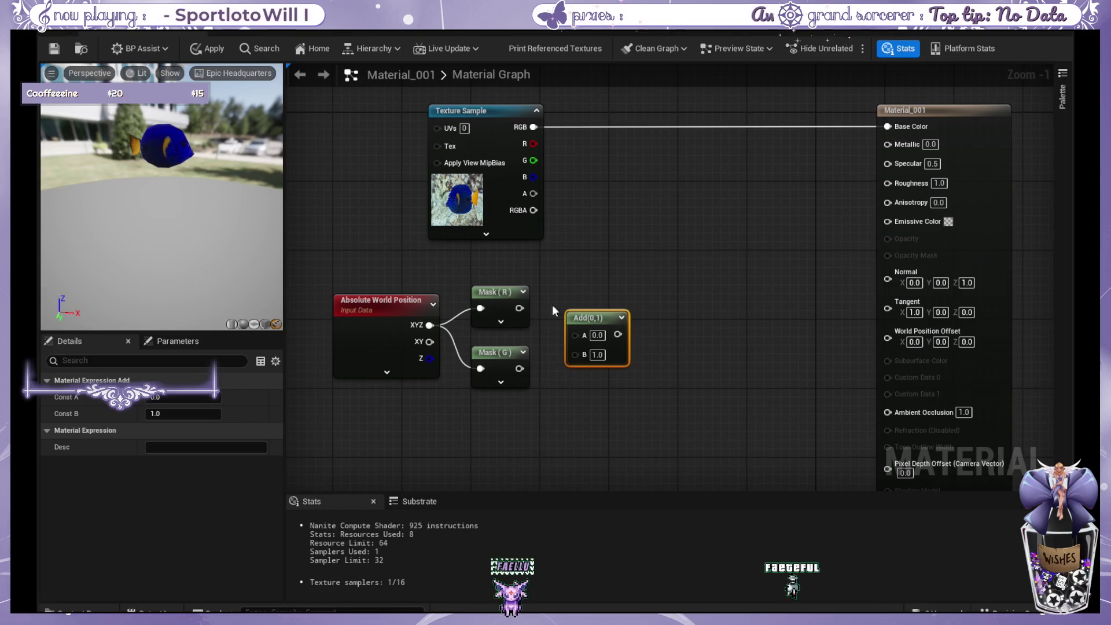
pyautogui.moveTo(519, 368)
pyautogui.mouseDown()
pyautogui.moveTo(576, 351)
pyautogui.moveTo(569, 322)
pyautogui.mouseUp()
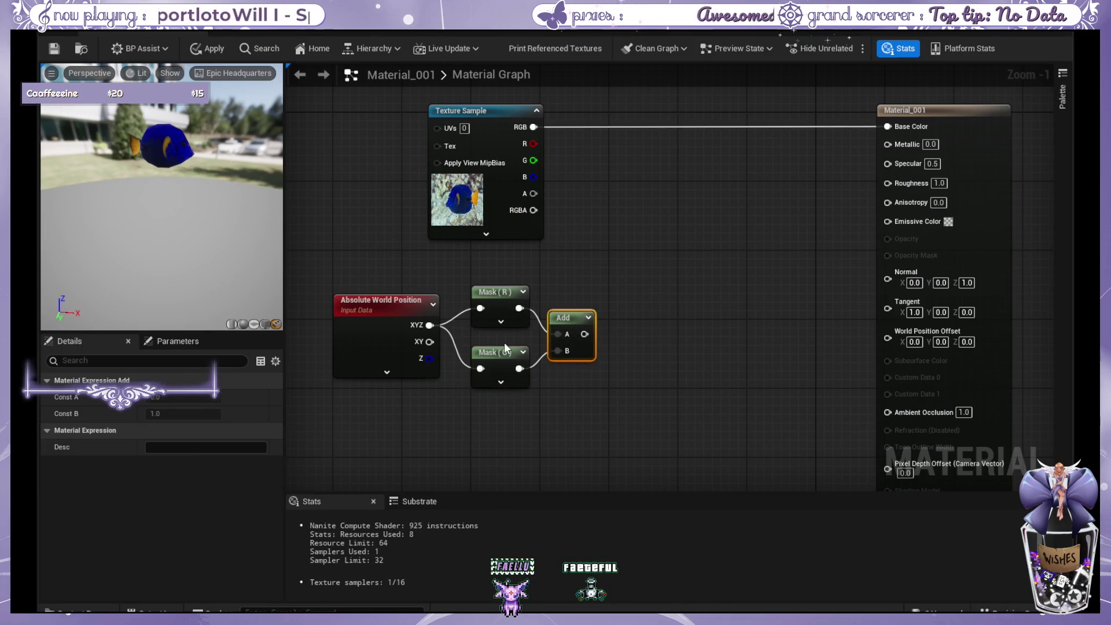
pyautogui.click(697, 331)
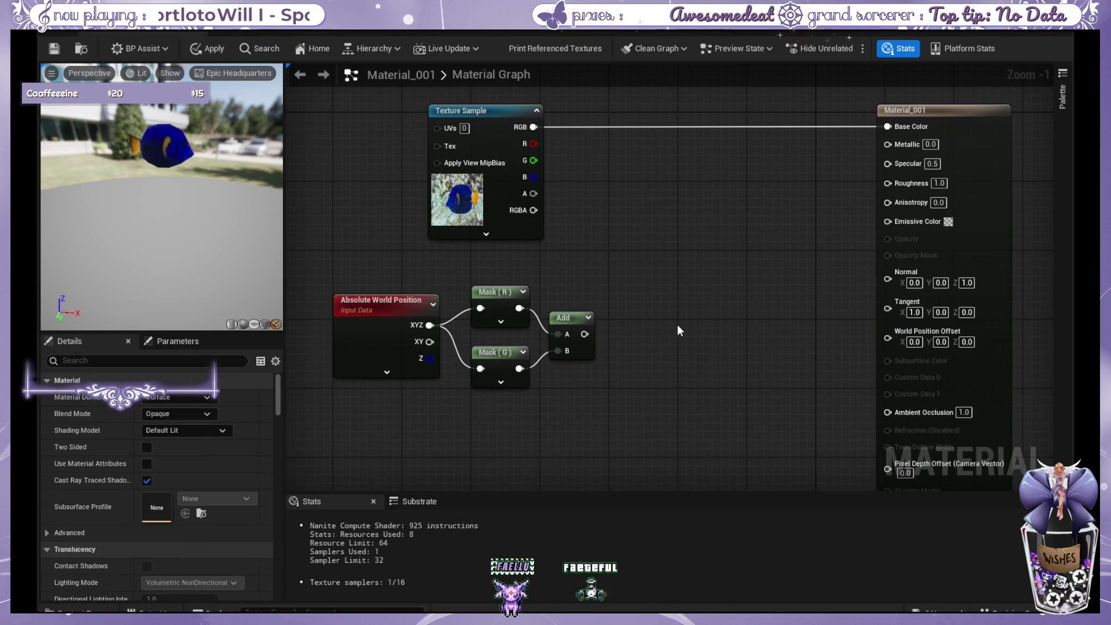
# Add a Multiply node to the right with the Add output wired into A.
pyautogui.click(679, 331)
pyautogui.moveTo(686, 325); pyautogui.dragTo(634, 305)
pyautogui.moveTo(583, 336); pyautogui.dragTo(652, 318)
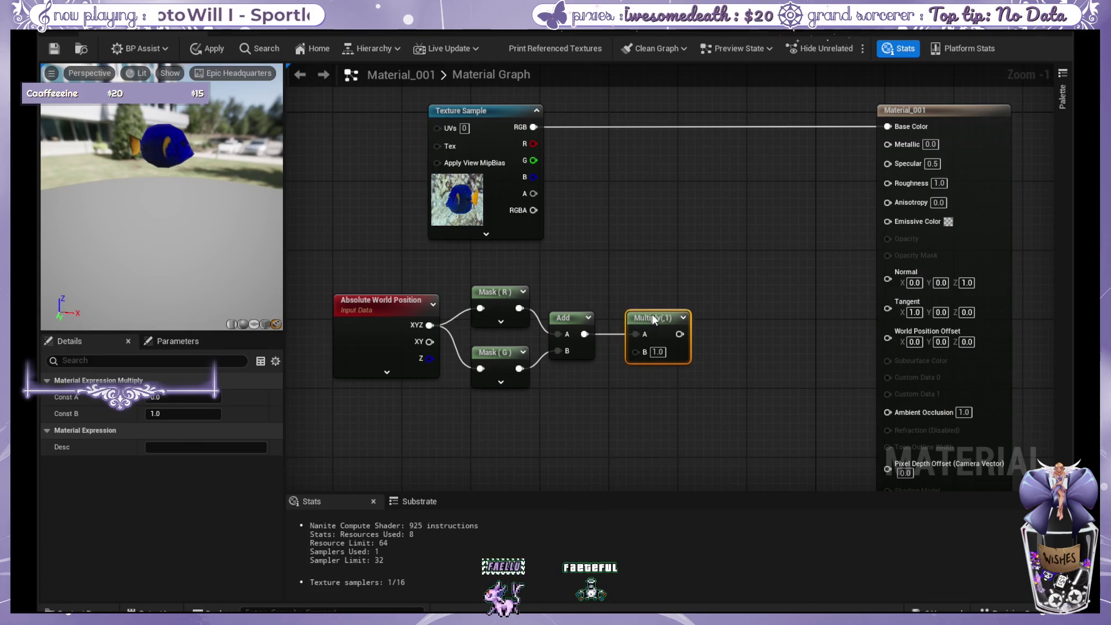
pyautogui.click(543, 450)
pyautogui.click(544, 450)
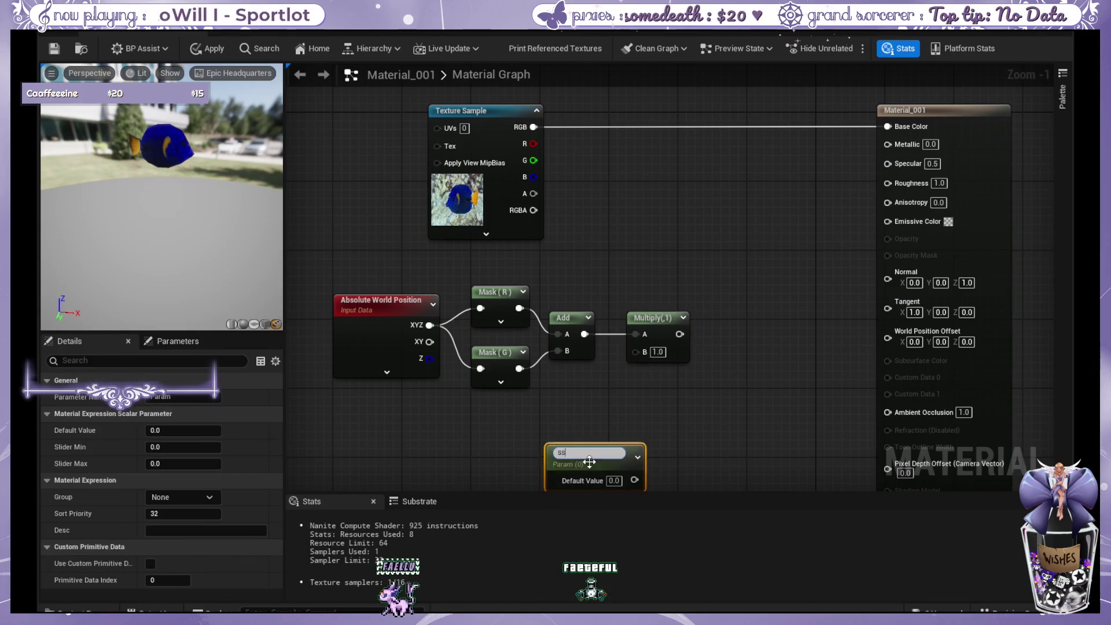
# Name the scalar parameter RippleLength, set it to 0.02, and wire it into Multiply B.
pyautogui.moveTo(620, 450); pyautogui.dragTo(598, 410)
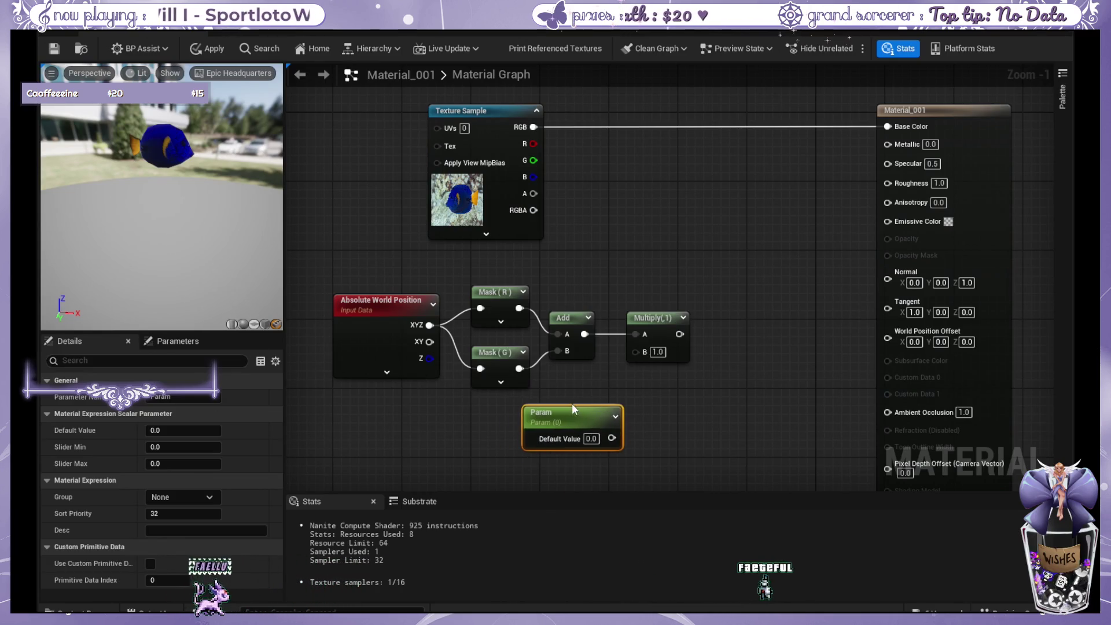
pyautogui.doubleClick(548, 410)
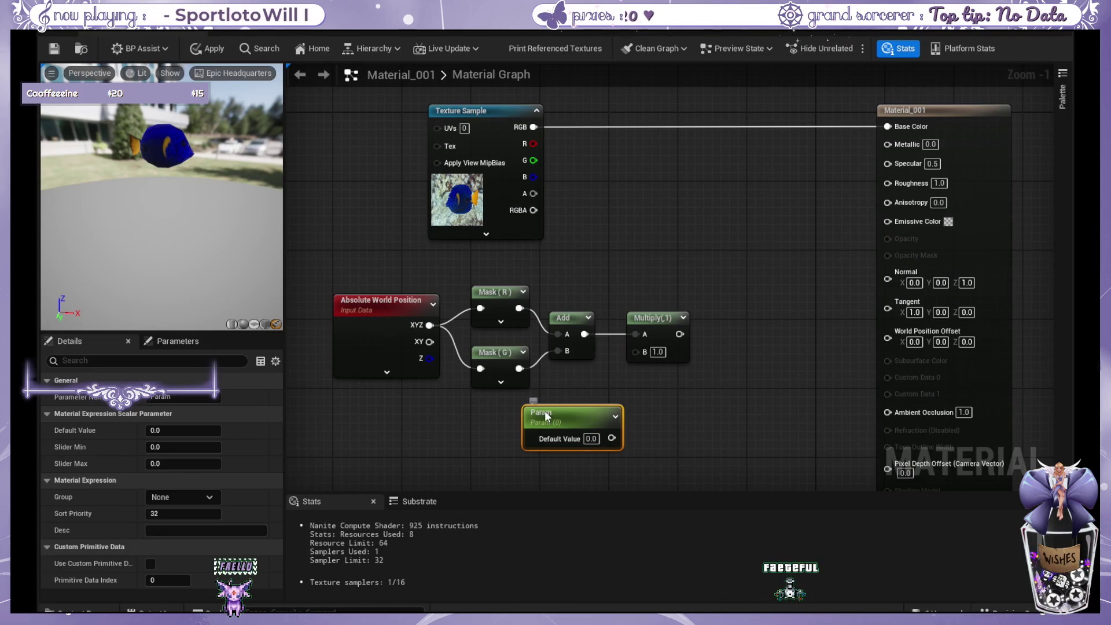
pyautogui.doubleClick(545, 413)
pyautogui.write('RippleLength')
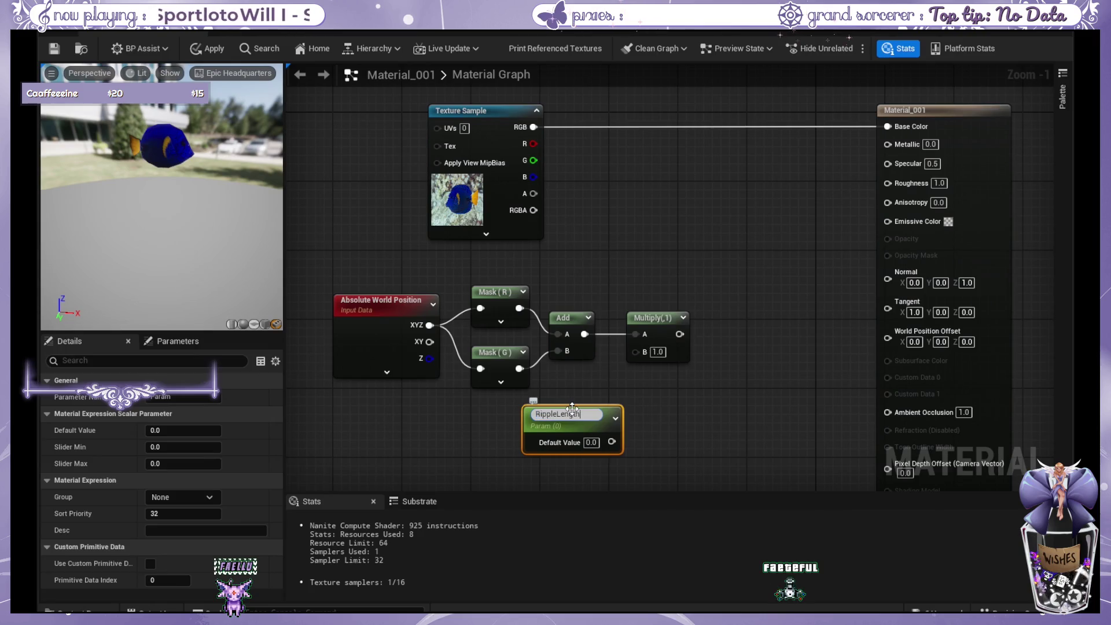
pyautogui.press('Return')
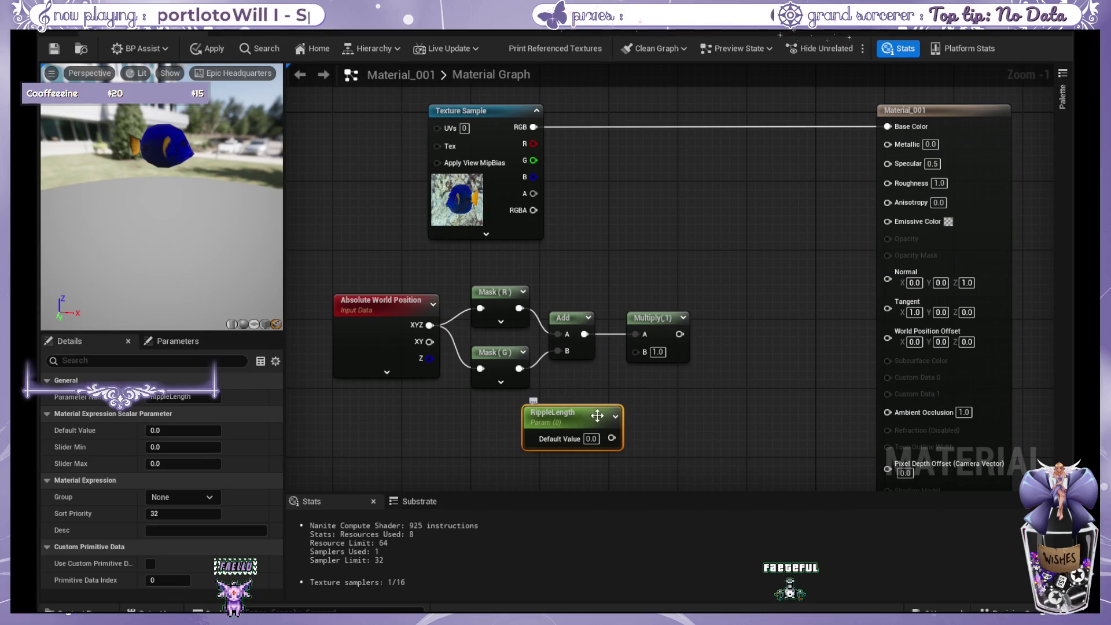
pyautogui.moveTo(603, 438); pyautogui.dragTo(627, 349)
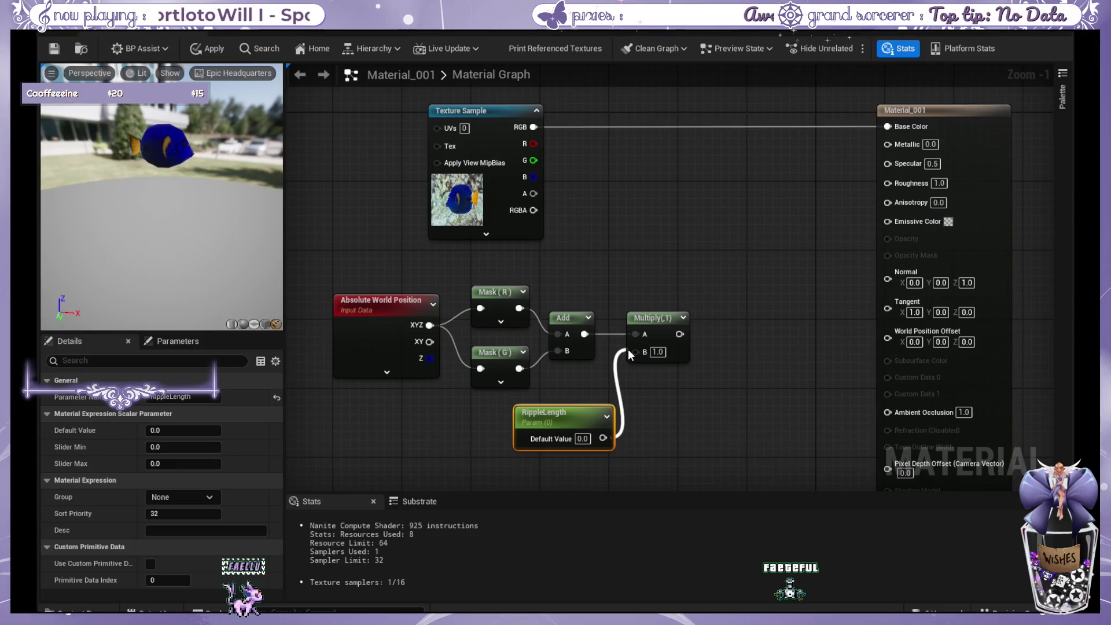
pyautogui.moveTo(563, 412); pyautogui.dragTo(547, 420)
pyautogui.click(658, 397)
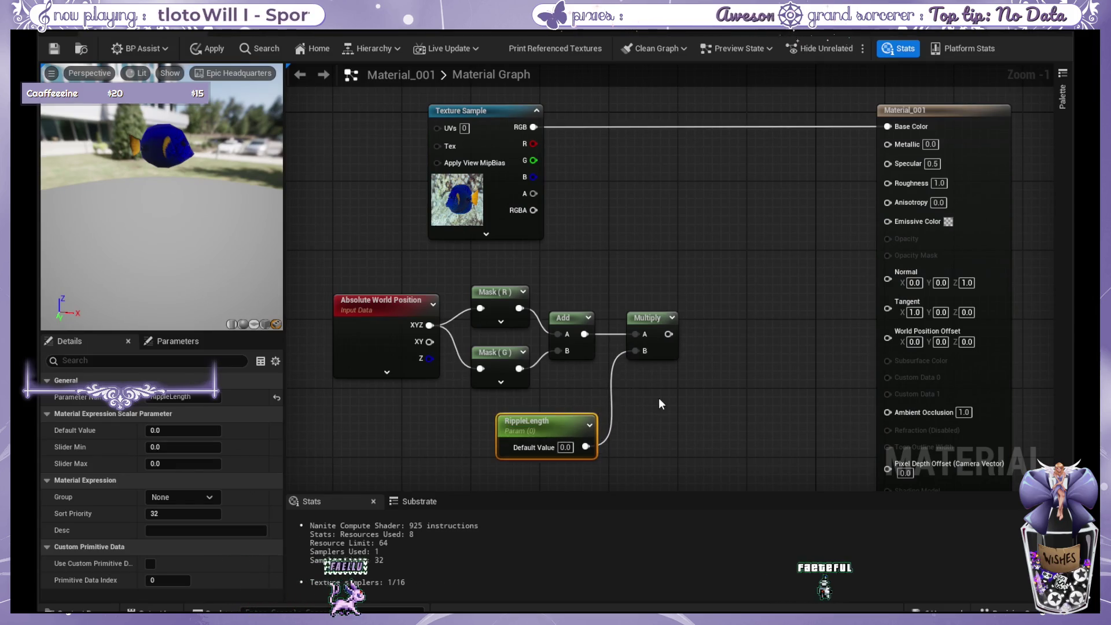
pyautogui.click(564, 447)
pyautogui.write('0.02')
pyautogui.press('Return')
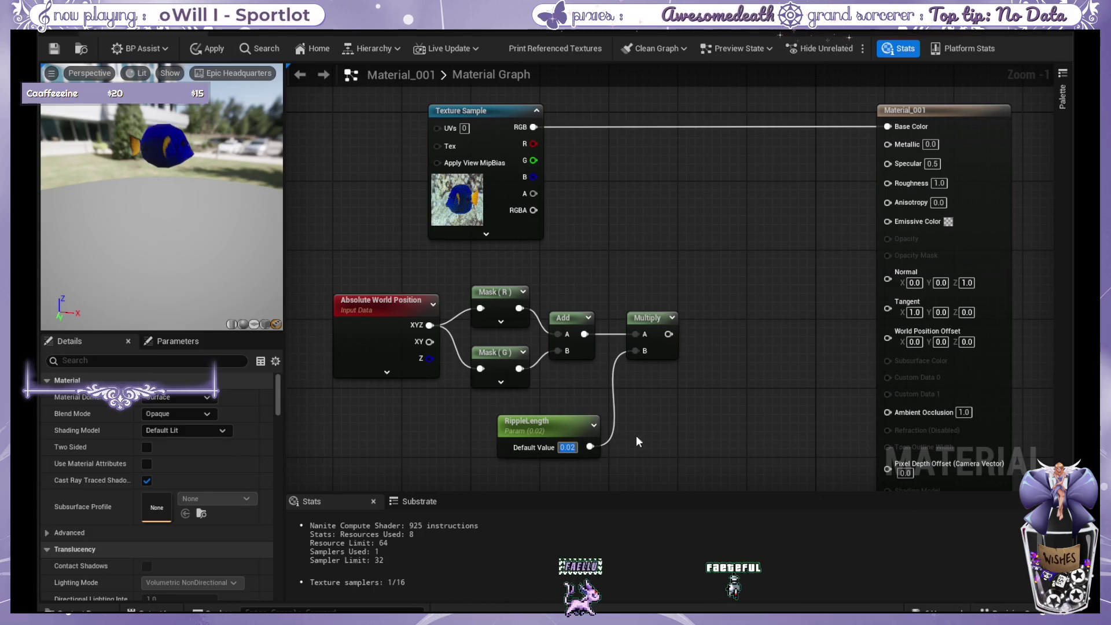
# Add an Add node after the Multiply and shift the node group left for room.
pyautogui.moveTo(686, 235)
pyautogui.mouseDown()
pyautogui.moveTo(595, 218)
pyautogui.moveTo(611, 197)
pyautogui.mouseUp()
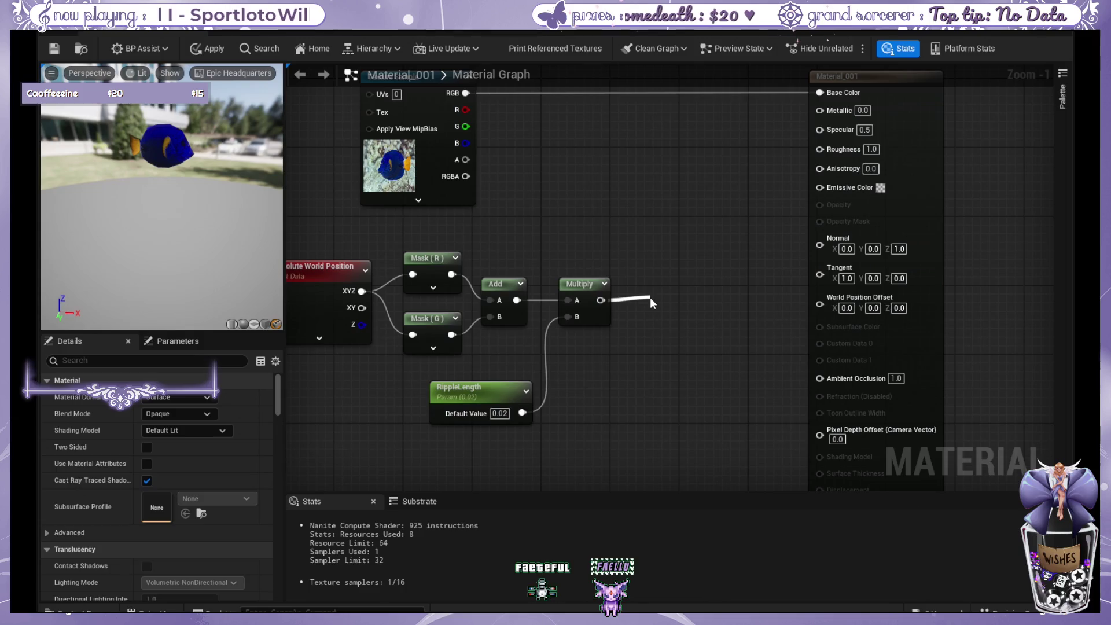
pyautogui.moveTo(650, 297); pyautogui.dragTo(650, 297)
pyautogui.scroll(-2, 603, 316)
pyautogui.scroll(-1, 445, 255)
pyautogui.moveTo(371, 241); pyautogui.dragTo(680, 413)
pyautogui.moveTo(335, 250); pyautogui.dragTo(550, 380)
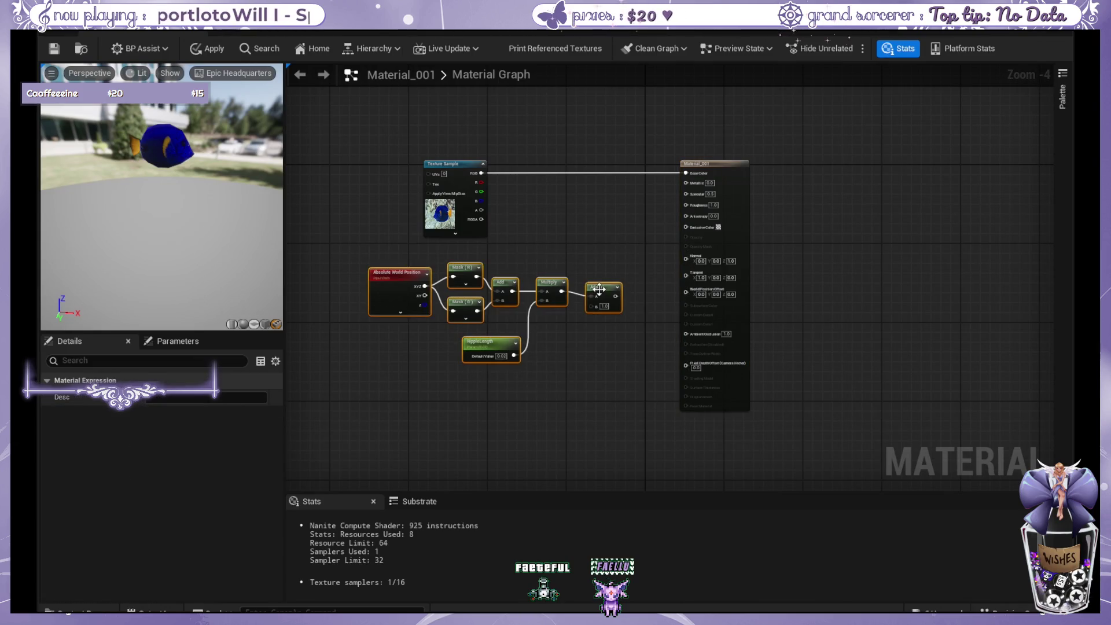
pyautogui.moveTo(602, 296); pyautogui.dragTo(463, 279)
pyautogui.click(528, 286)
pyautogui.scroll(1, 509, 311)
pyautogui.scroll(2, 510, 313)
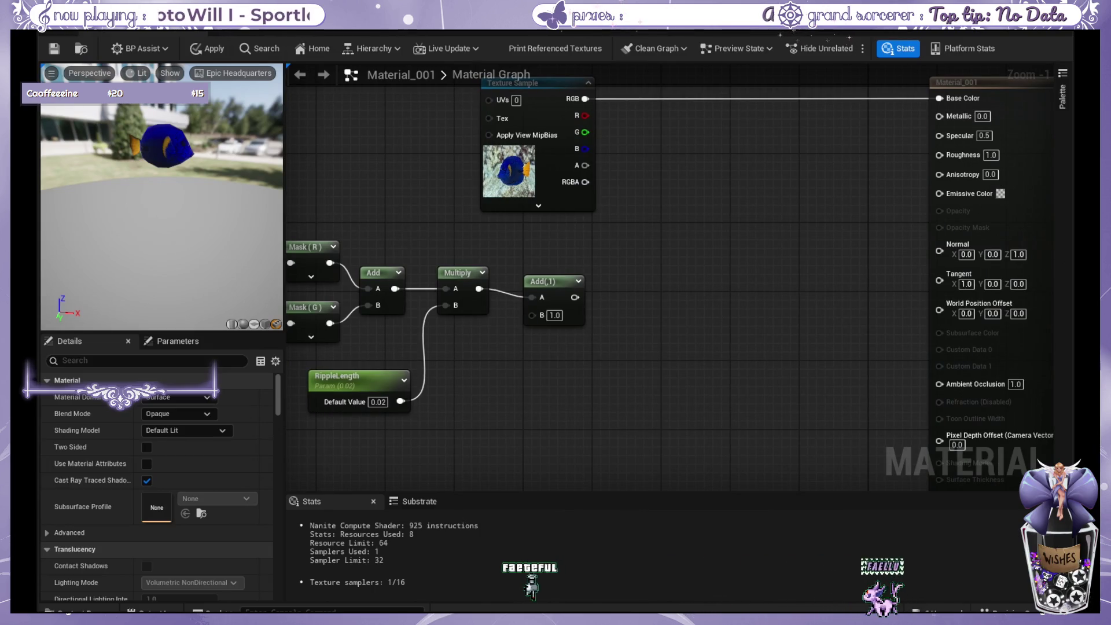
# Feed Particle Color RGB into the Add node's B input and append a Sine node.
pyautogui.hotkey('ctrl', 'v')
pyautogui.moveTo(674, 390)
pyautogui.mouseDown()
pyautogui.moveTo(653, 336)
pyautogui.moveTo(660, 314)
pyautogui.mouseUp()
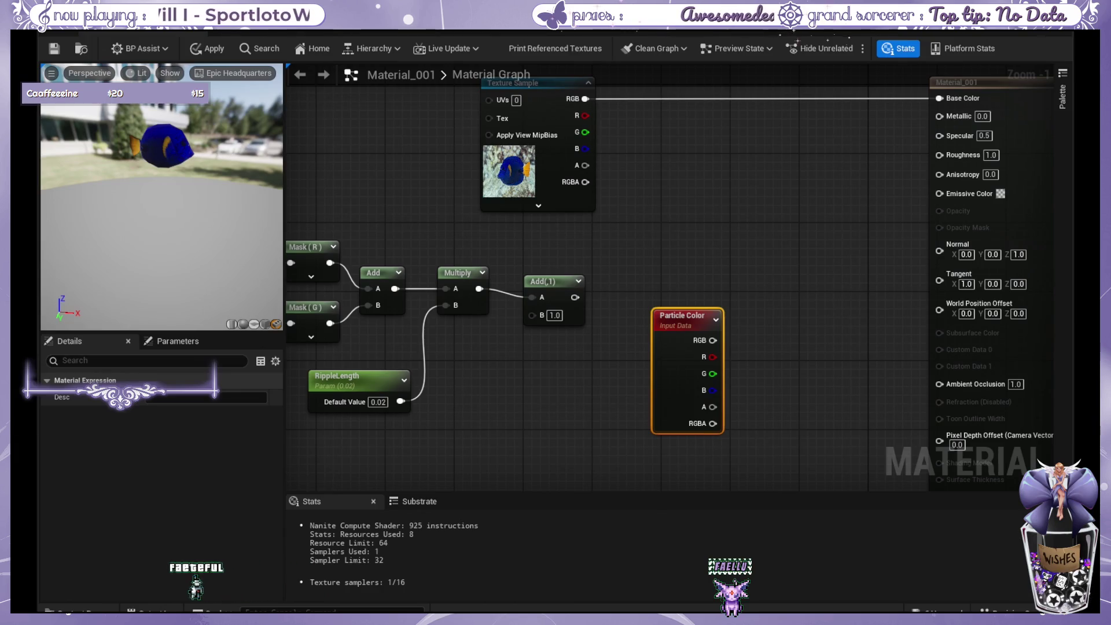
pyautogui.moveTo(660, 314)
pyautogui.mouseDown()
pyautogui.moveTo(536, 341)
pyautogui.moveTo(497, 365)
pyautogui.mouseUp()
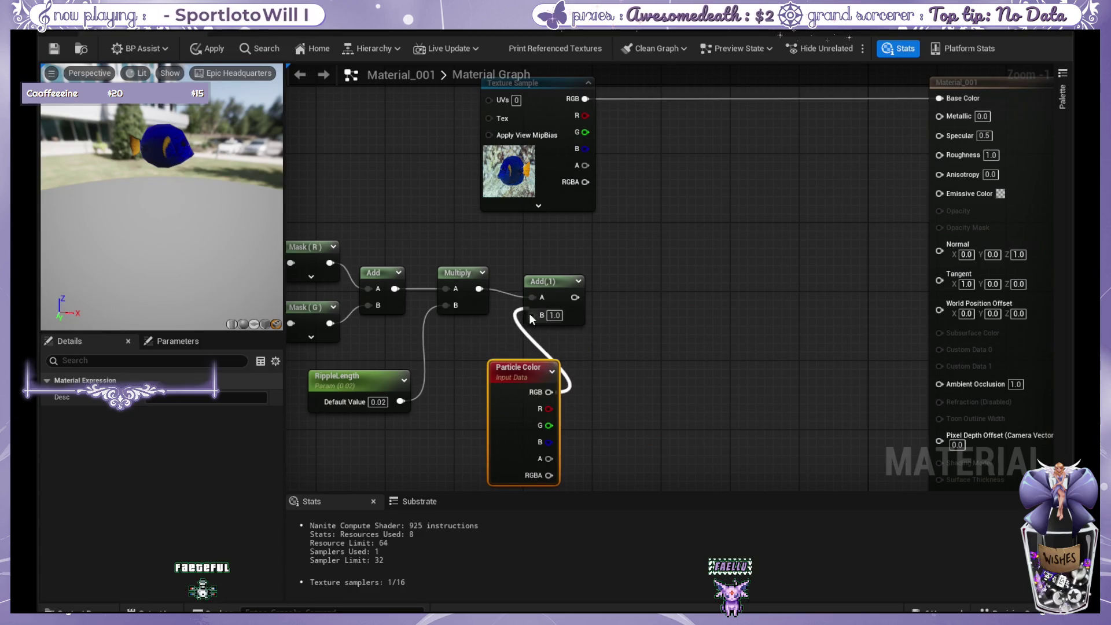
pyautogui.moveTo(528, 313); pyautogui.dragTo(529, 314)
pyautogui.moveTo(526, 374); pyautogui.dragTo(482, 366)
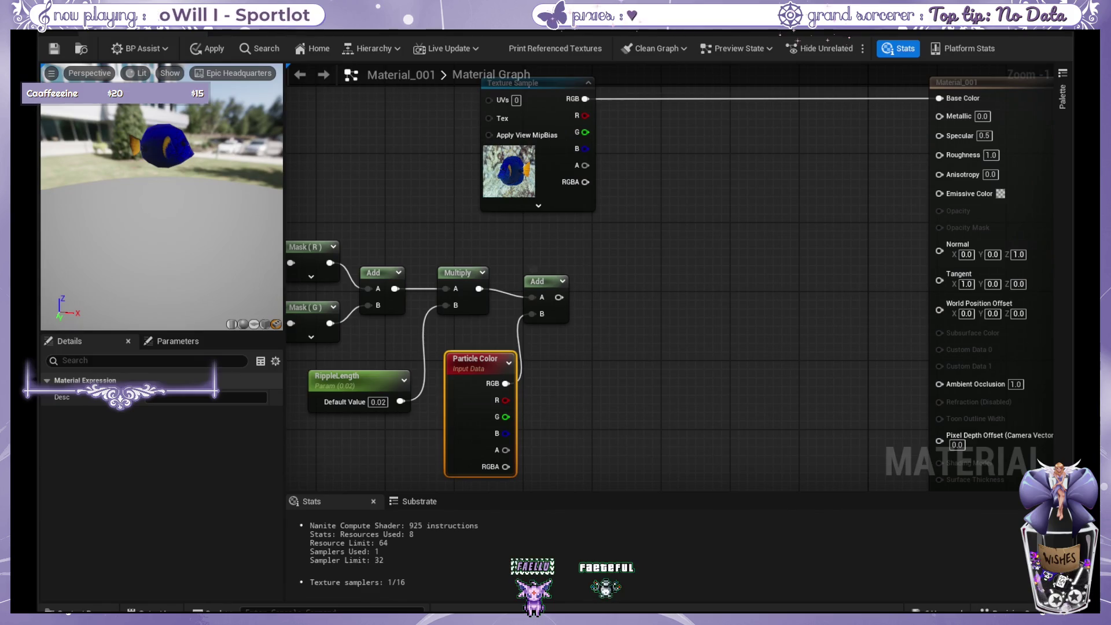
pyautogui.moveTo(563, 282); pyautogui.dragTo(572, 283)
pyautogui.click(655, 294)
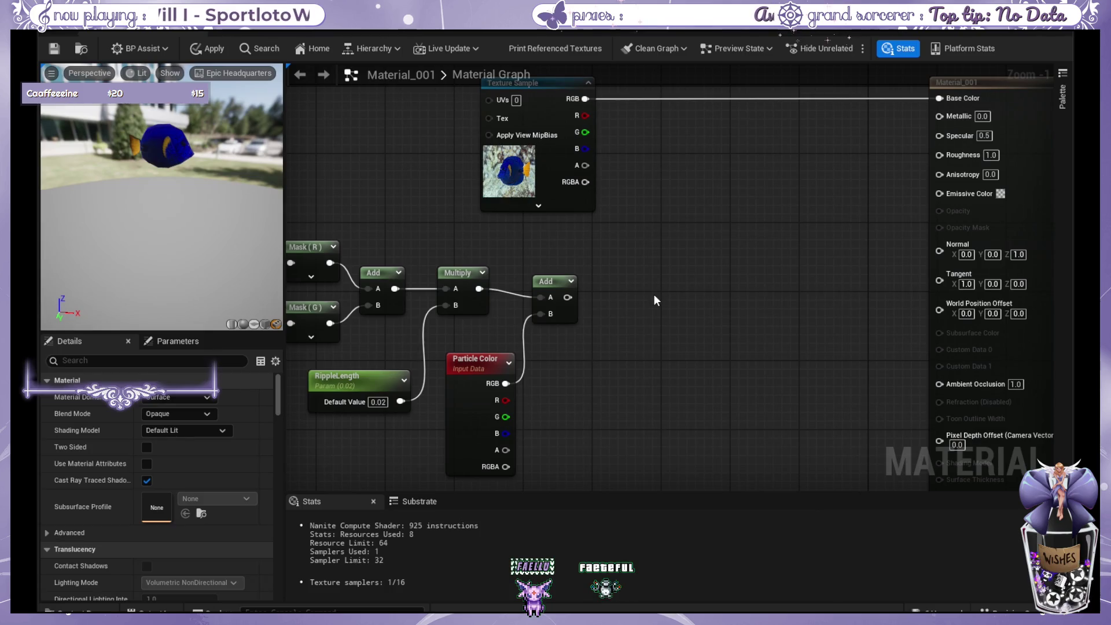
pyautogui.scroll(-1, 654, 293)
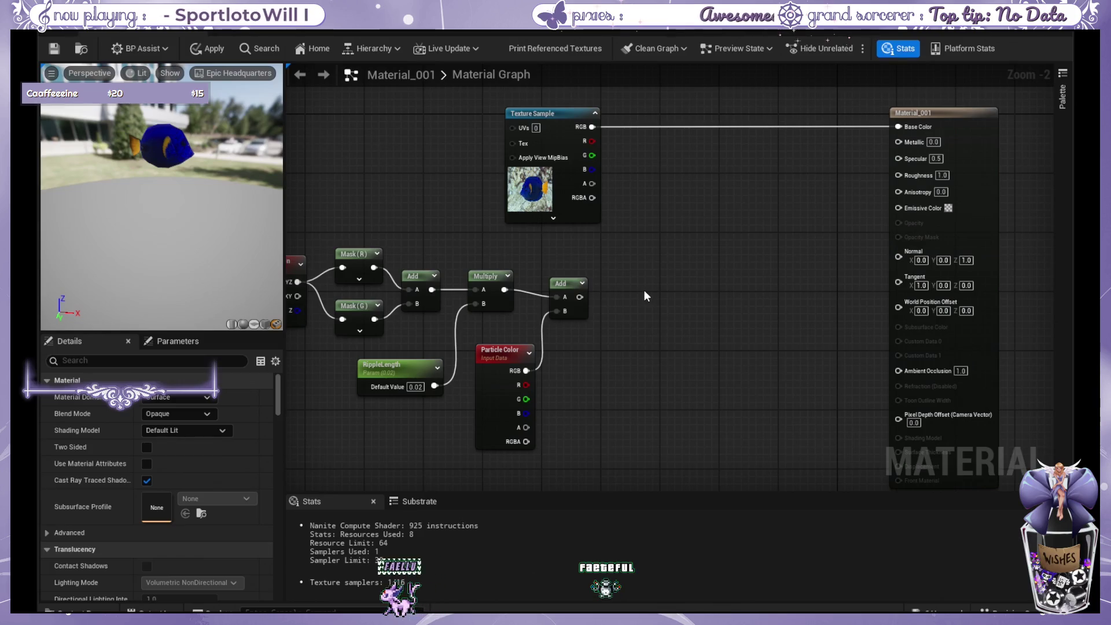
pyautogui.moveTo(644, 290); pyautogui.dragTo(731, 293)
pyautogui.click(659, 279)
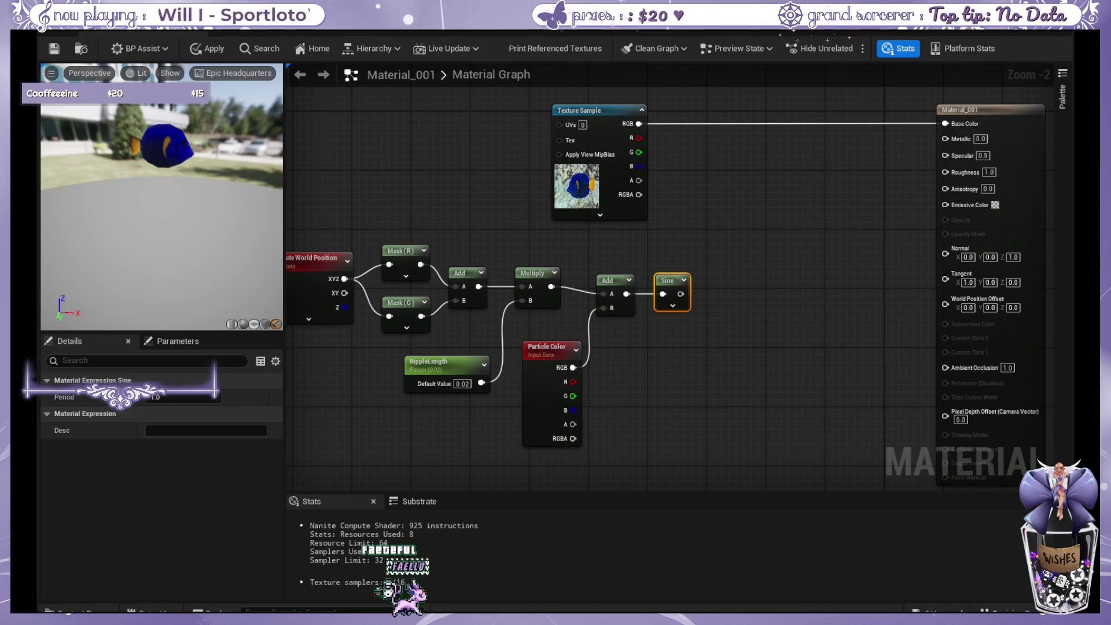
# Multiply the Sine by a 1,1,0 Constant3Vector, then chain a second Multiply after it.
pyautogui.click(749, 286)
pyautogui.click(740, 289)
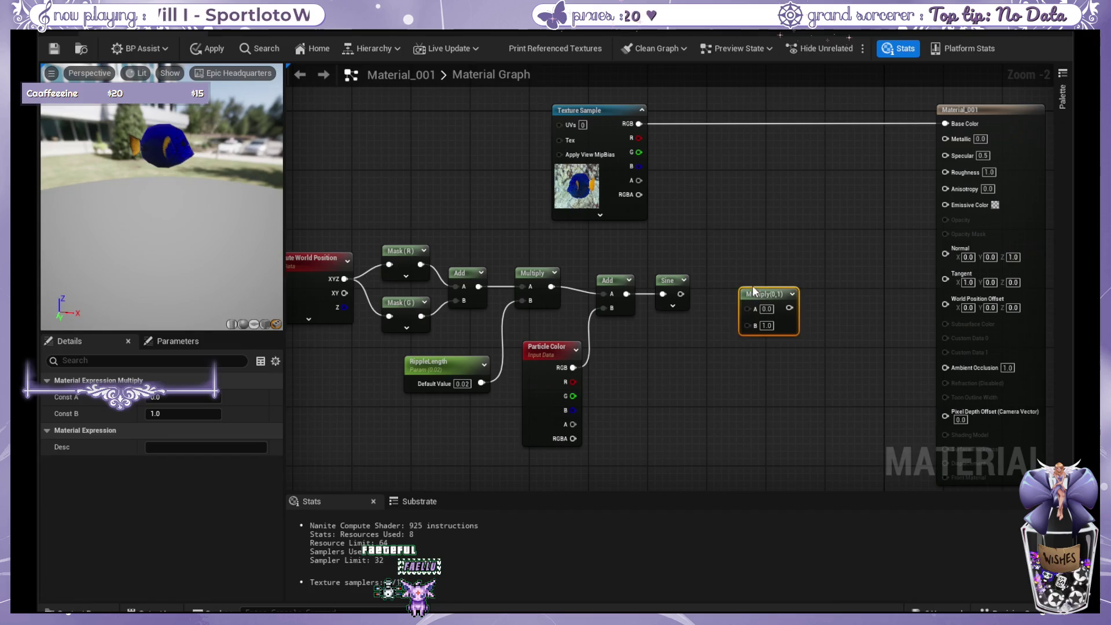
pyautogui.moveTo(760, 287); pyautogui.dragTo(742, 277)
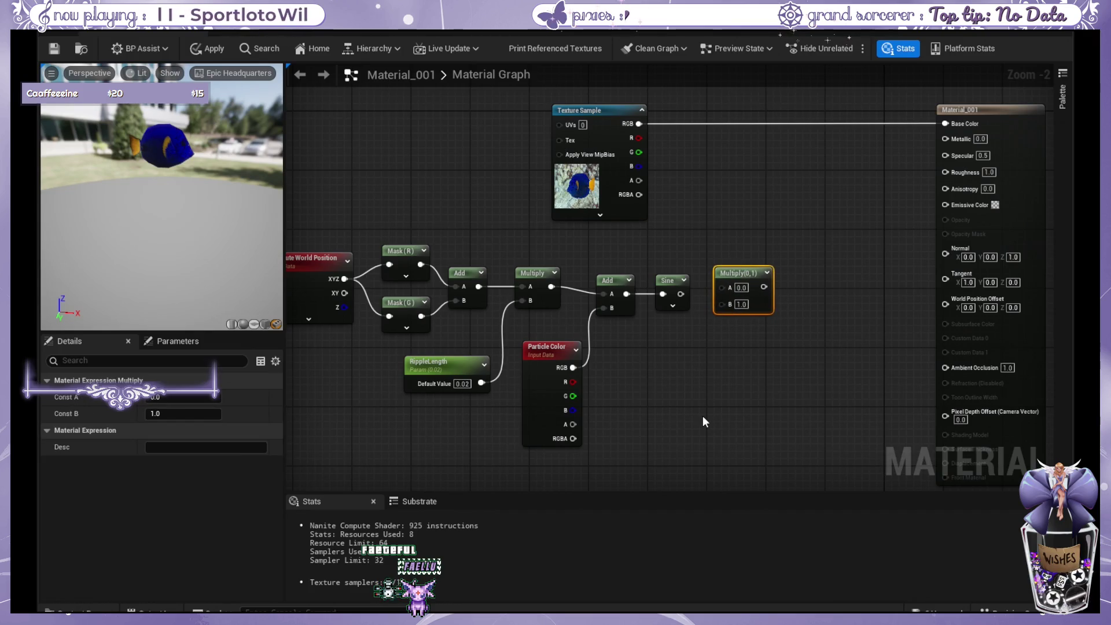
pyautogui.click(692, 374)
pyautogui.moveTo(702, 362); pyautogui.dragTo(696, 344)
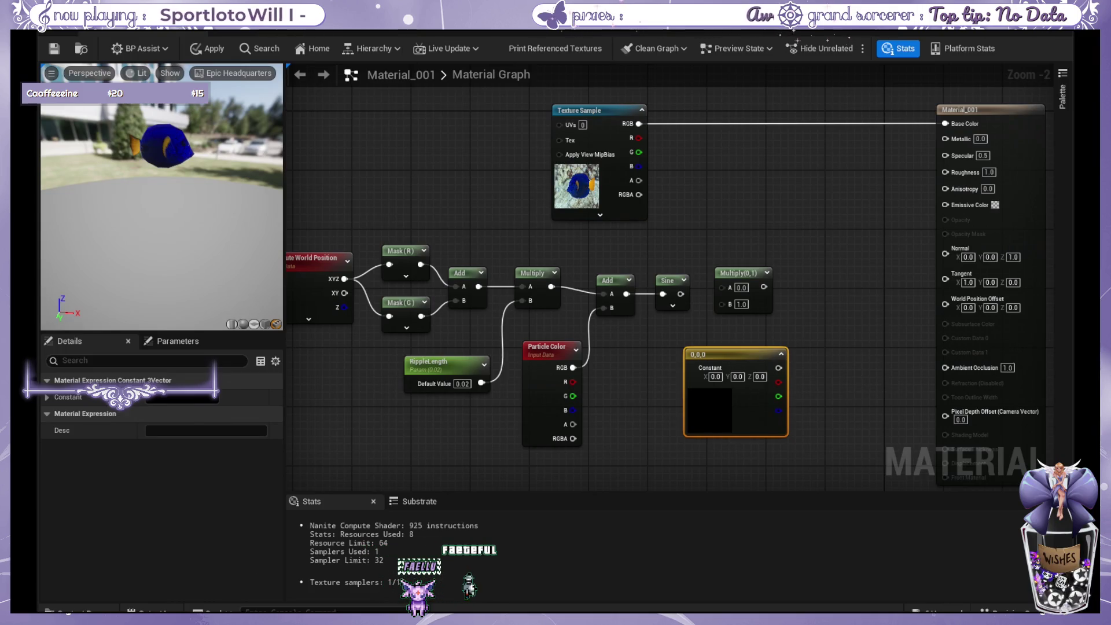
pyautogui.write('1')
pyautogui.press('Tab')
pyautogui.write('1')
pyautogui.press('Return')
pyautogui.click(802, 314)
pyautogui.moveTo(749, 355)
pyautogui.mouseDown()
pyautogui.moveTo(666, 362)
pyautogui.moveTo(721, 305)
pyautogui.moveTo(721, 287)
pyautogui.mouseUp()
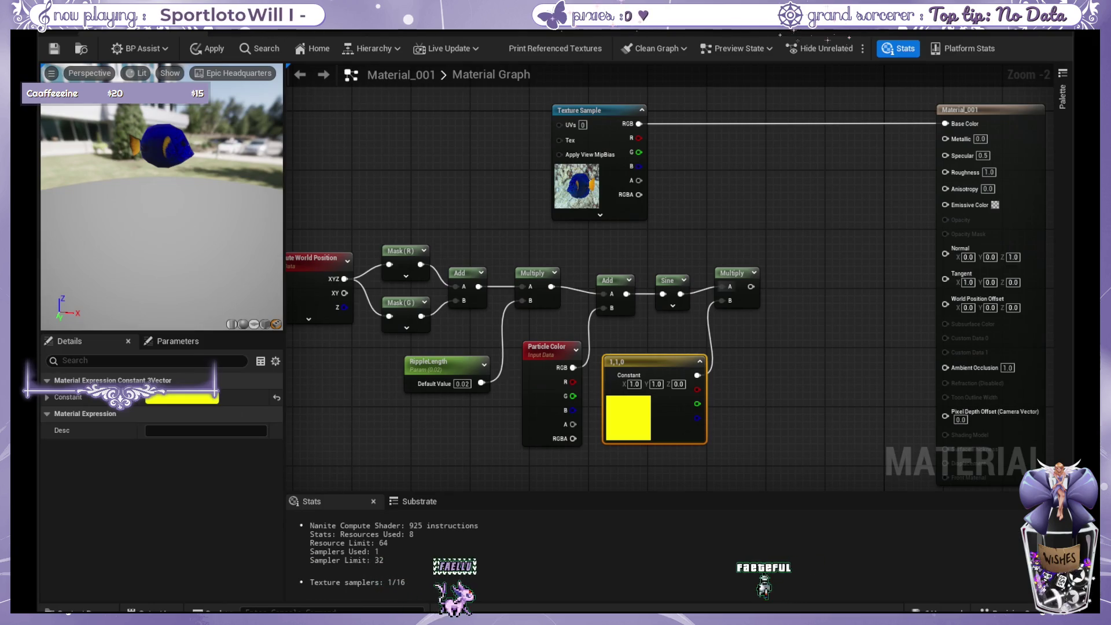
pyautogui.moveTo(751, 286); pyautogui.dragTo(812, 287)
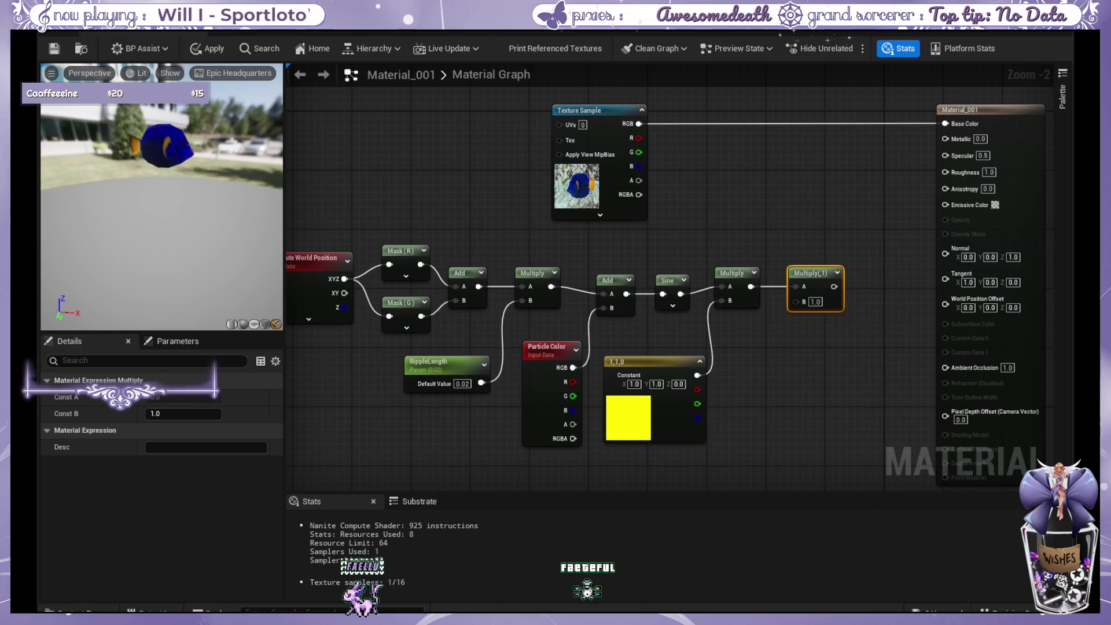
# Add a RippleStrength scalar parameter and wire it into the final Multiply's B input.
pyautogui.click(788, 381)
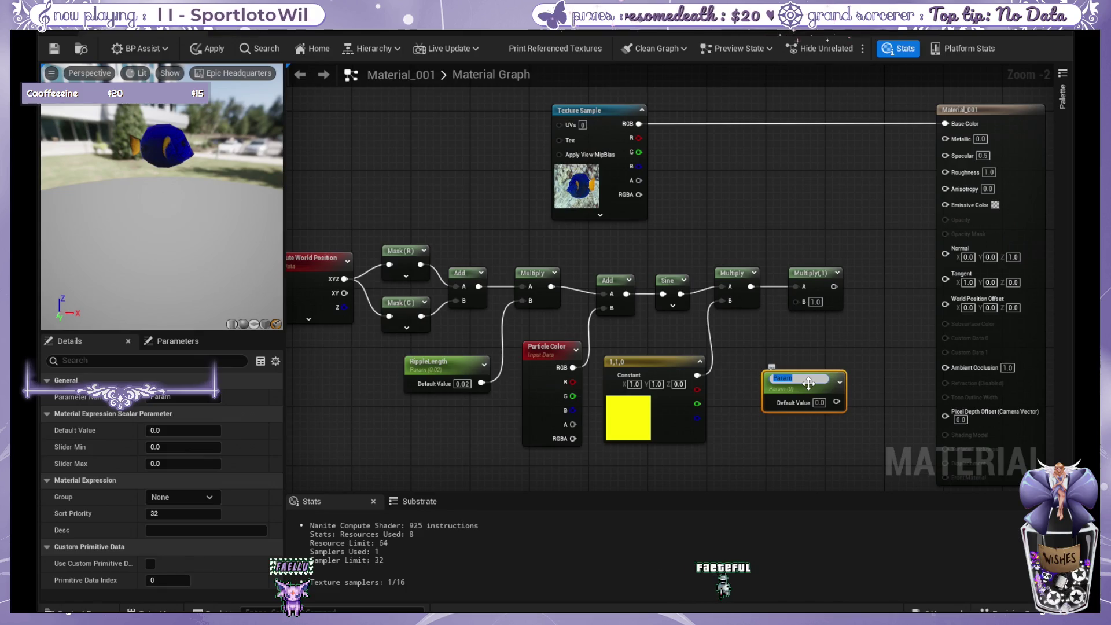
pyautogui.press('Return')
pyautogui.moveTo(808, 382); pyautogui.dragTo(789, 371)
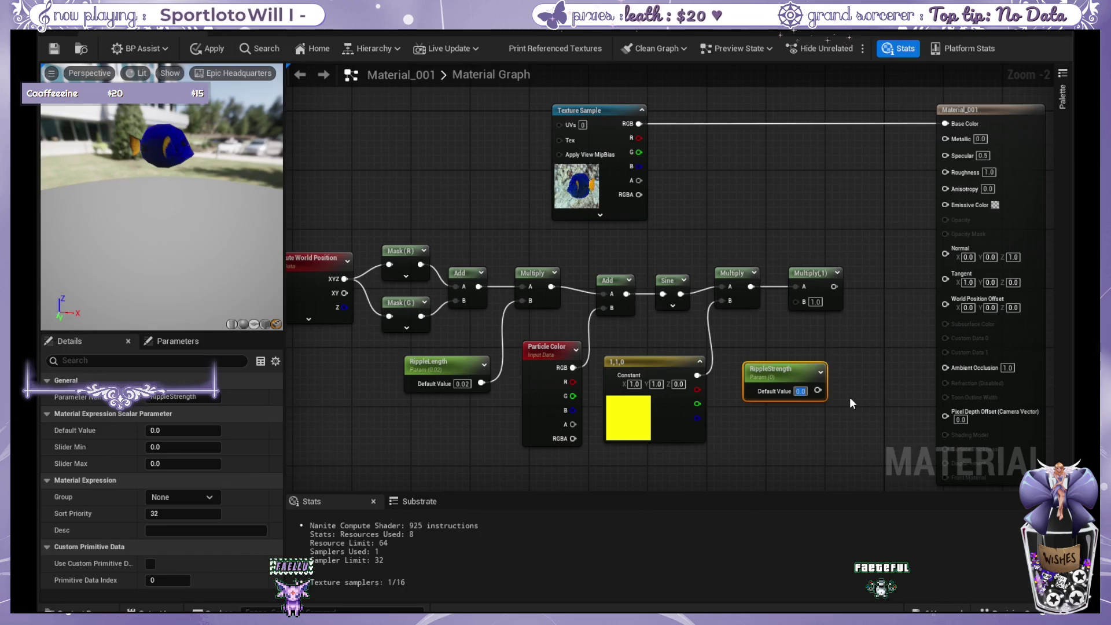
pyautogui.moveTo(779, 366); pyautogui.dragTo(771, 366)
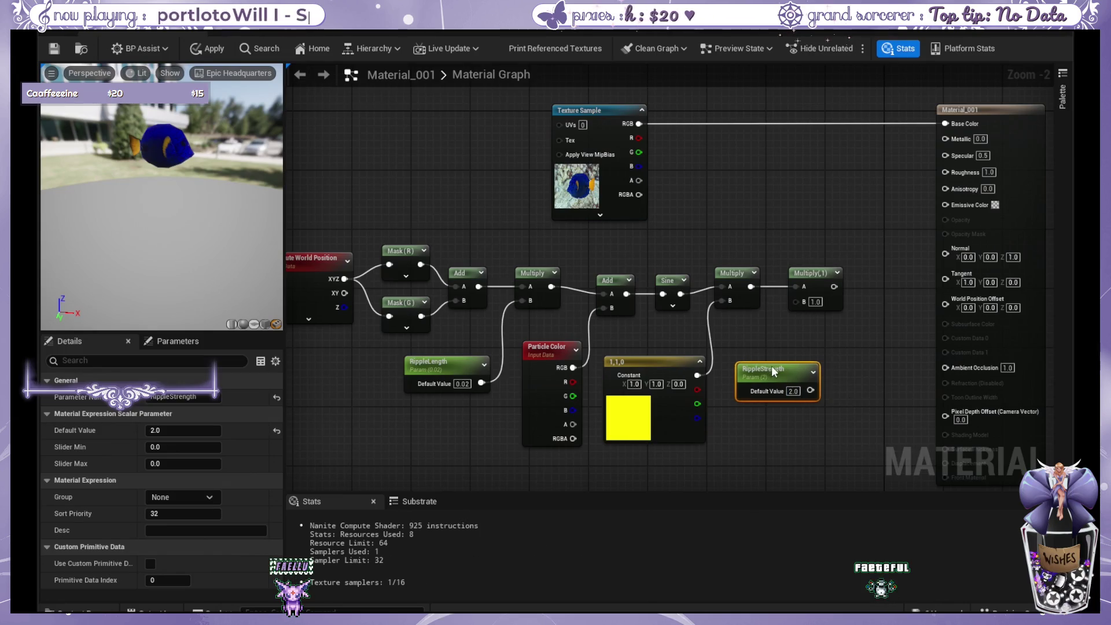
pyautogui.moveTo(795, 301)
pyautogui.mouseDown()
pyautogui.moveTo(926, 271)
pyautogui.moveTo(945, 299)
pyautogui.mouseUp()
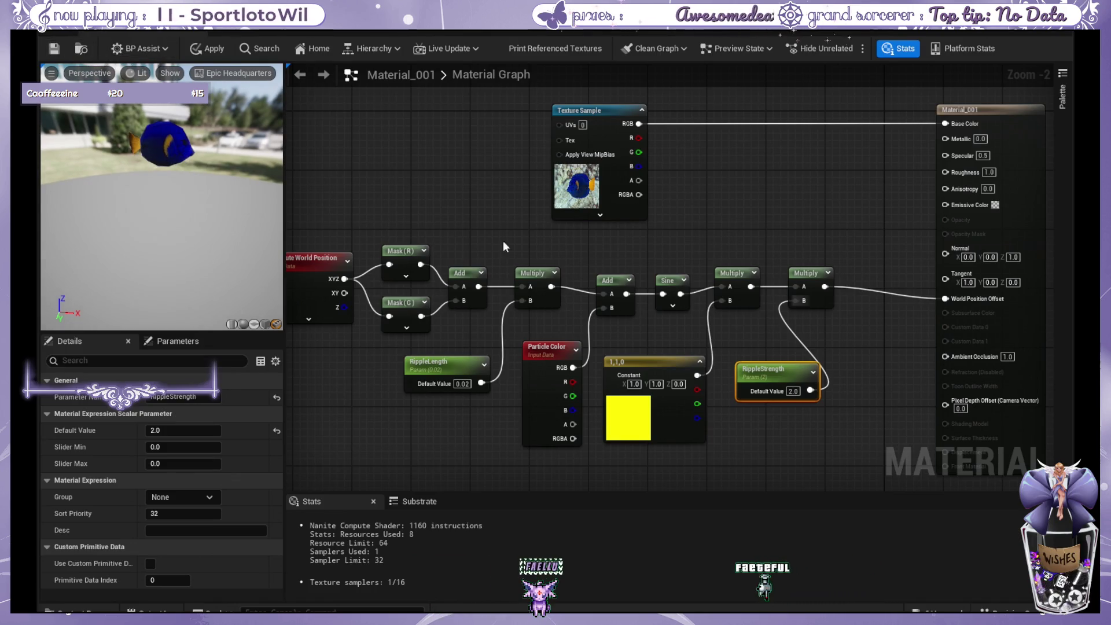
pyautogui.moveTo(502, 241); pyautogui.dragTo(572, 233)
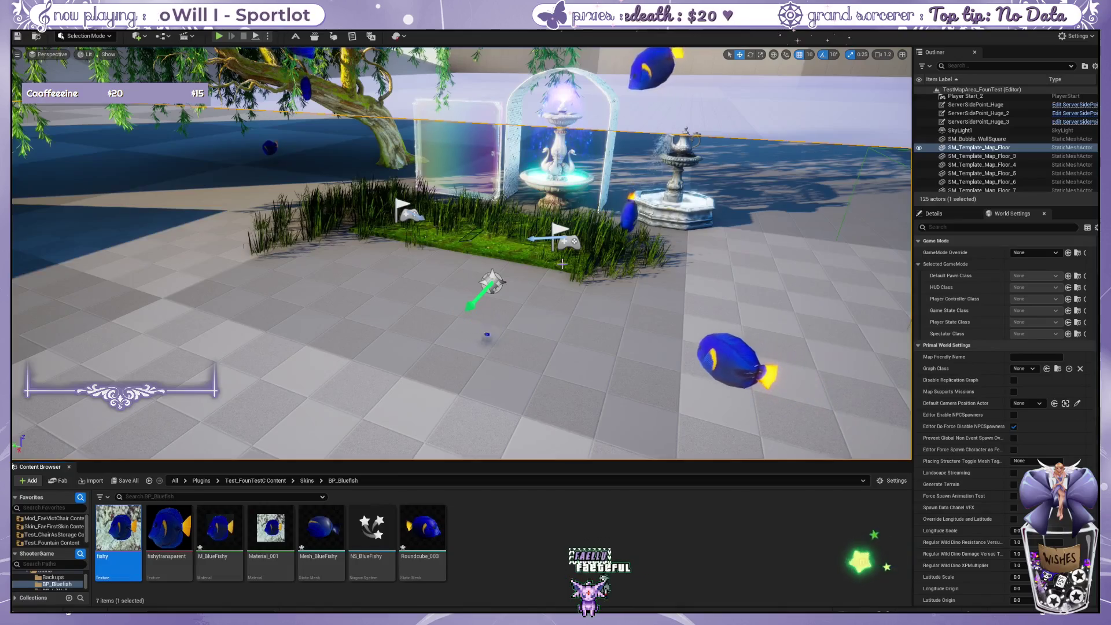
# Fly toward the fountains to watch the fish, then select NS_BlueFishy in the Content Browser.
pyautogui.scroll(-2, 561, 265)
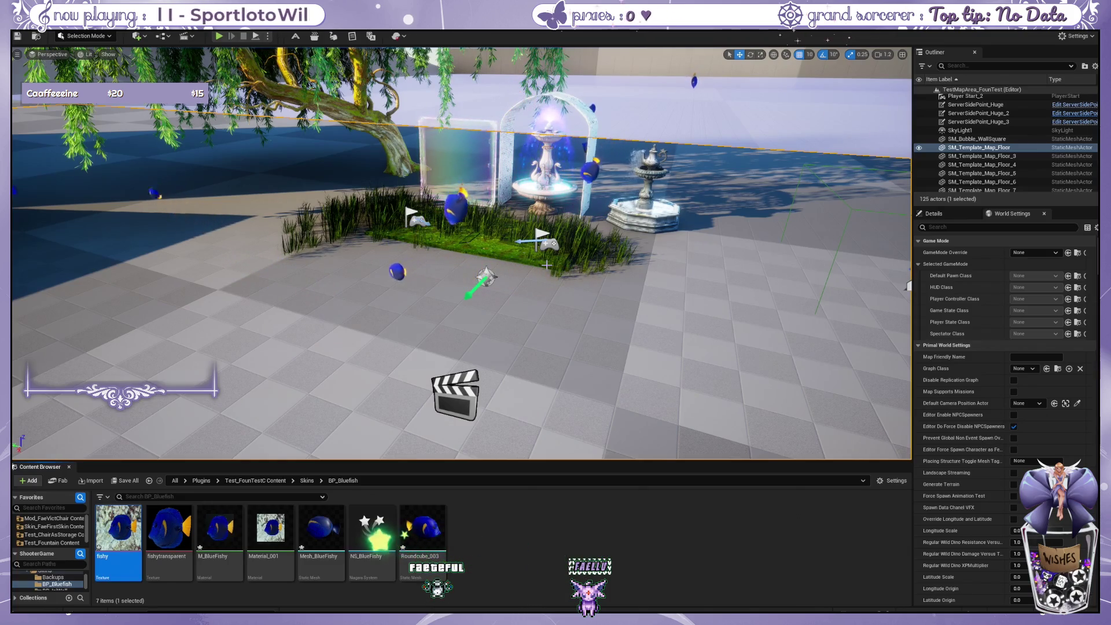
pyautogui.scroll(2, 546, 264)
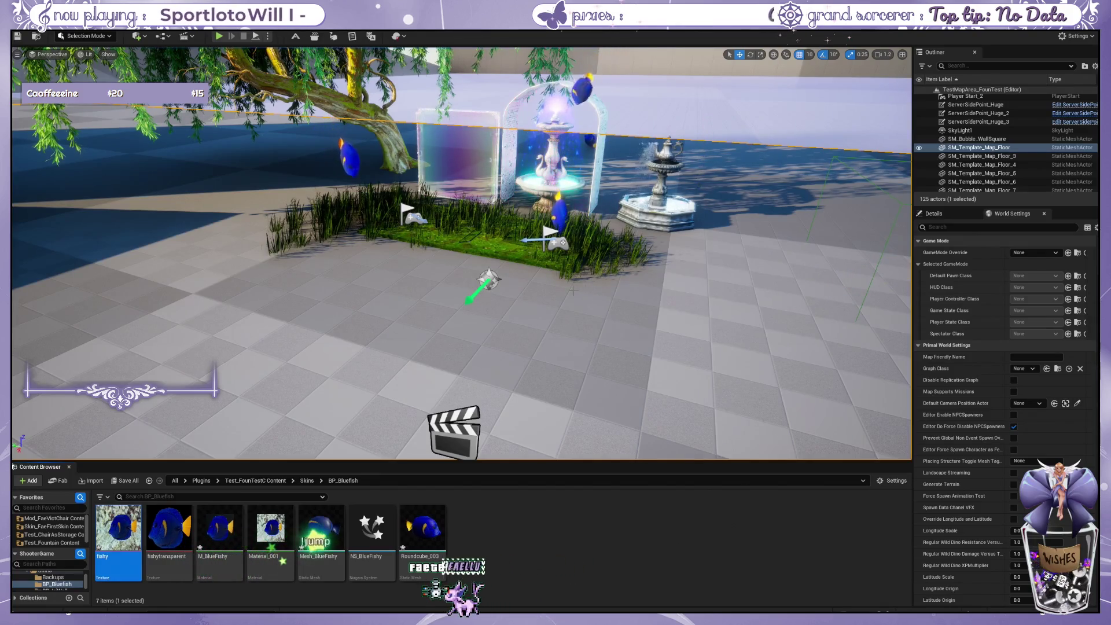
pyautogui.moveTo(526, 289); pyautogui.dragTo(475, 237)
pyautogui.moveTo(239, 292)
pyautogui.mouseDown()
pyautogui.moveTo(255, 290)
pyautogui.moveTo(239, 292)
pyautogui.moveTo(343, 351)
pyautogui.moveTo(324, 346)
pyautogui.moveTo(313, 341)
pyautogui.moveTo(354, 334)
pyautogui.mouseUp()
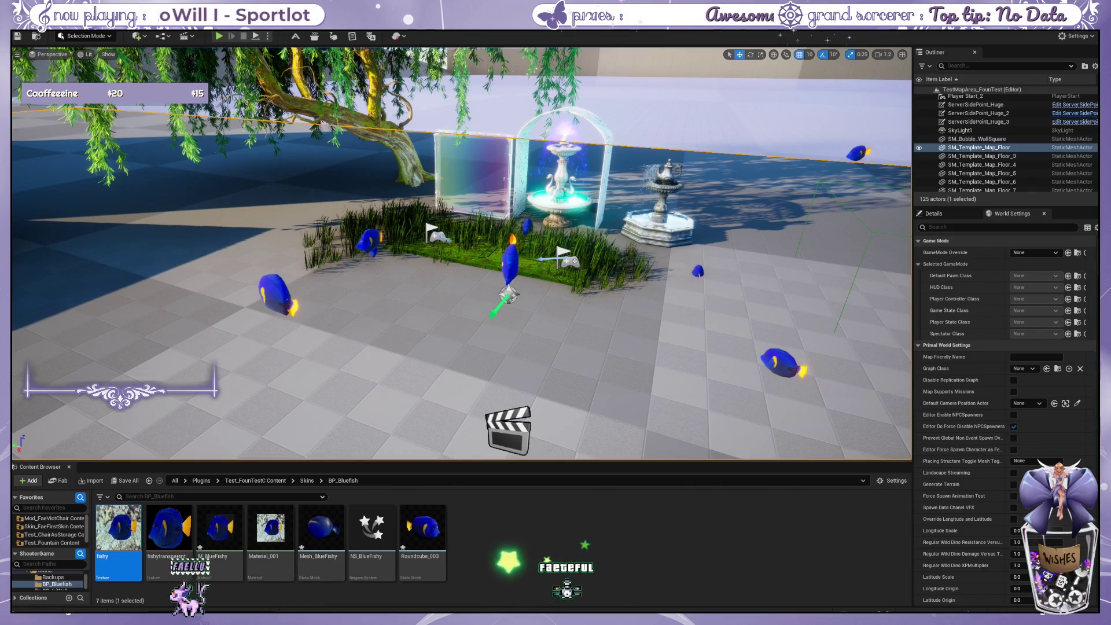
pyautogui.press('Escape')
pyautogui.click(372, 529)
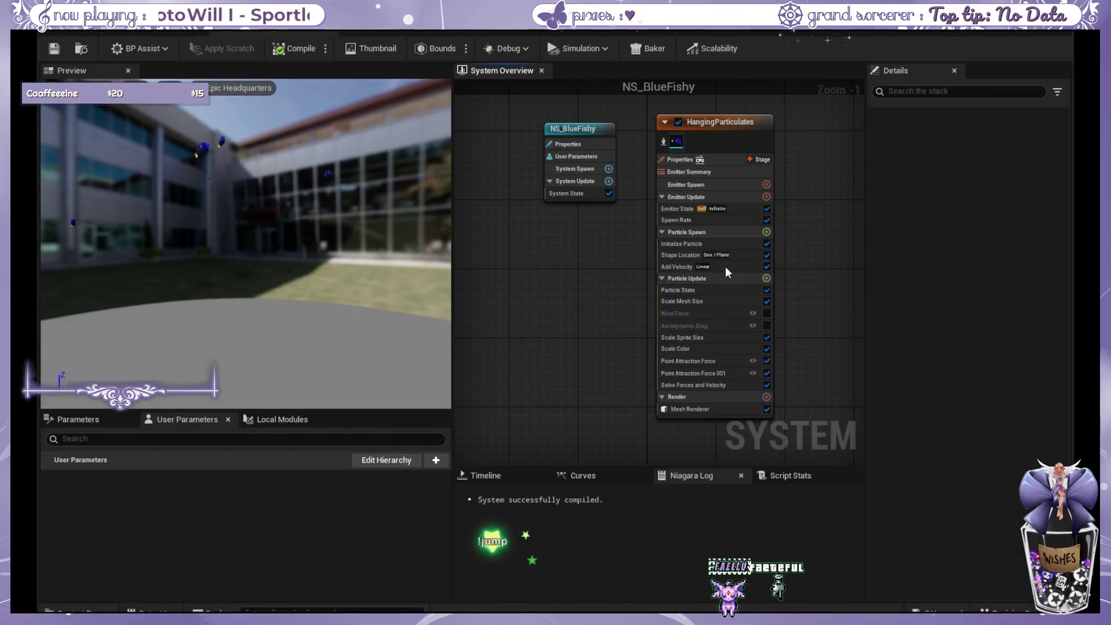
# Switch Initialize Particle's Color Mode from Direct Set to Random Range so fish get random colours.
pyautogui.click(297, 225)
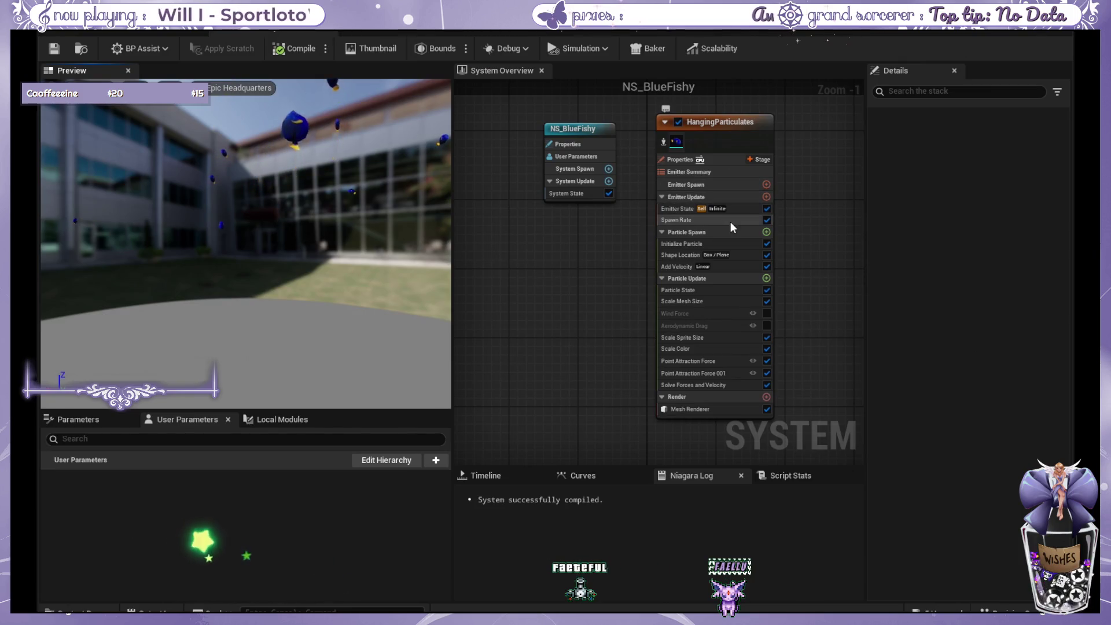
pyautogui.click(721, 243)
pyautogui.moveTo(764, 300); pyautogui.dragTo(714, 313)
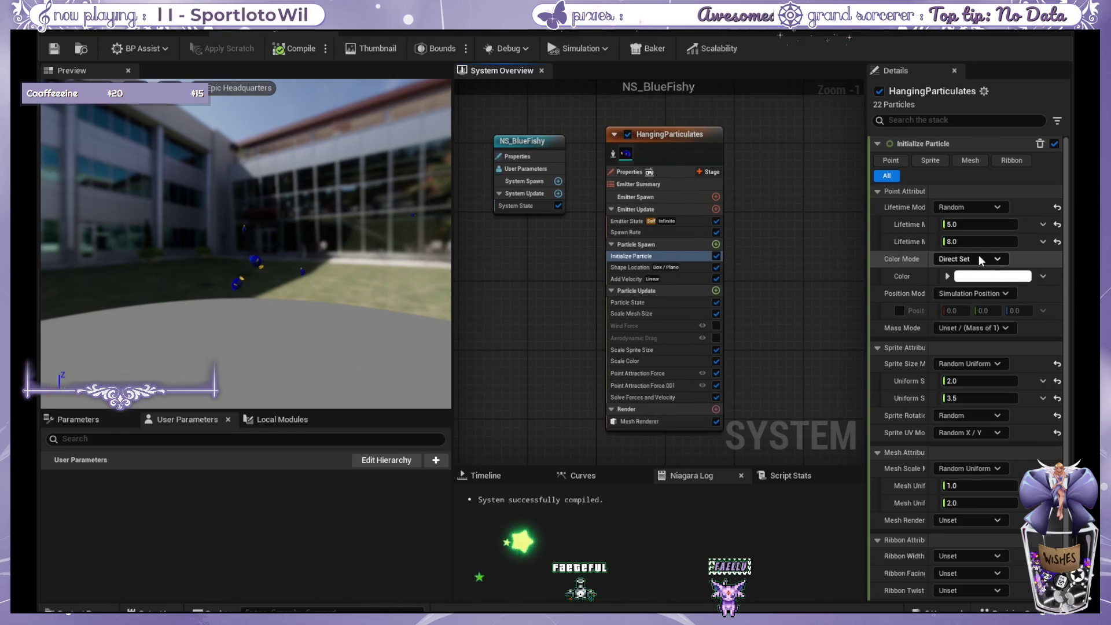
pyautogui.click(994, 307)
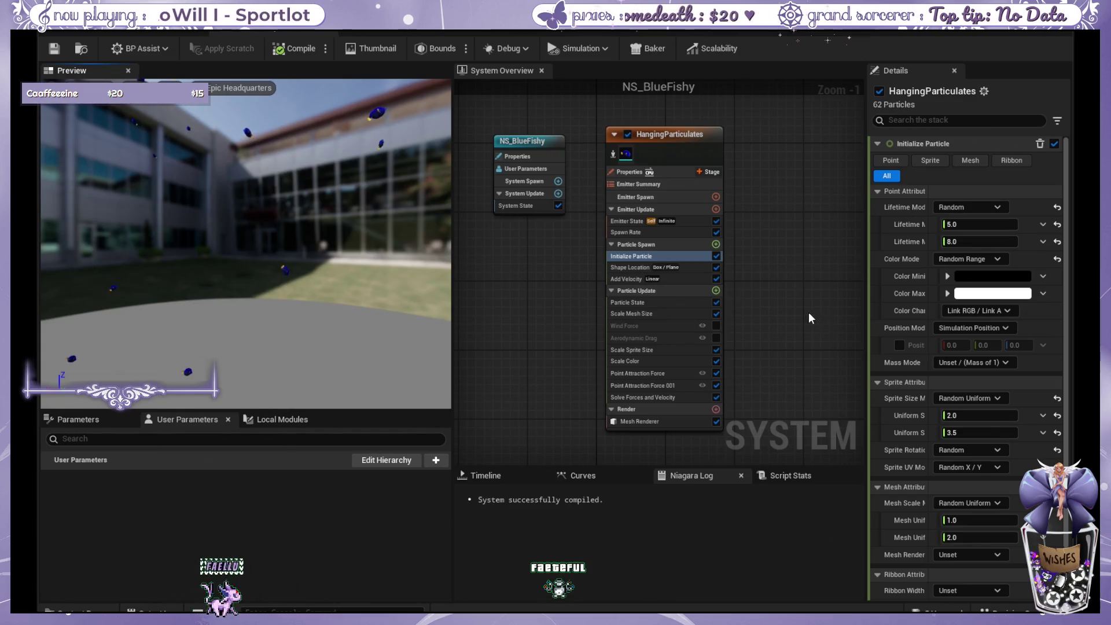
# Try attraction strengths of 8 and 4 on the two Point Attraction Forces.
pyautogui.click(656, 374)
pyautogui.click(996, 160)
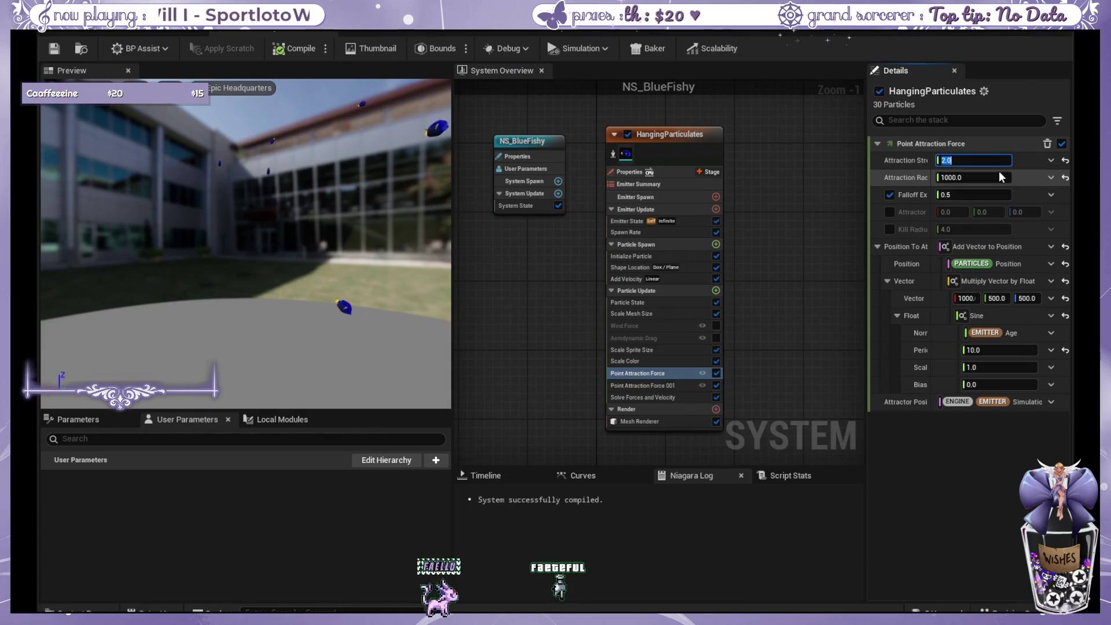
pyautogui.write('8')
pyautogui.press('Return')
pyautogui.hotkey('ctrl', 'y')
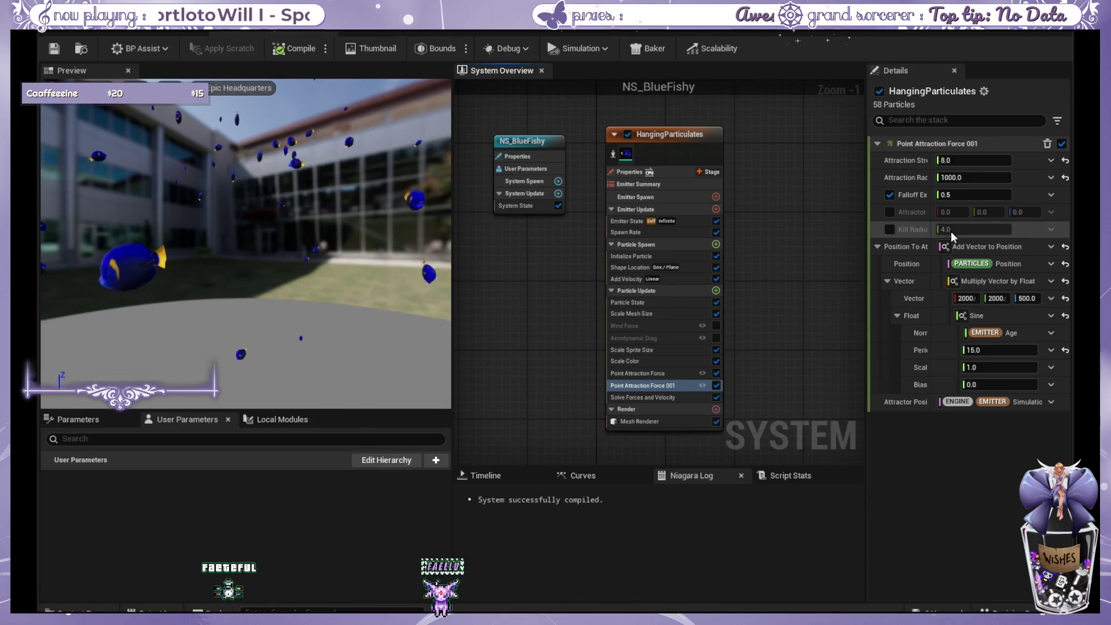
pyautogui.click(975, 161)
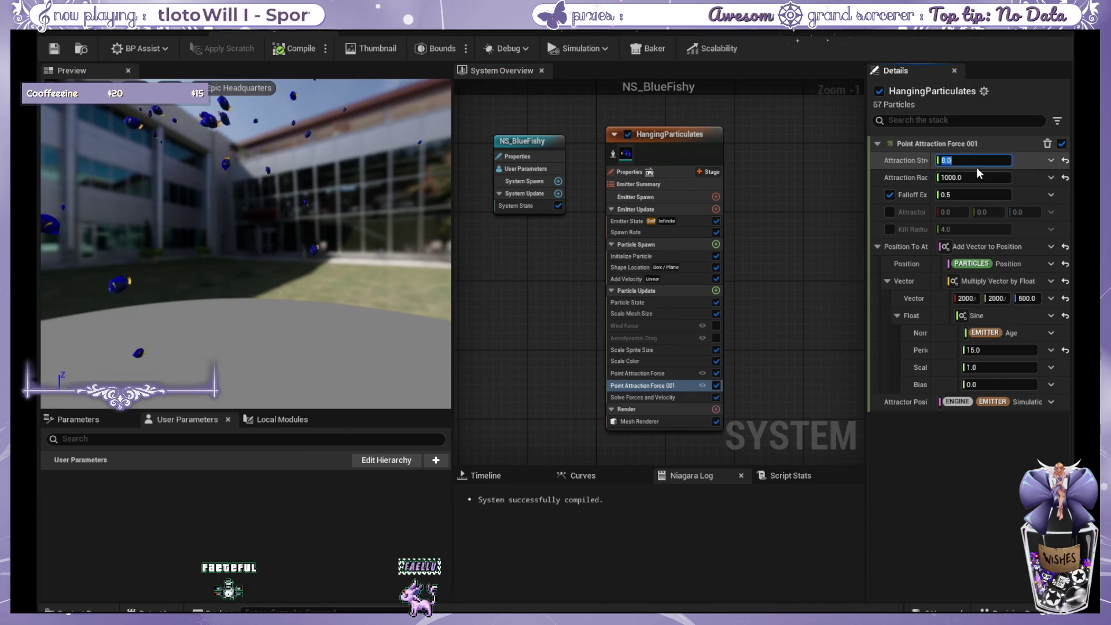
pyautogui.write('4')
# Set Point Attraction Force 001's strength to 5.0 and the first force's to 3.0.
pyautogui.click(654, 374)
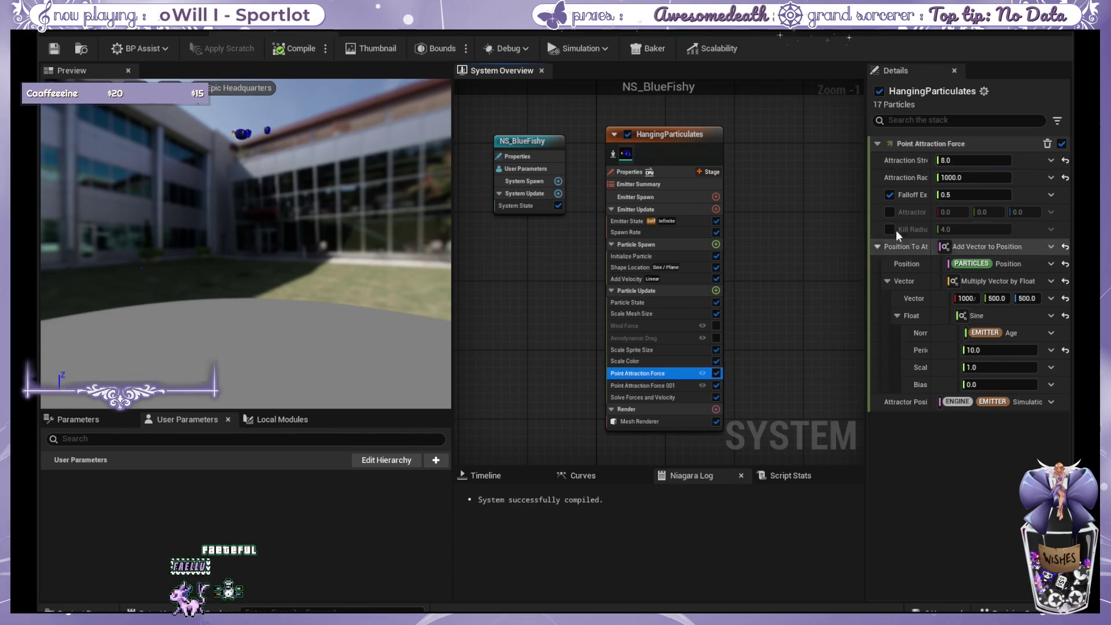
pyautogui.click(967, 160)
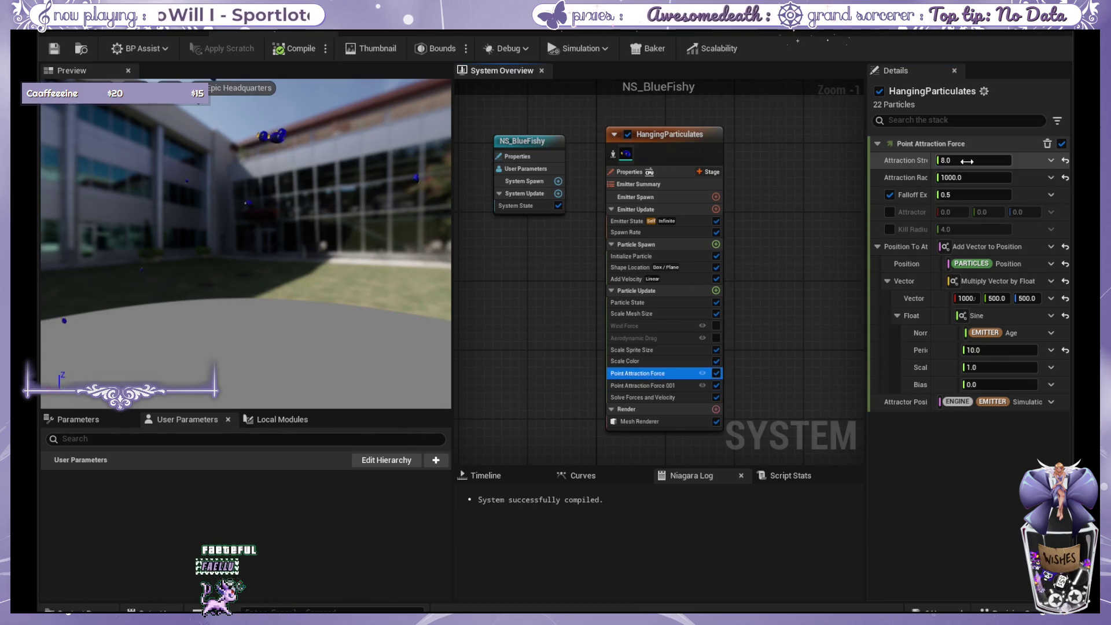
pyautogui.click(666, 385)
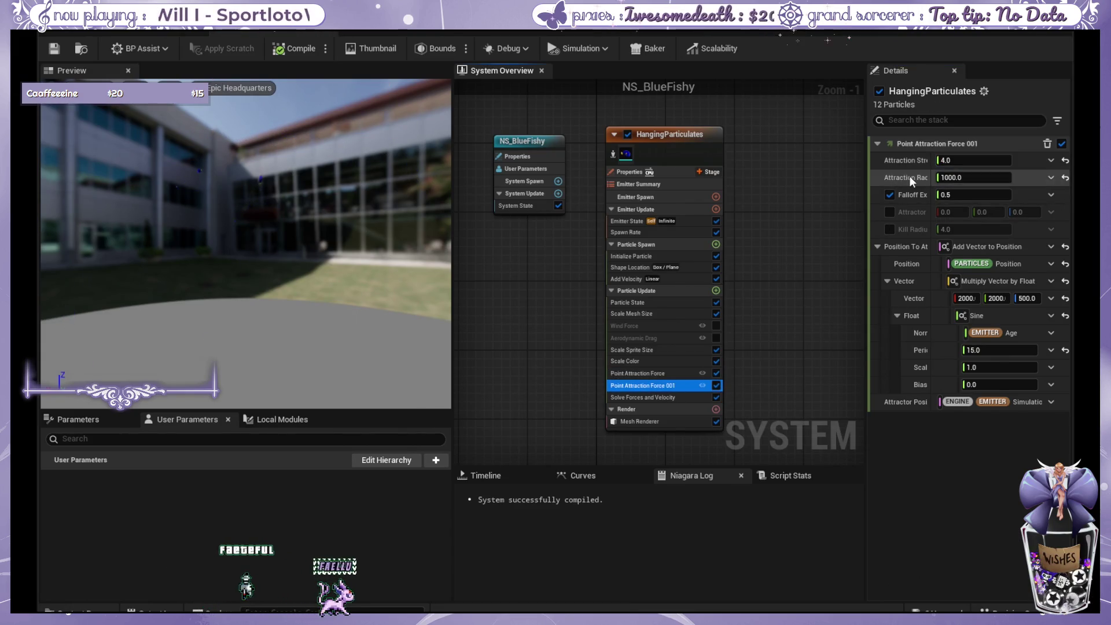
pyautogui.click(949, 162)
pyautogui.write('5')
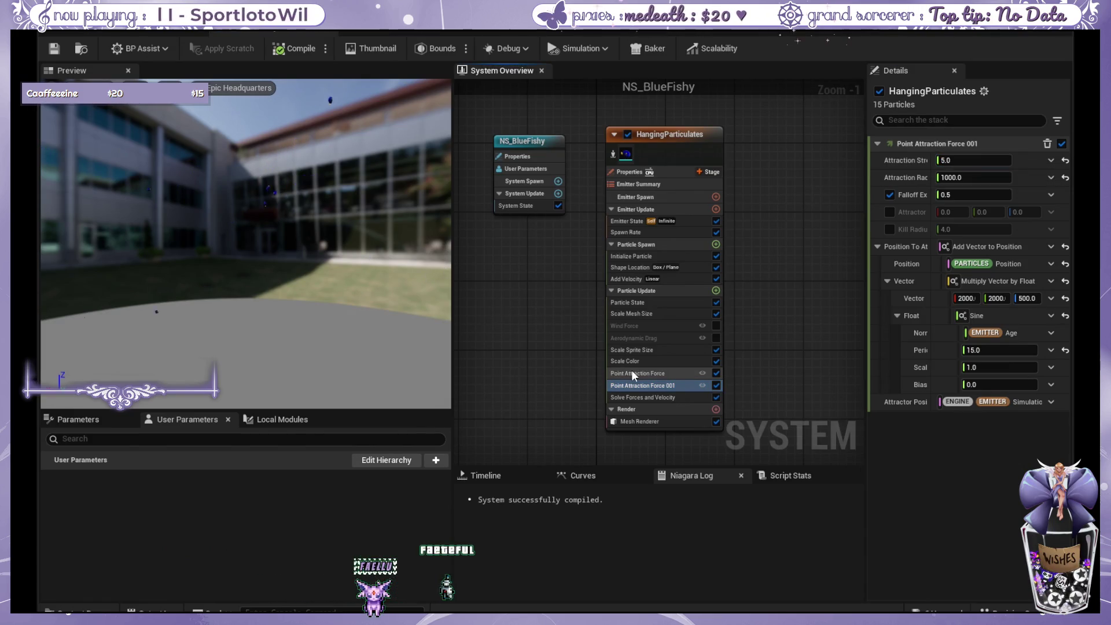
pyautogui.click(632, 375)
pyautogui.click(956, 166)
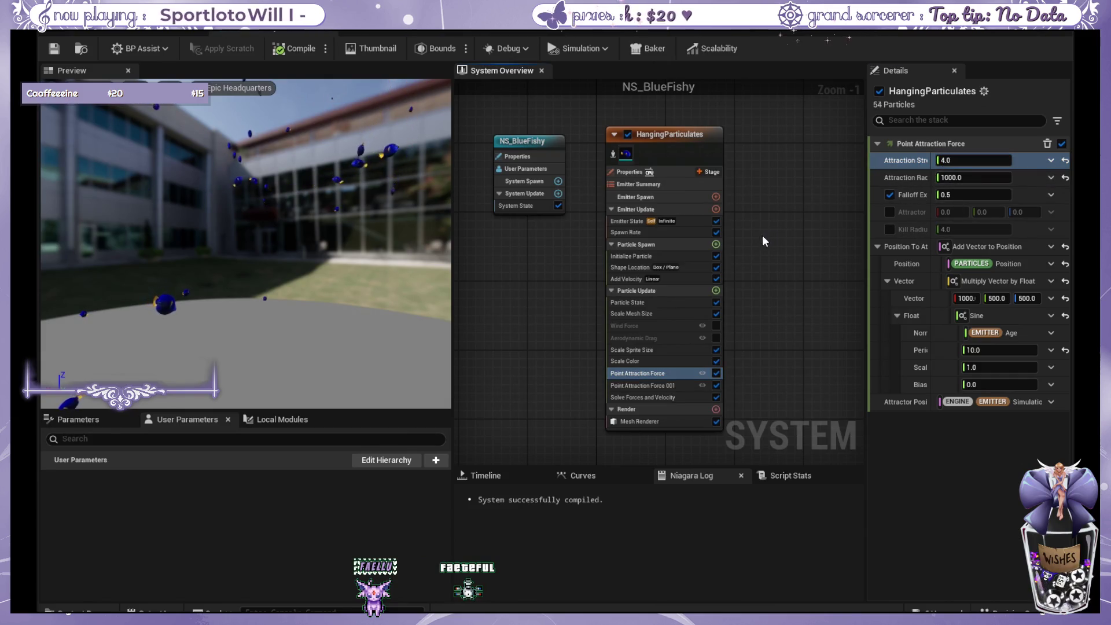
pyautogui.moveTo(949, 161); pyautogui.dragTo(926, 161)
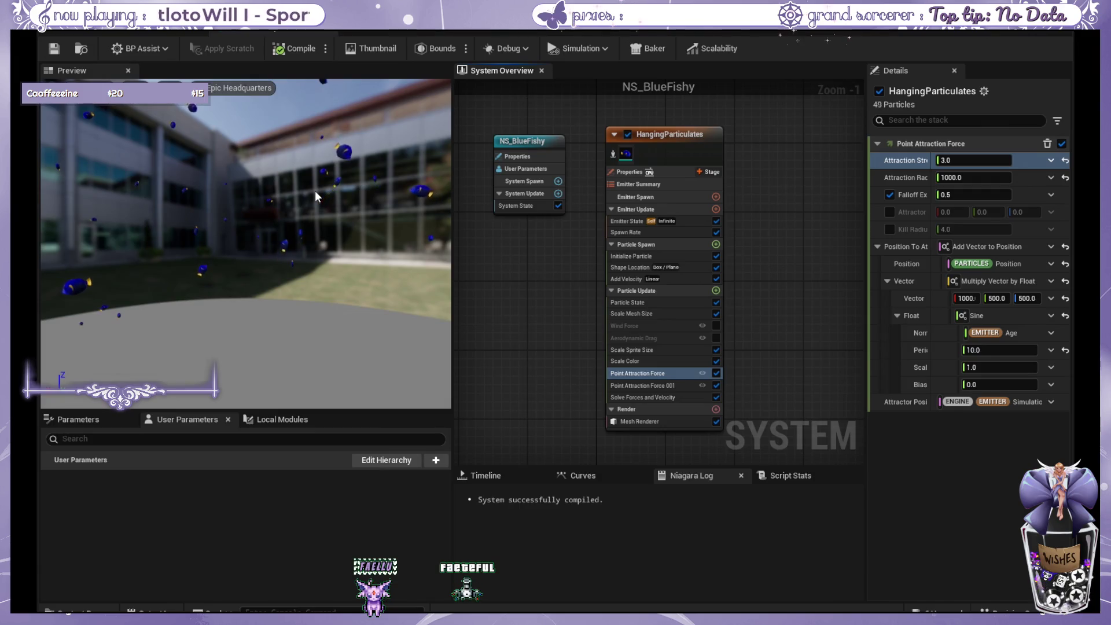
pyautogui.click(61, 49)
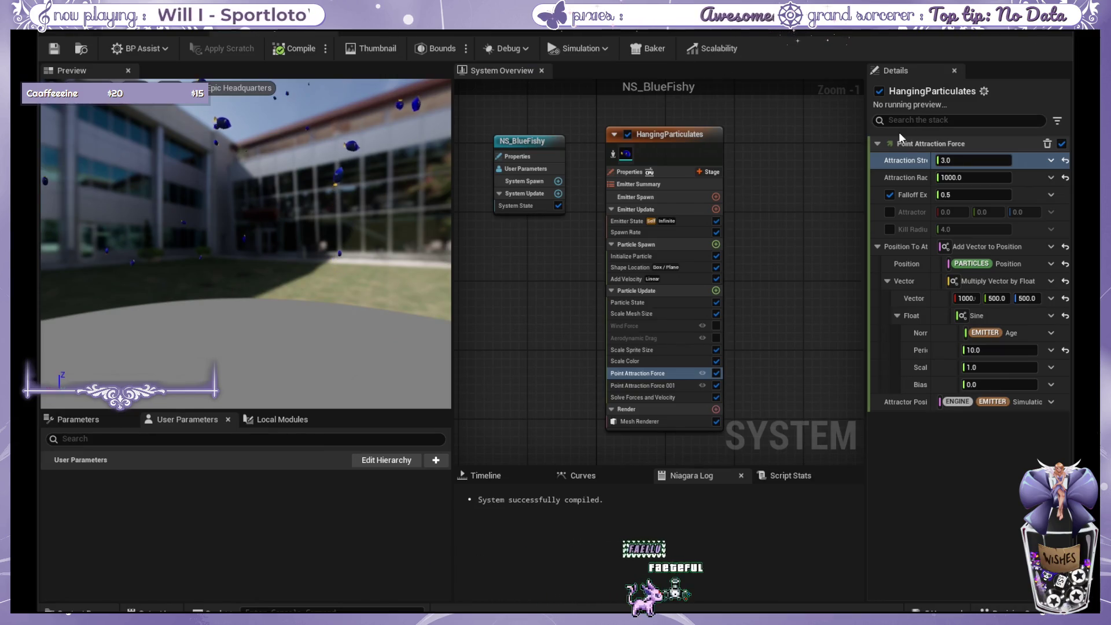
# Change the first attraction force's offset vector to 170, 170, 80.
pyautogui.click(964, 298)
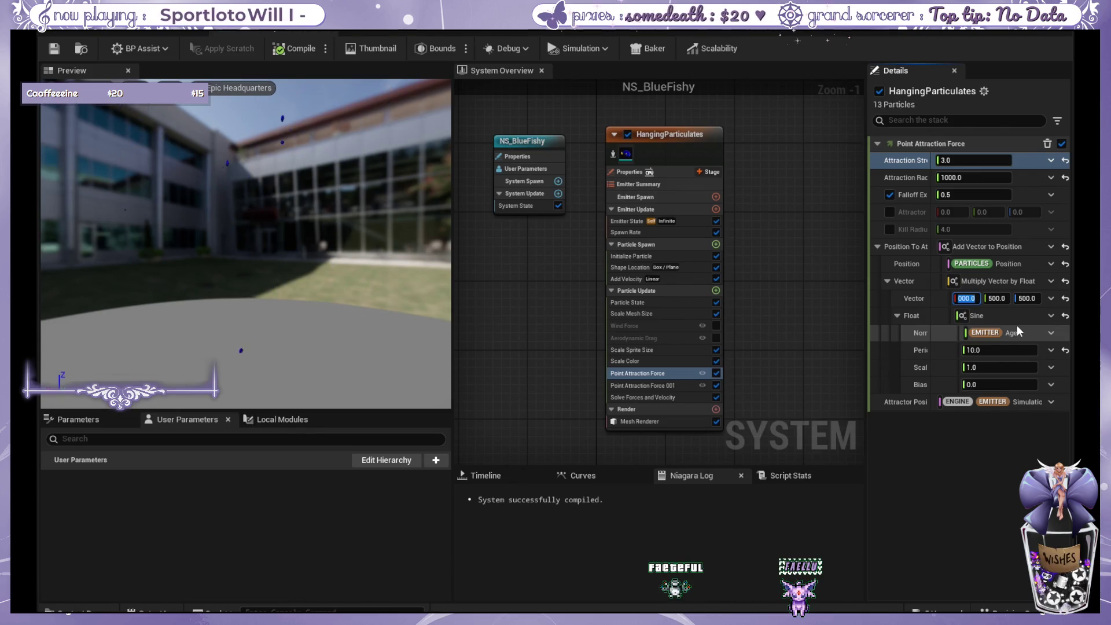
pyautogui.write('170')
pyautogui.press('Tab')
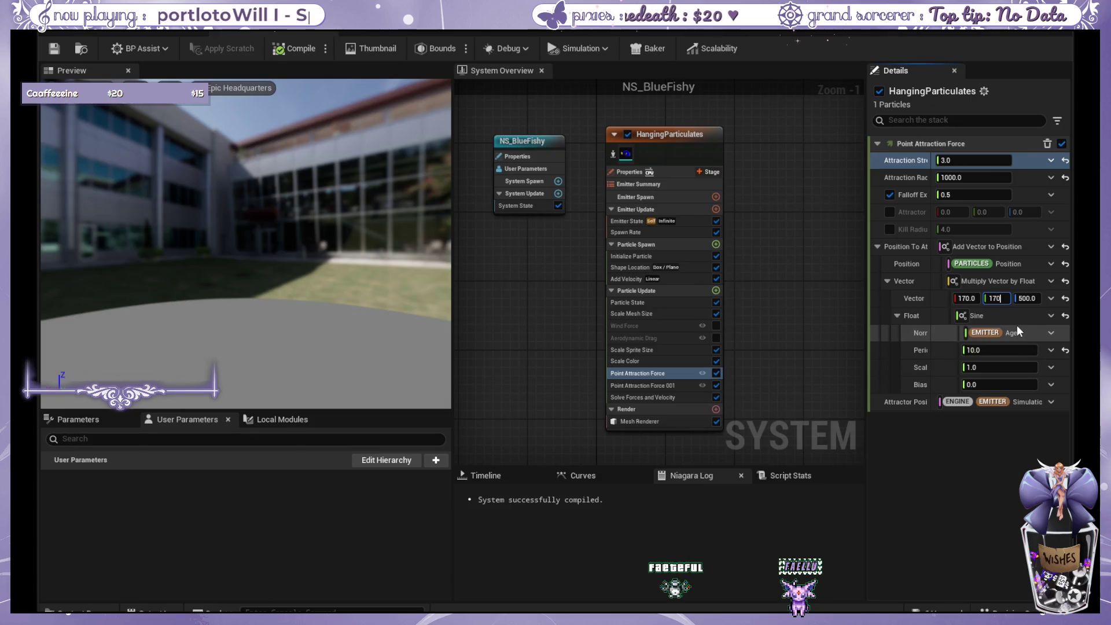
pyautogui.press('Return')
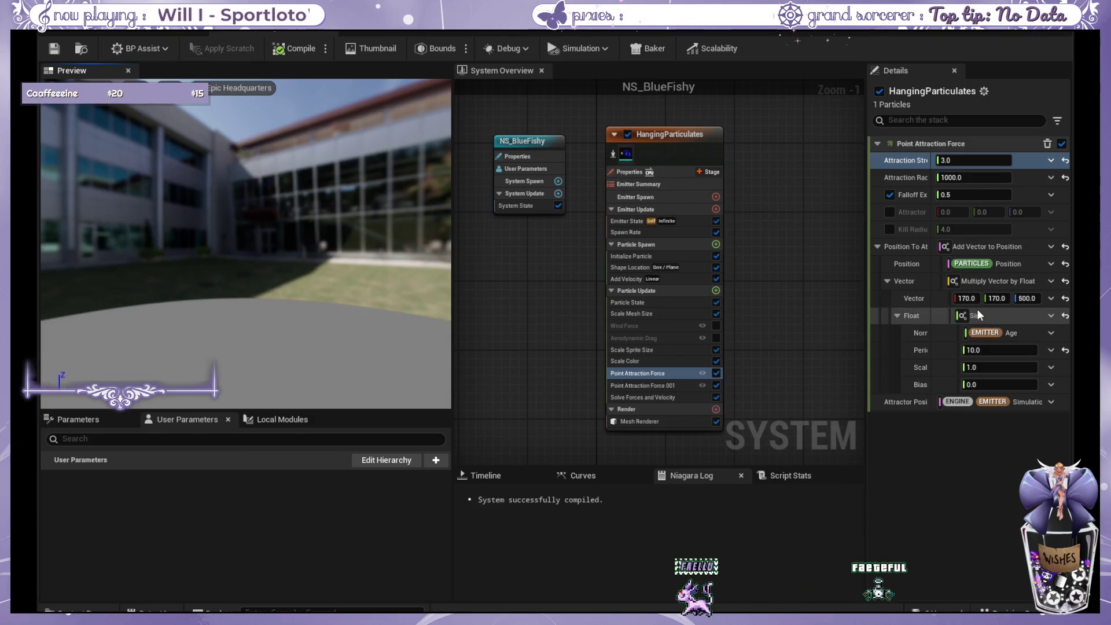
pyautogui.click(1029, 298)
pyautogui.write('80')
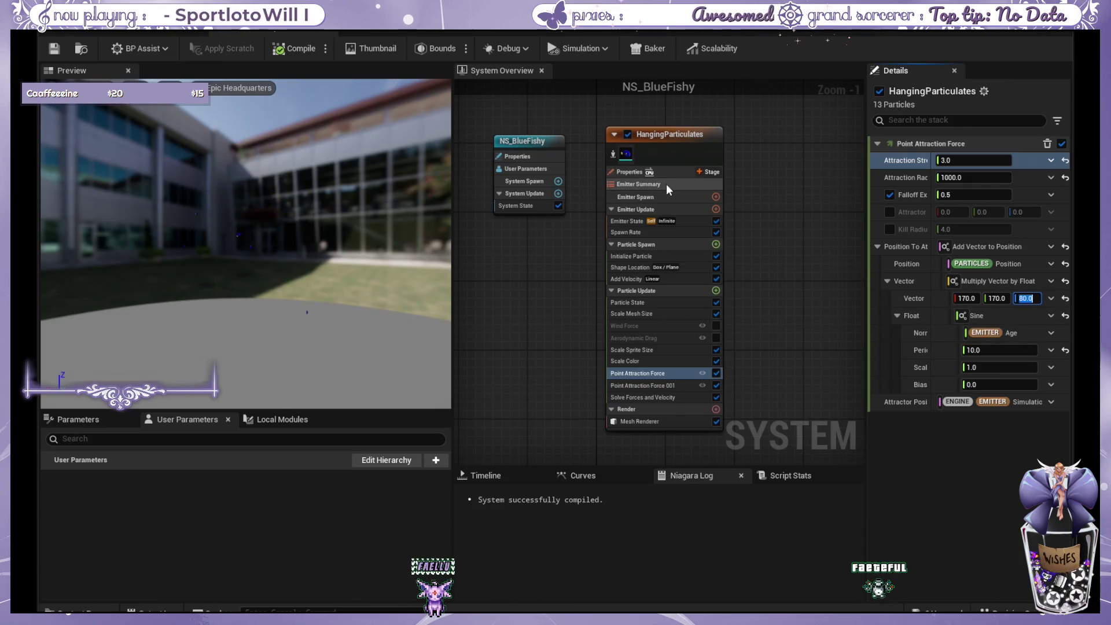
pyautogui.click(672, 209)
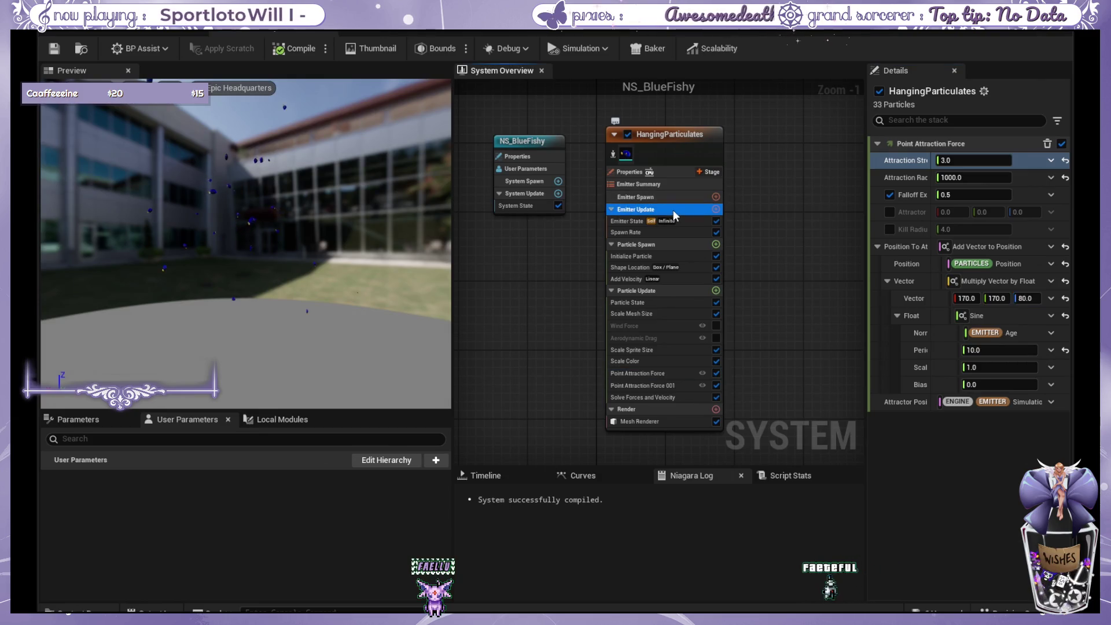
# Review the Emitter State, Spawn Rate and Initialize Particle modules of the fish emitter.
pyautogui.click(681, 222)
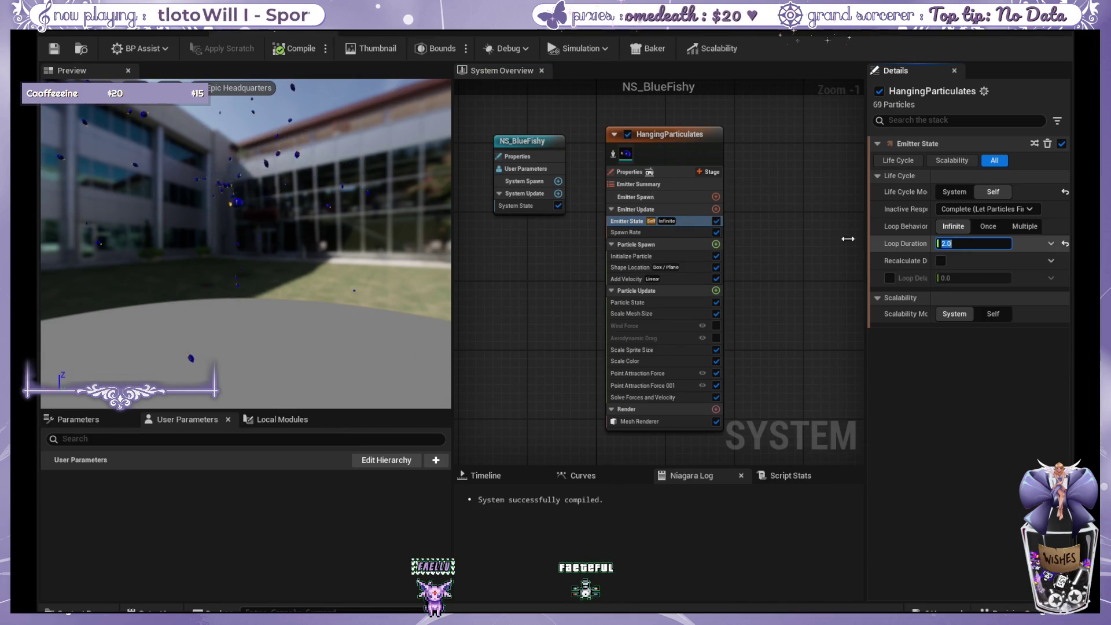
pyautogui.press('Down')
pyautogui.click(989, 160)
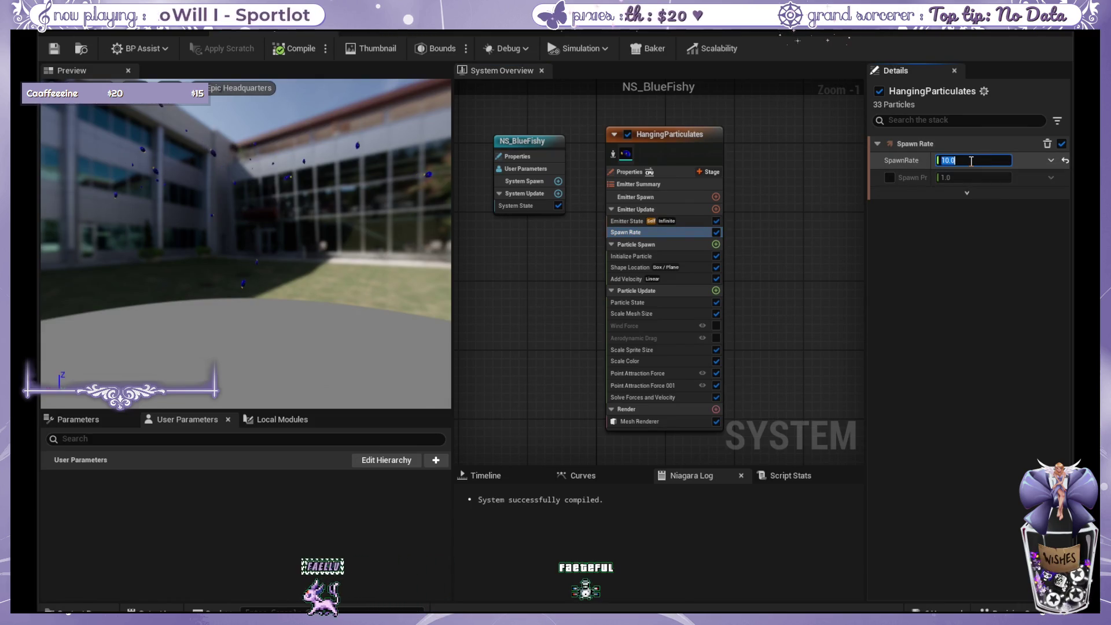
pyautogui.click(671, 257)
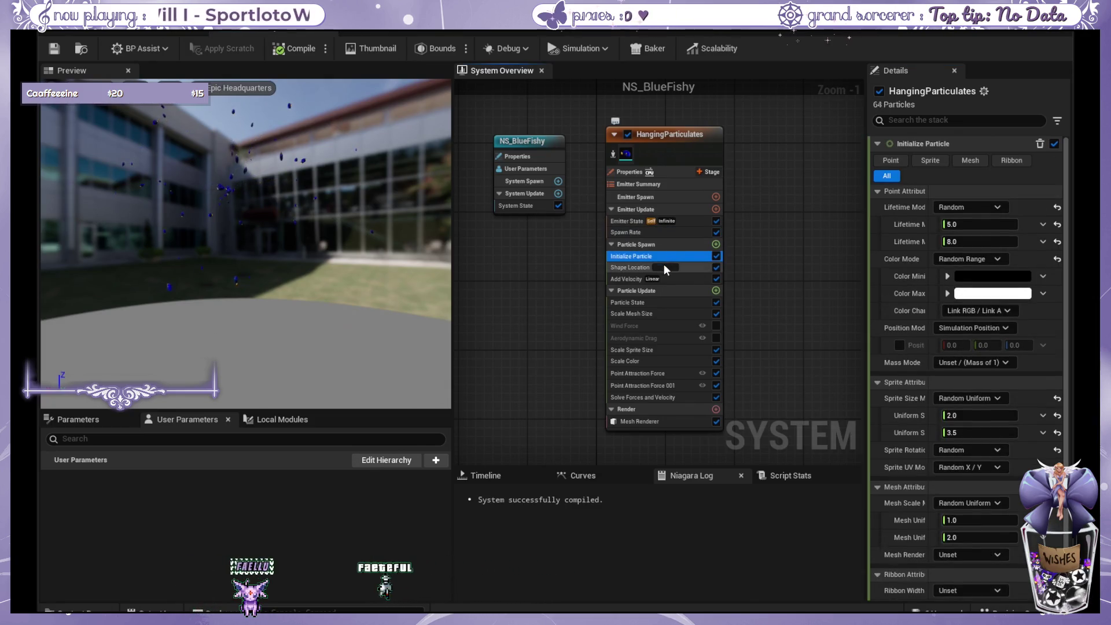
pyautogui.click(665, 268)
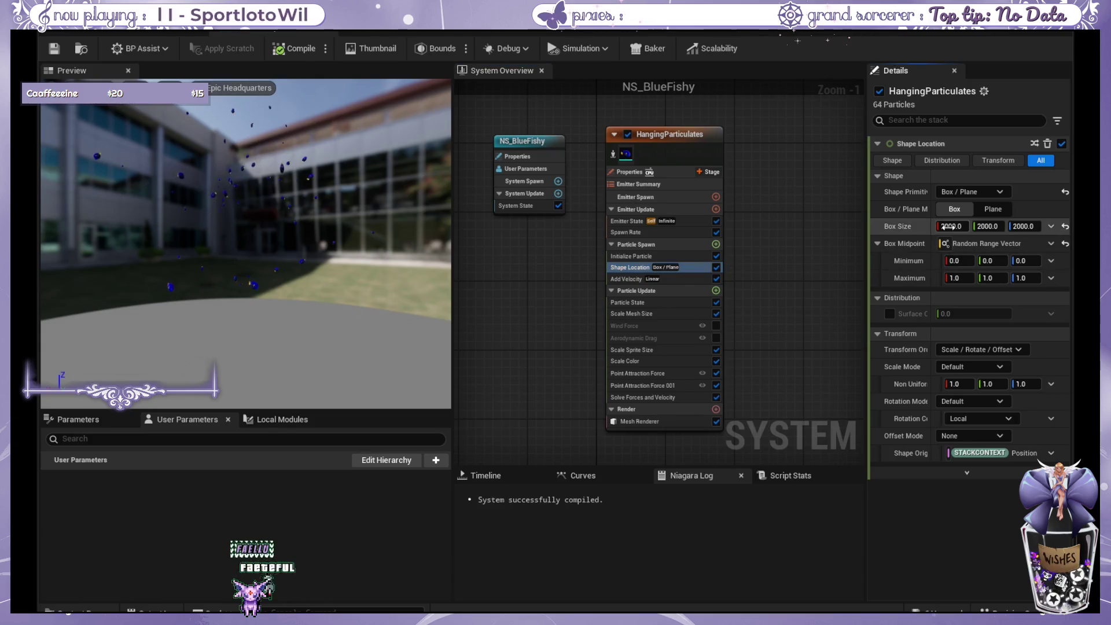
# Set the Shape Location box size to 170 × 170 × 80 and frame the fish in the preview.
pyautogui.click(947, 226)
pyautogui.write('170')
pyautogui.press('Tab')
pyautogui.write('170')
pyautogui.press('Tab')
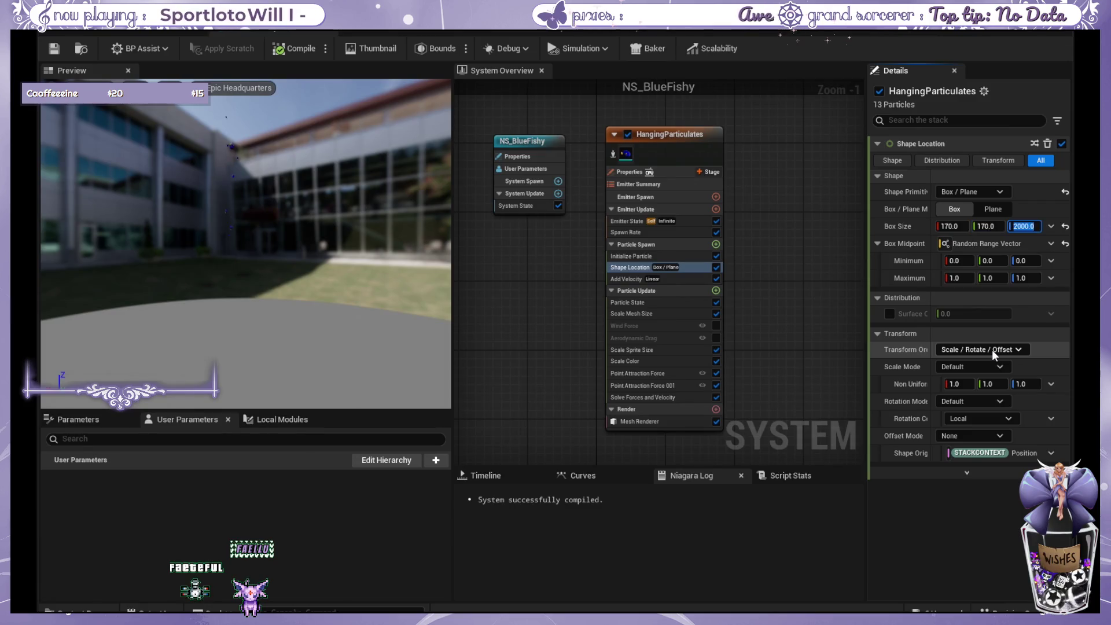
pyautogui.write('80')
pyautogui.click(275, 301)
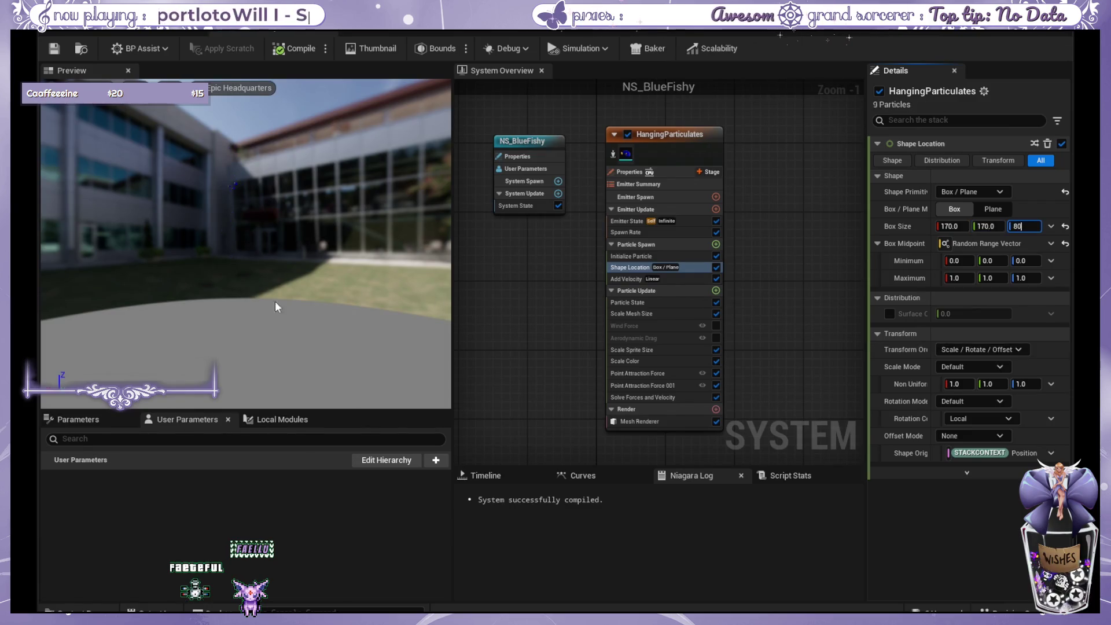
pyautogui.press('f')
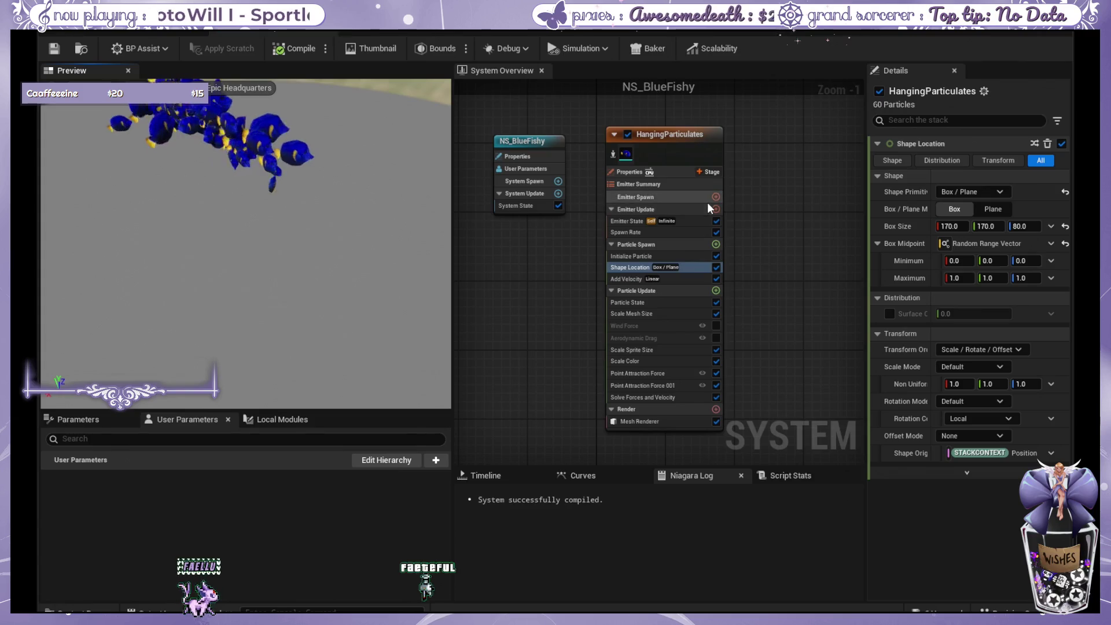
# Browse the emitter's Spawn, Update, State and Initialize Particle modules to locate Spawn Rate.
pyautogui.click(691, 255)
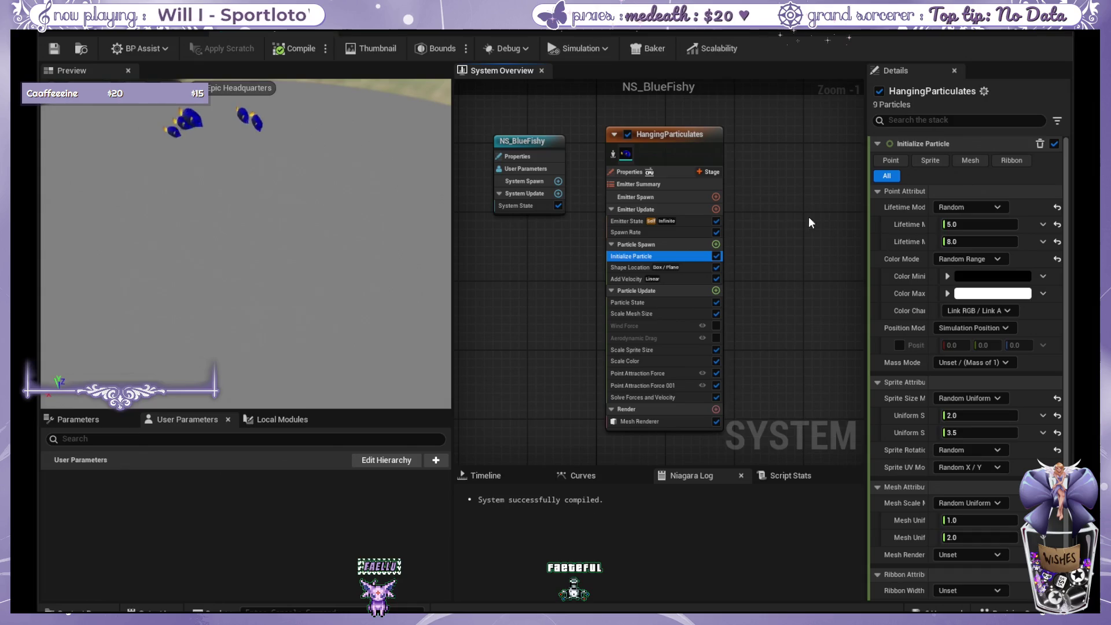
pyautogui.click(662, 197)
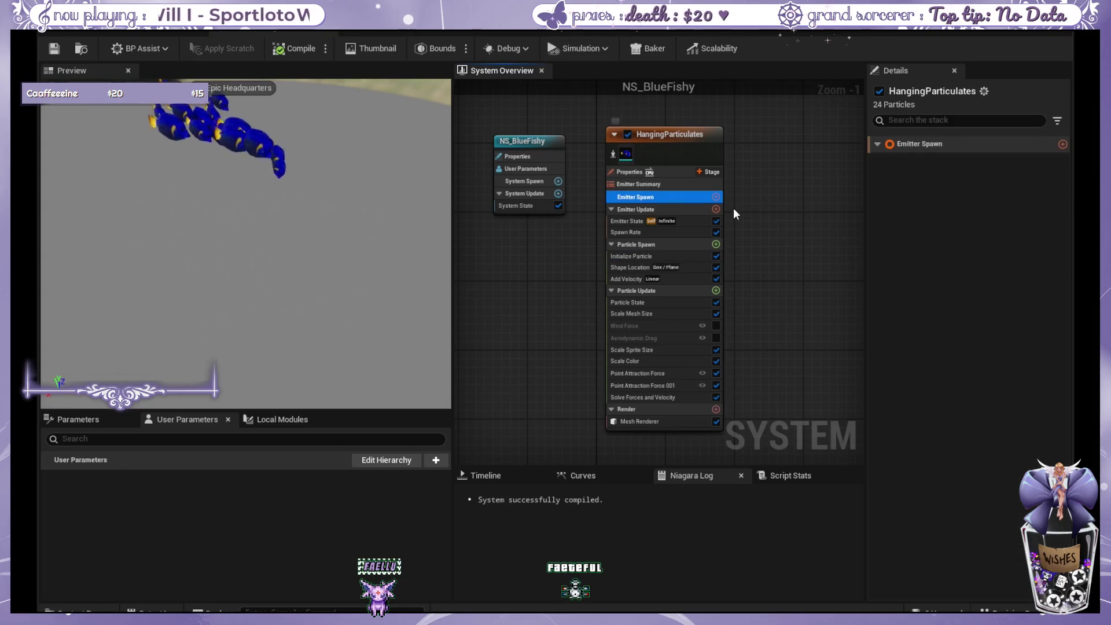
pyautogui.click(655, 209)
pyautogui.click(654, 185)
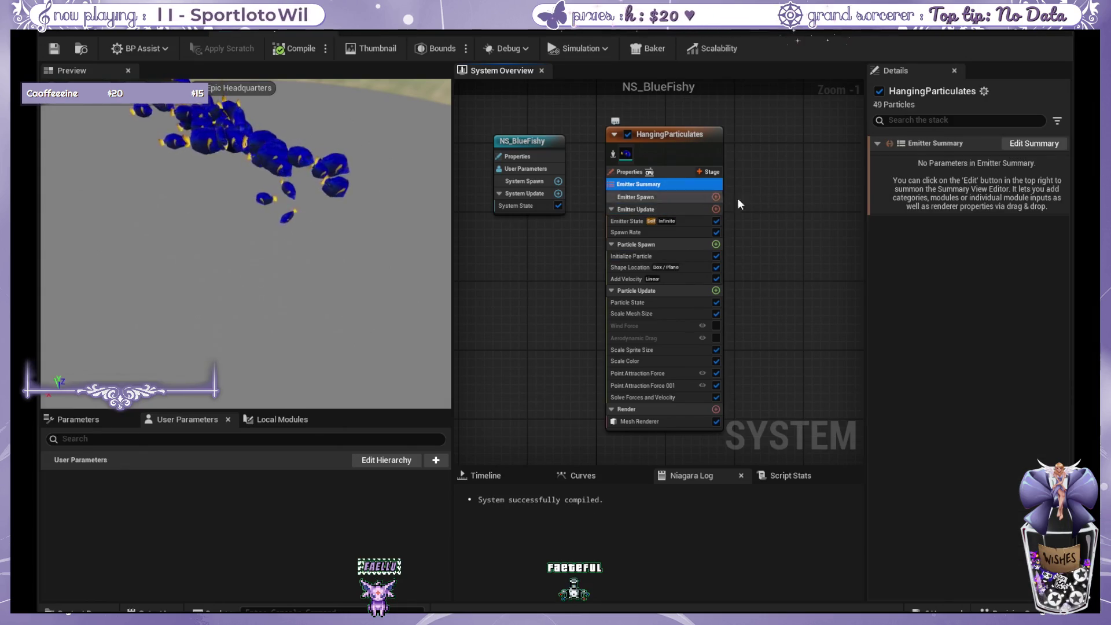
pyautogui.click(664, 221)
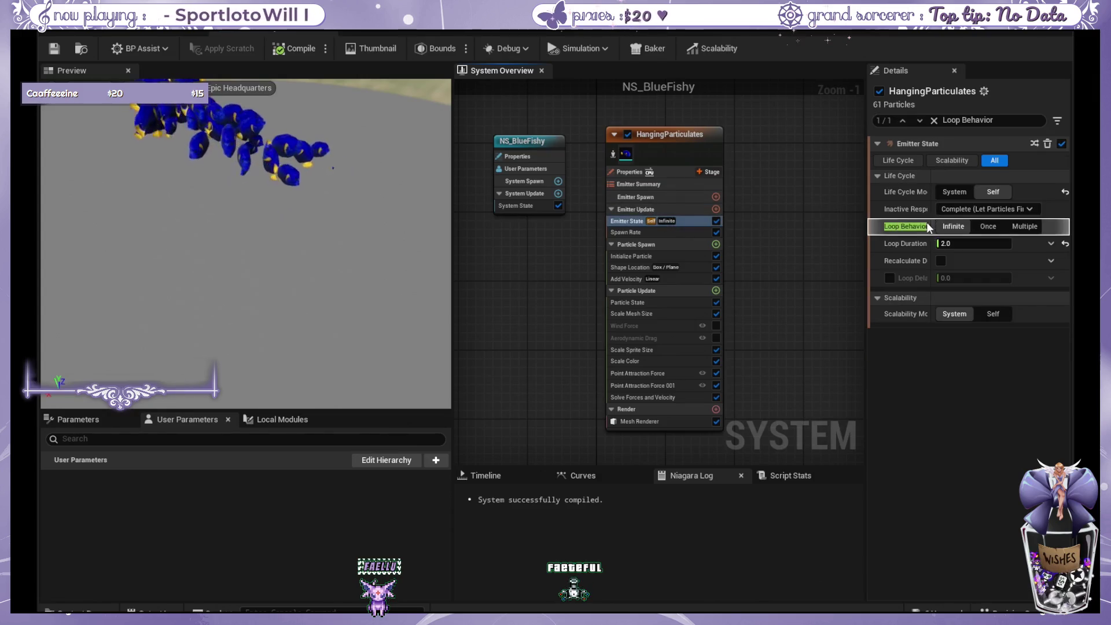
pyautogui.click(675, 255)
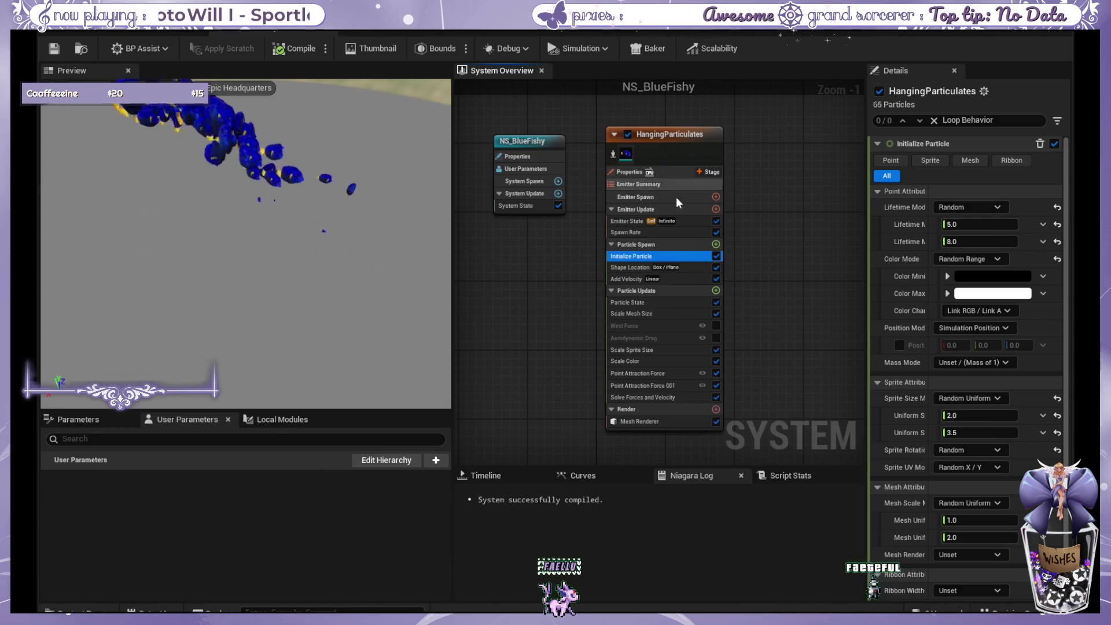
pyautogui.click(671, 224)
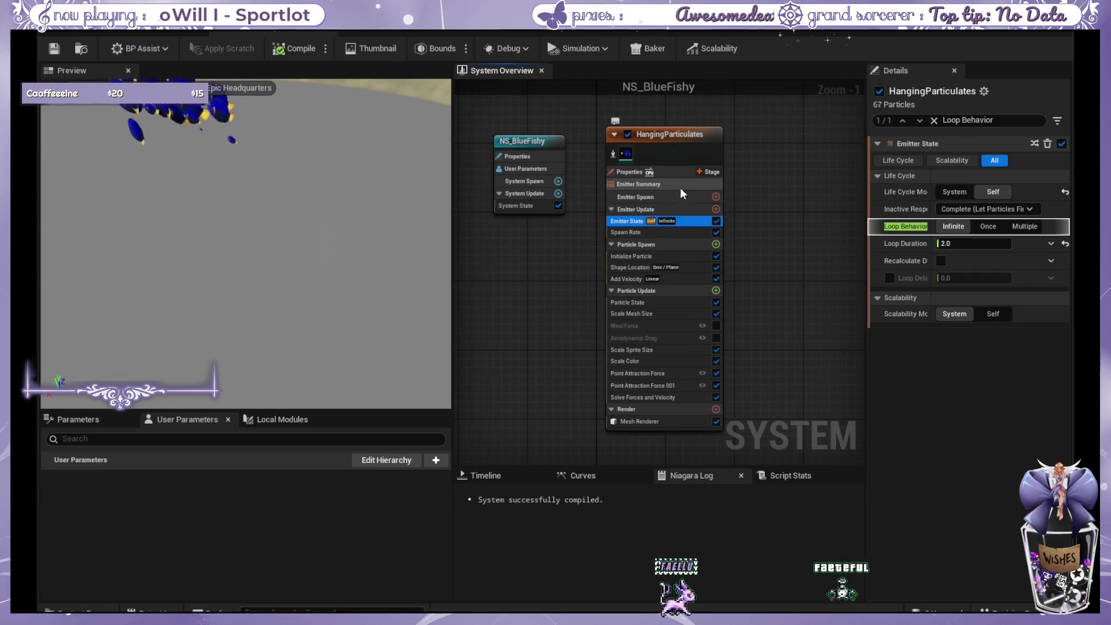
pyautogui.click(671, 197)
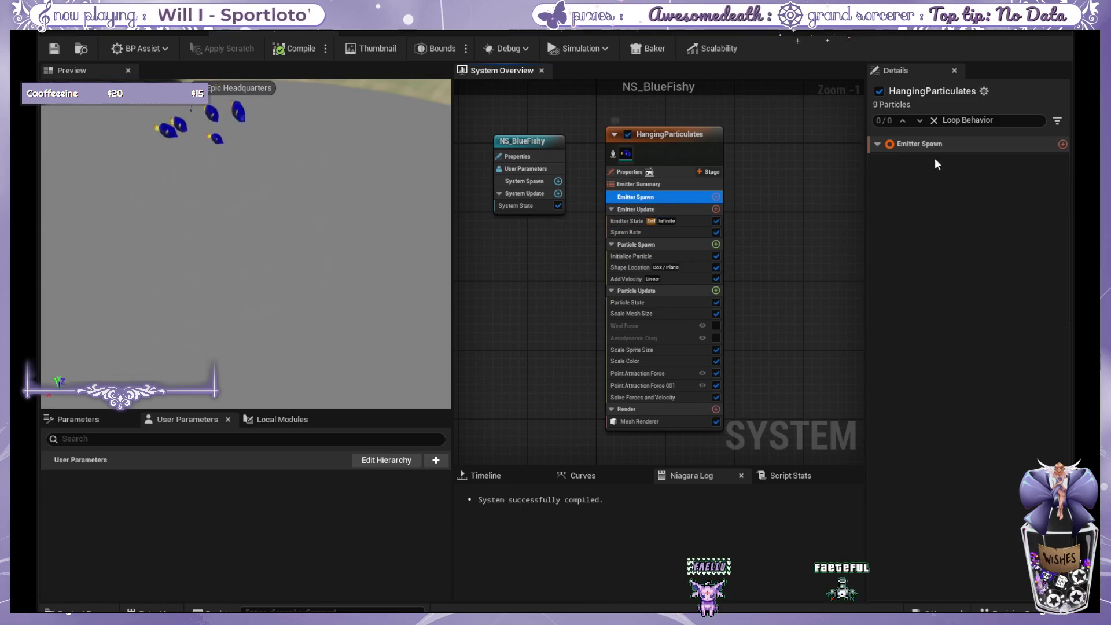
pyautogui.click(623, 209)
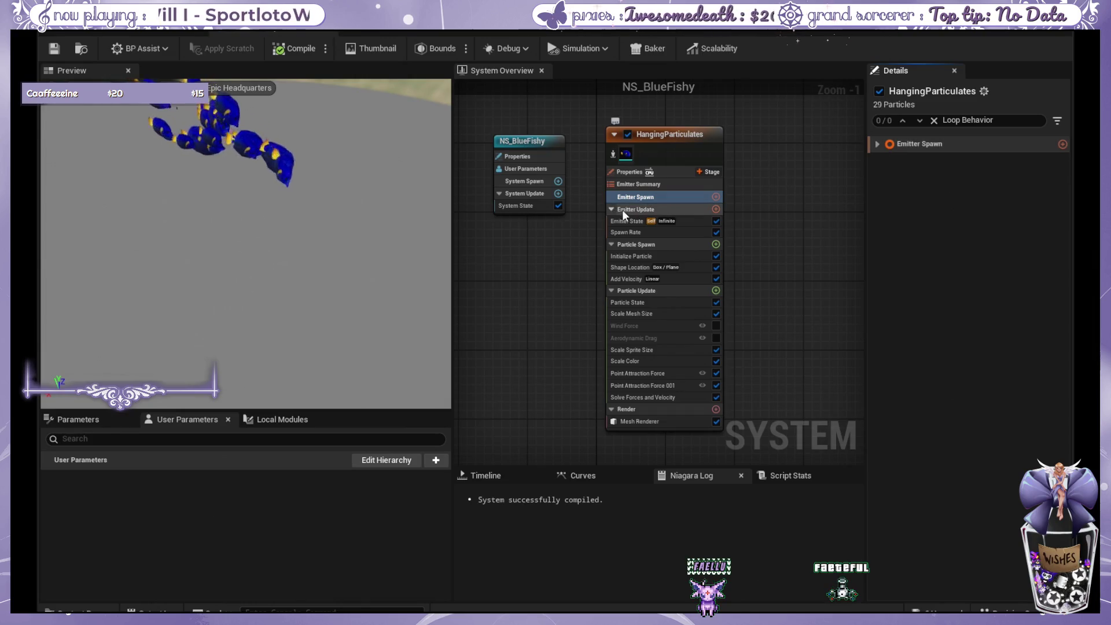
pyautogui.click(638, 219)
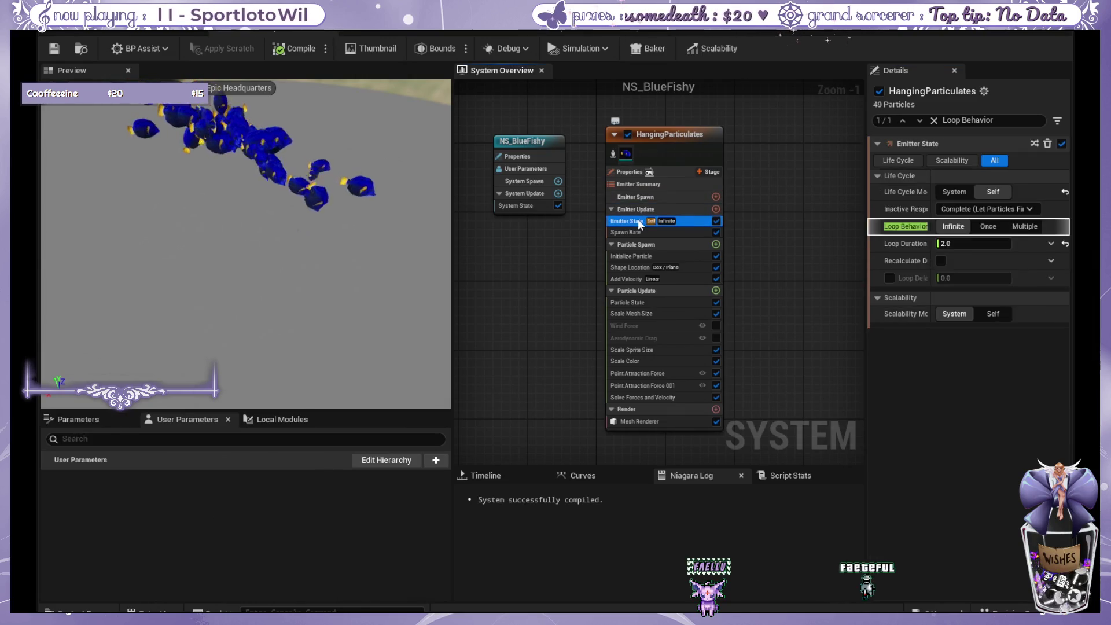
pyautogui.click(658, 208)
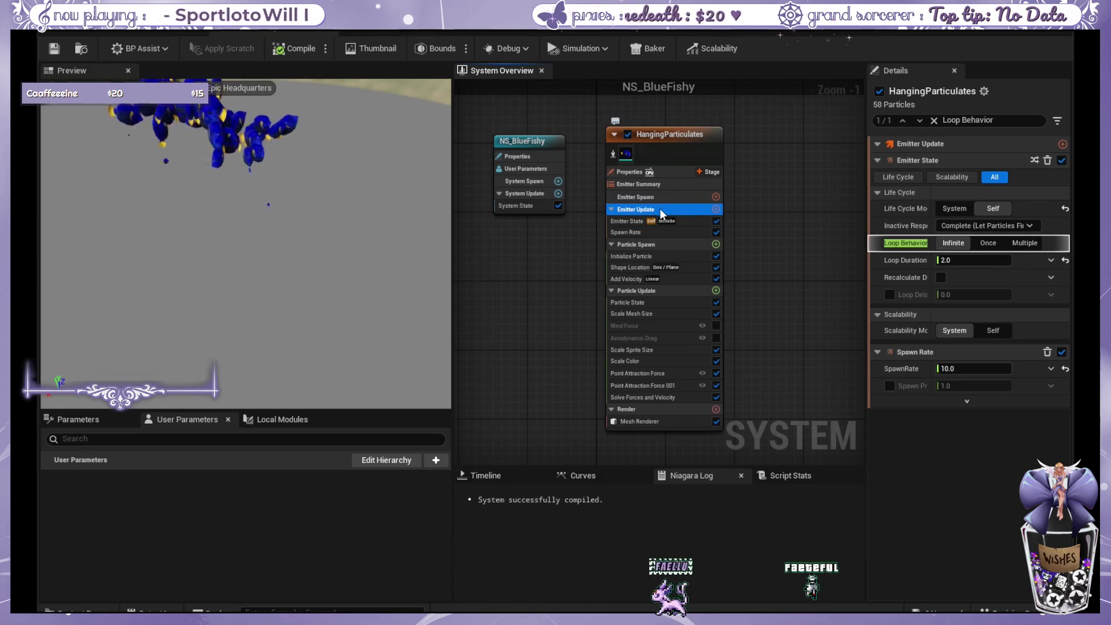
# Set Spawn Rate to 2.0, verify it, and save the fish particle system.
pyautogui.click(964, 366)
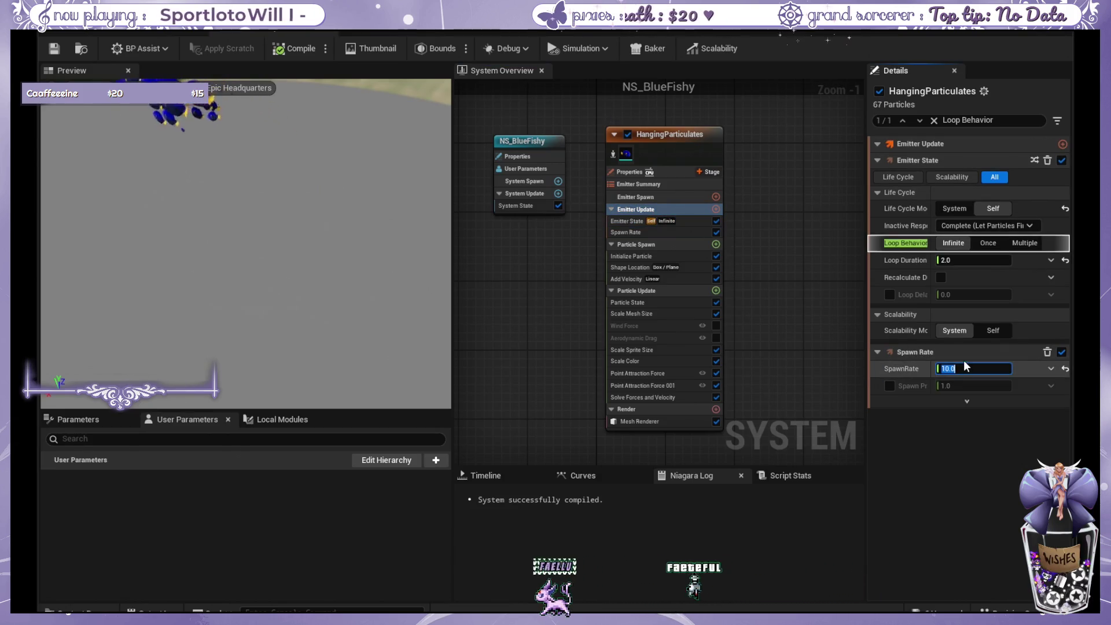
pyautogui.write('2')
pyautogui.press('Return')
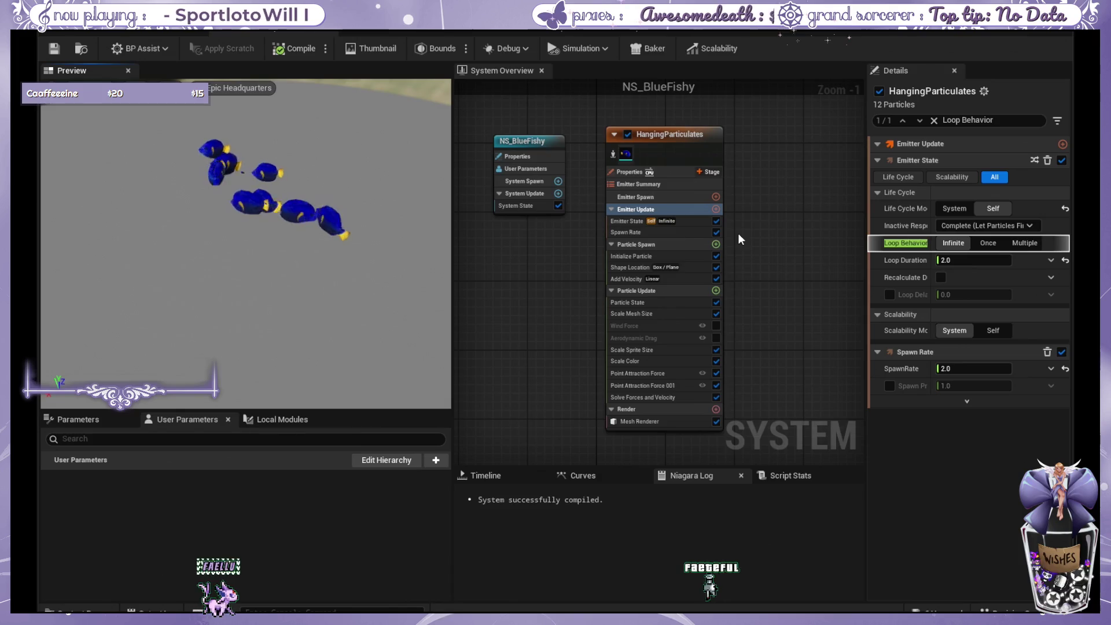
pyautogui.click(681, 223)
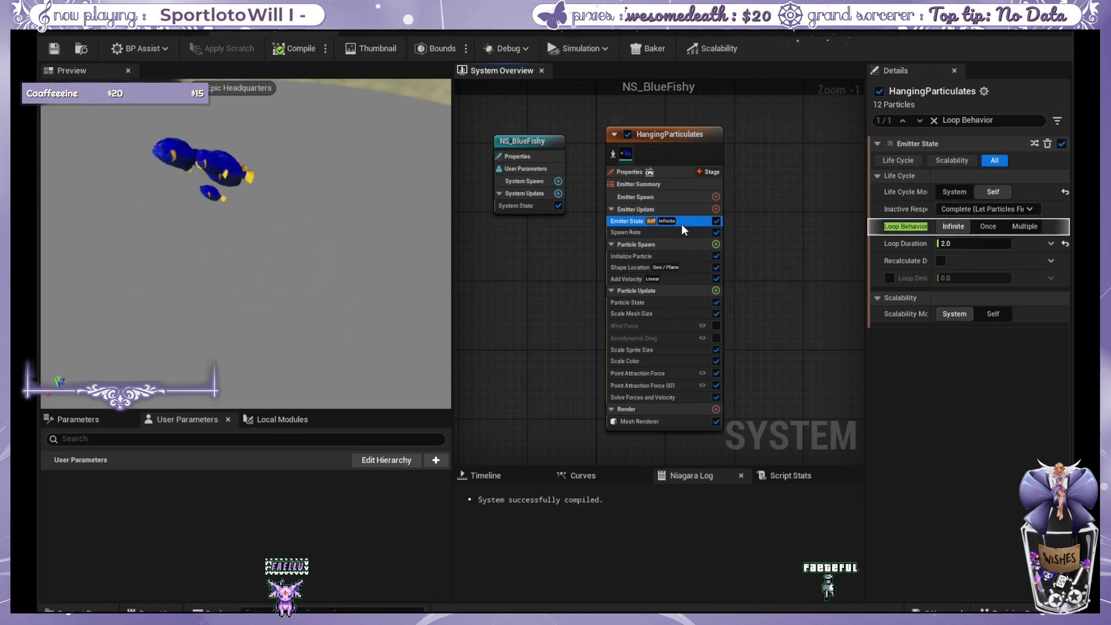
pyautogui.click(685, 231)
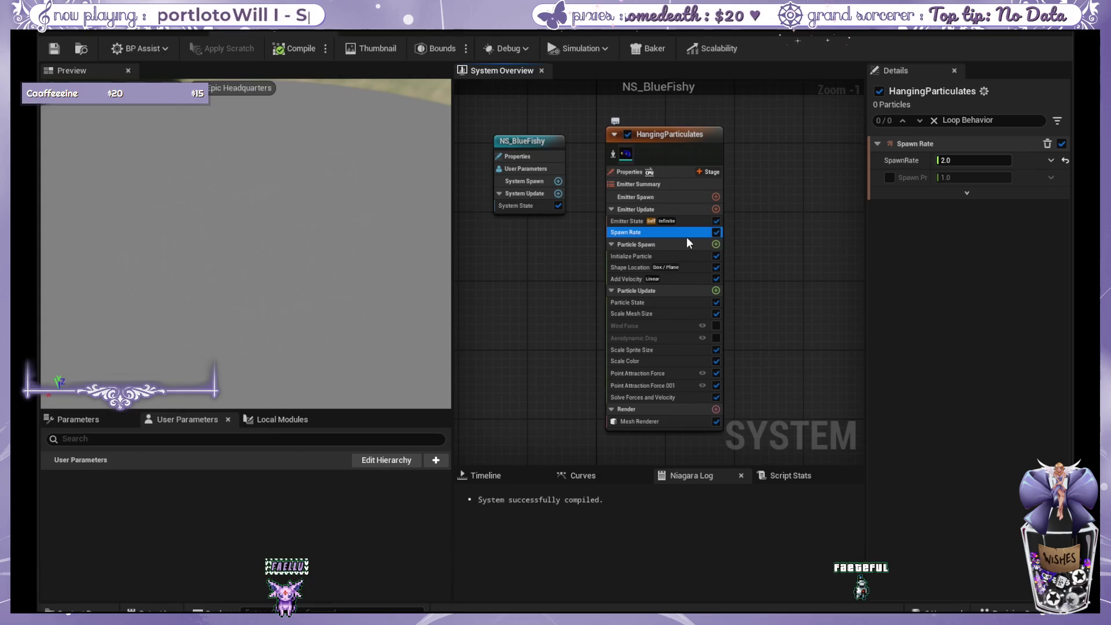
pyautogui.click(686, 255)
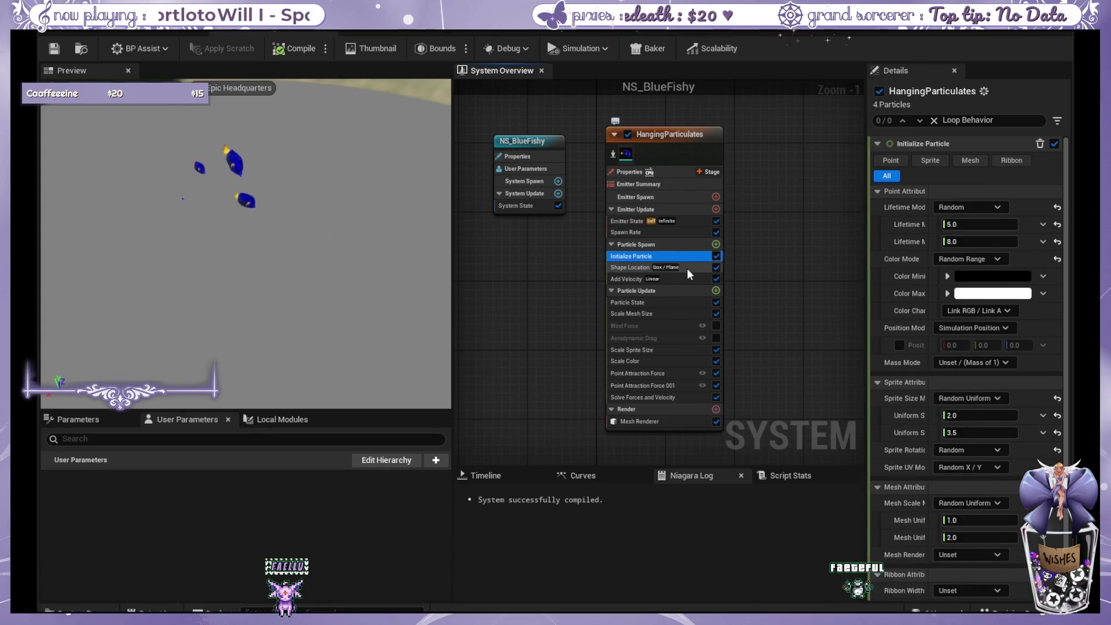
pyautogui.click(55, 51)
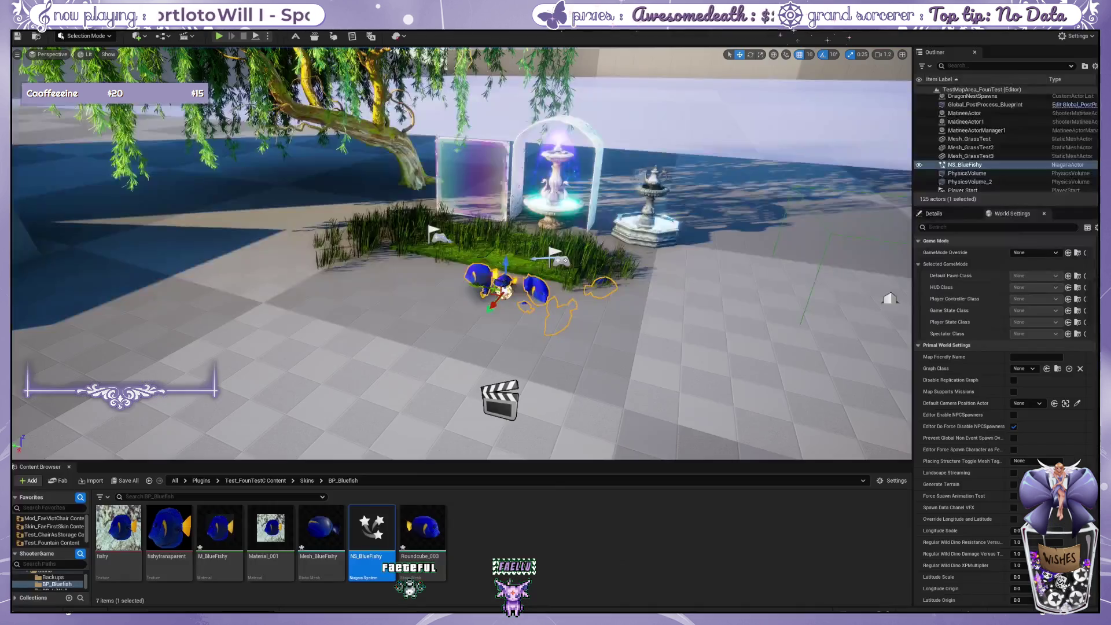
# Frame NS_BlueFishy in the level view and fly closer to the fountains.
pyautogui.scroll(5, 463, 254)
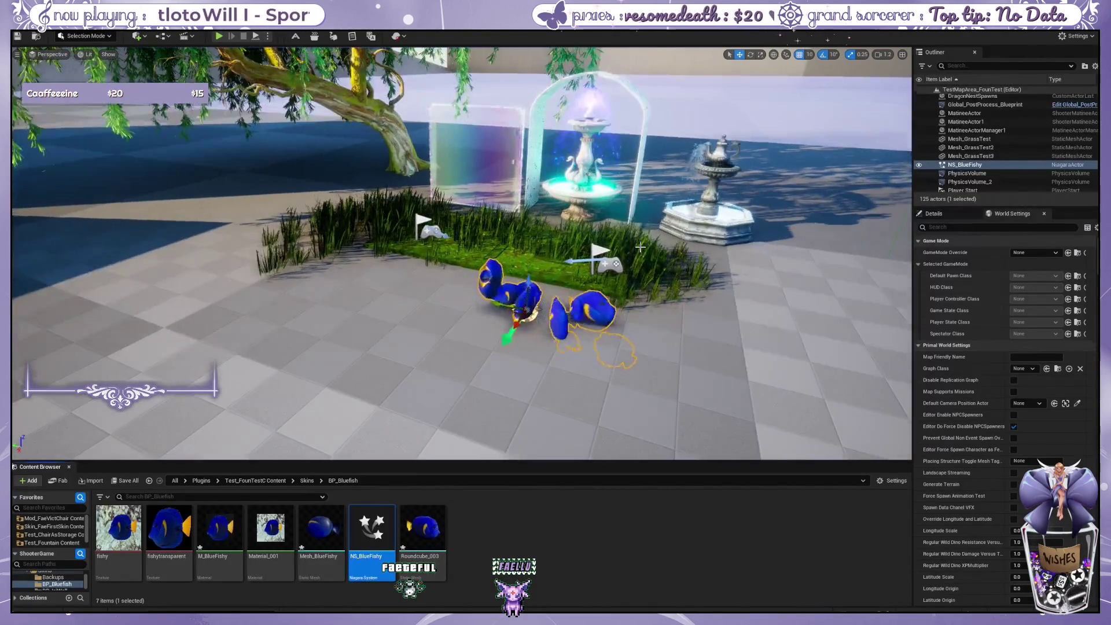
pyautogui.press('f')
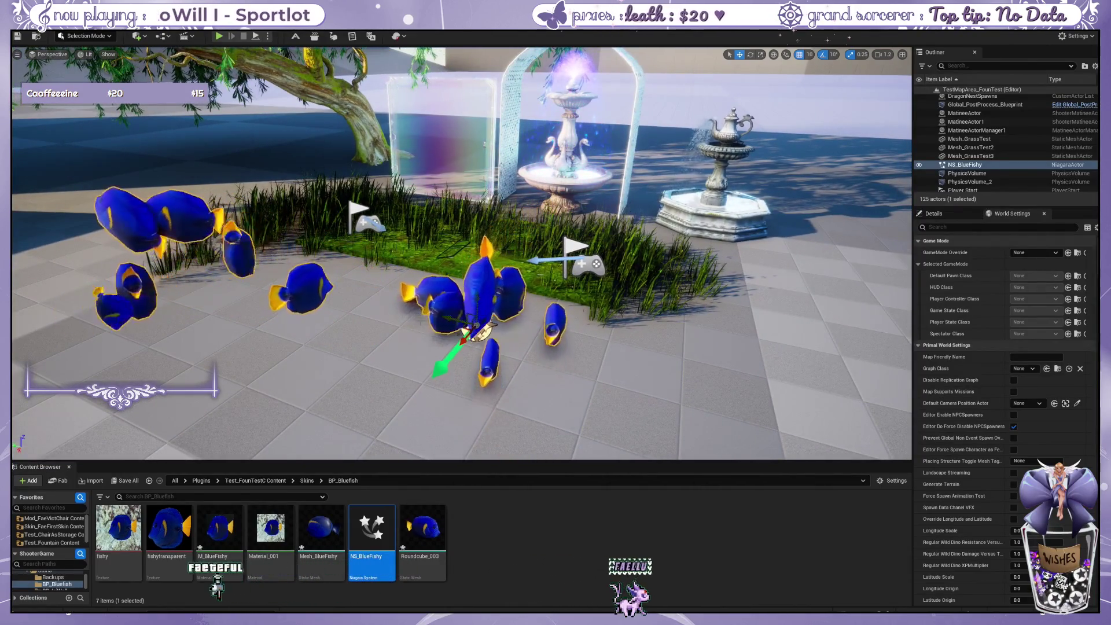
pyautogui.moveTo(419, 321); pyautogui.dragTo(377, 274)
pyautogui.click(377, 274)
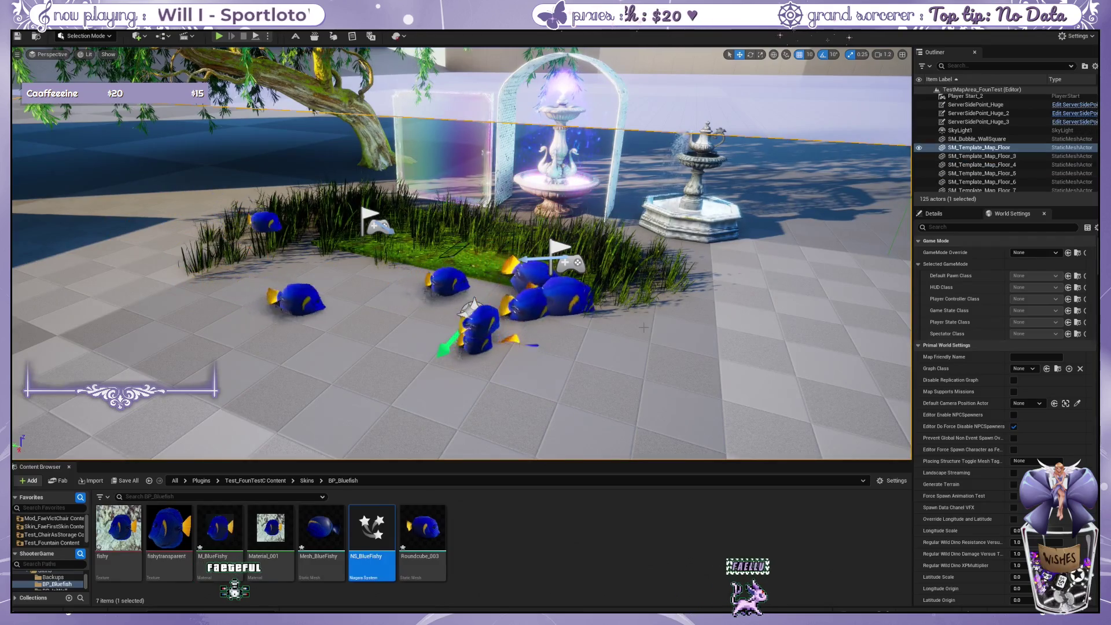
pyautogui.moveTo(584, 256); pyautogui.dragTo(562, 287)
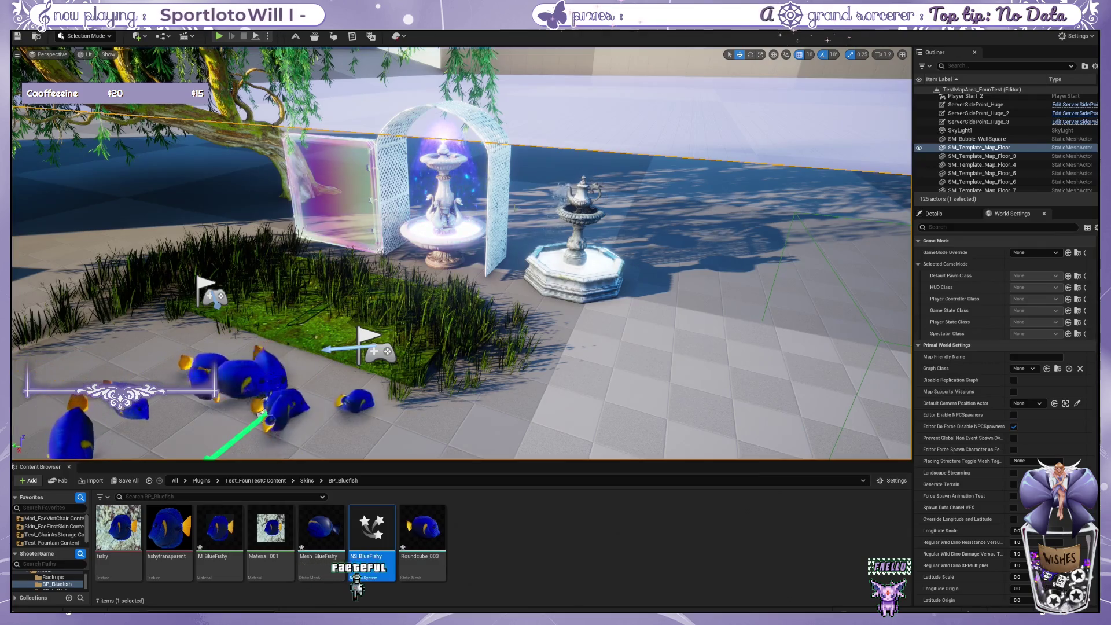
pyautogui.moveTo(523, 245); pyautogui.dragTo(494, 335)
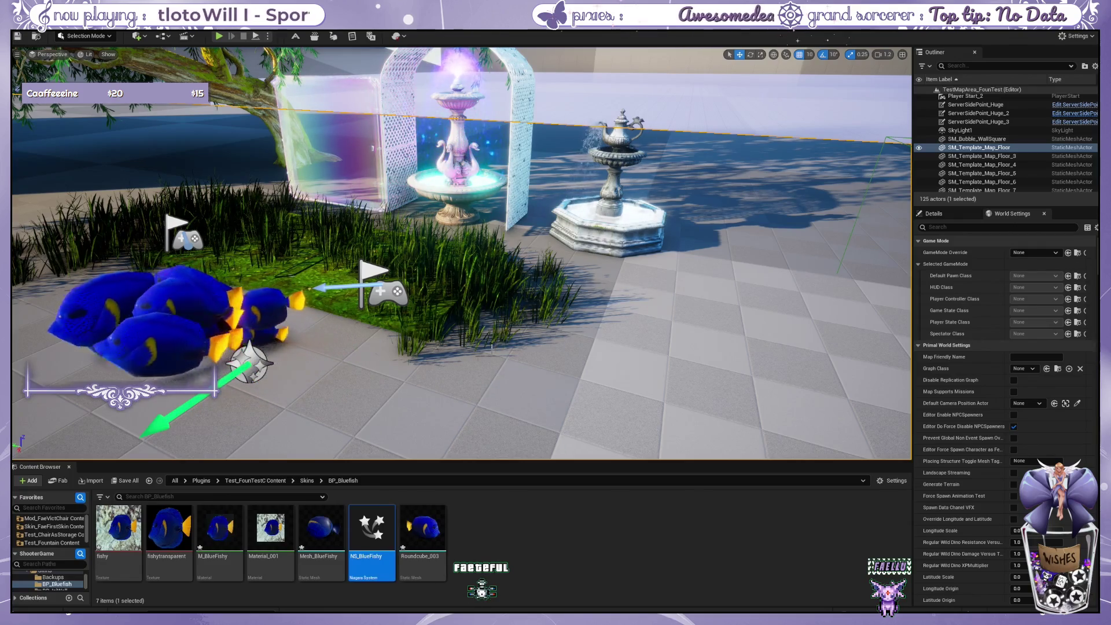
# Open Skins > BP_TeaCupFountain in the Content Browser and select the fountain blueprint.
pyautogui.click(255, 480)
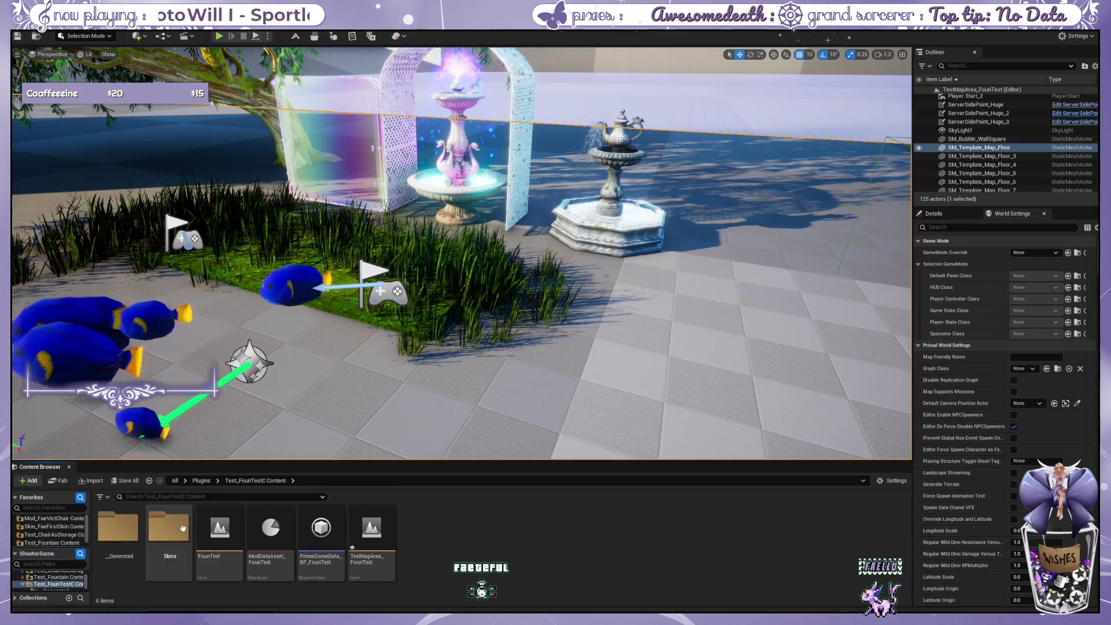
pyautogui.doubleClick(169, 527)
pyautogui.doubleClick(394, 575)
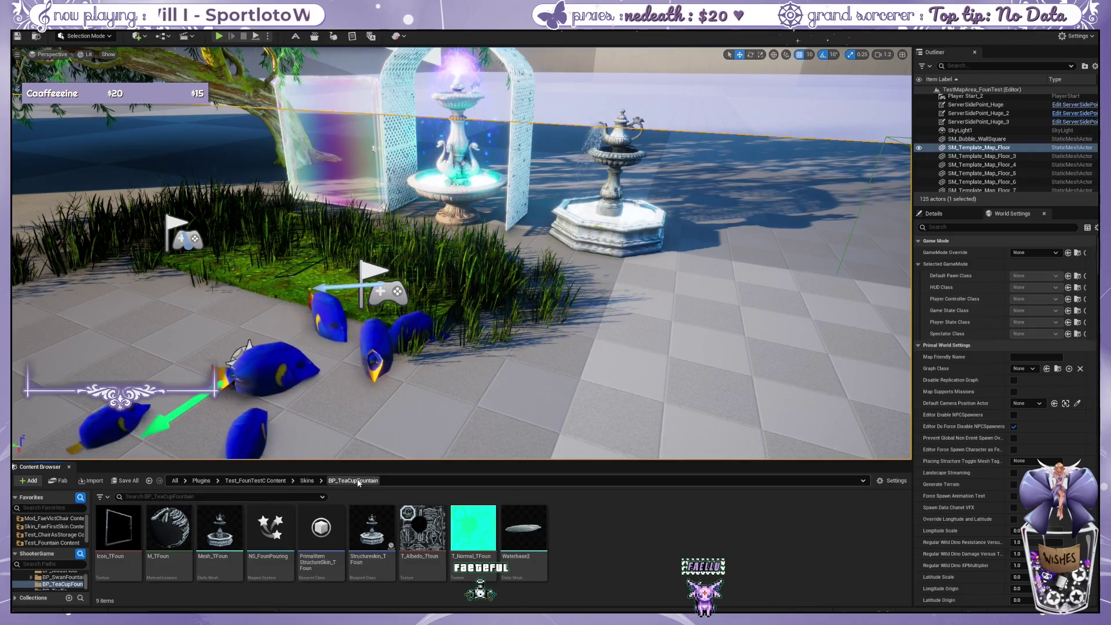
pyautogui.click(374, 548)
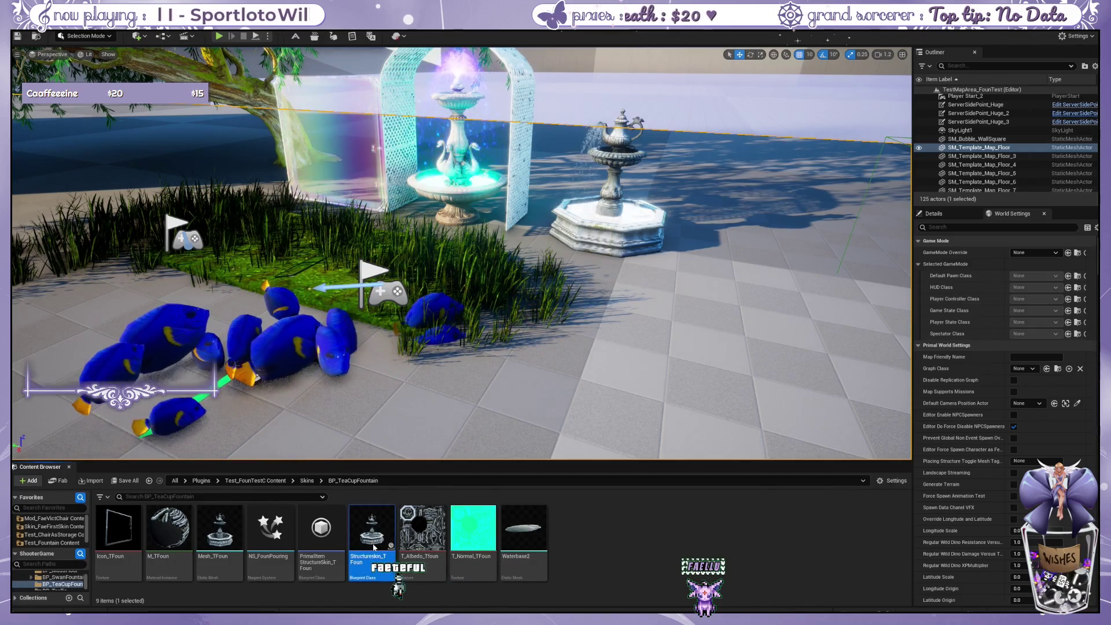
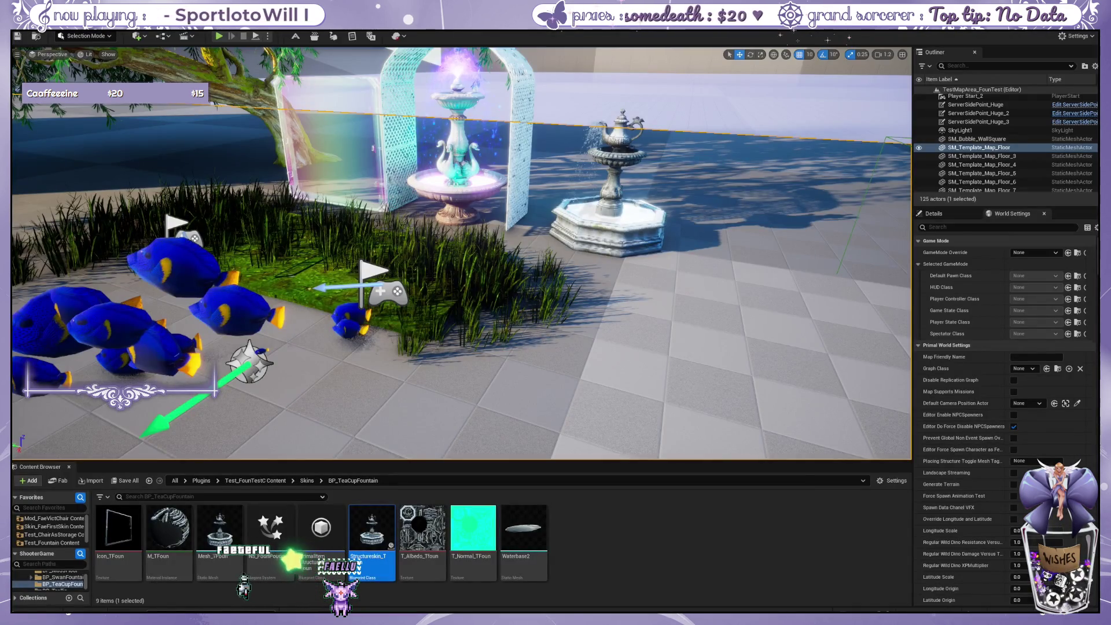
# Open the Structureskin_TFoun blueprint and preview the teapot fountain in its Viewport.
pyautogui.press('Return')
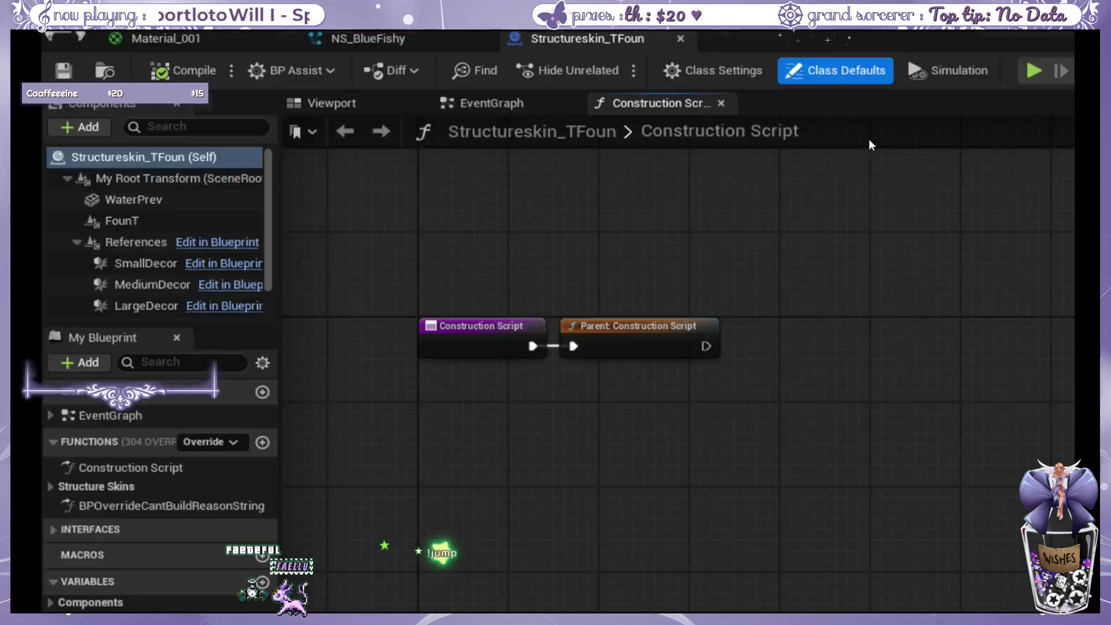
pyautogui.scroll(-3, 487, 182)
pyautogui.scroll(-1, 421, 269)
pyautogui.moveTo(421, 269)
pyautogui.mouseDown()
pyautogui.moveTo(506, 318)
pyautogui.moveTo(470, 295)
pyautogui.mouseUp()
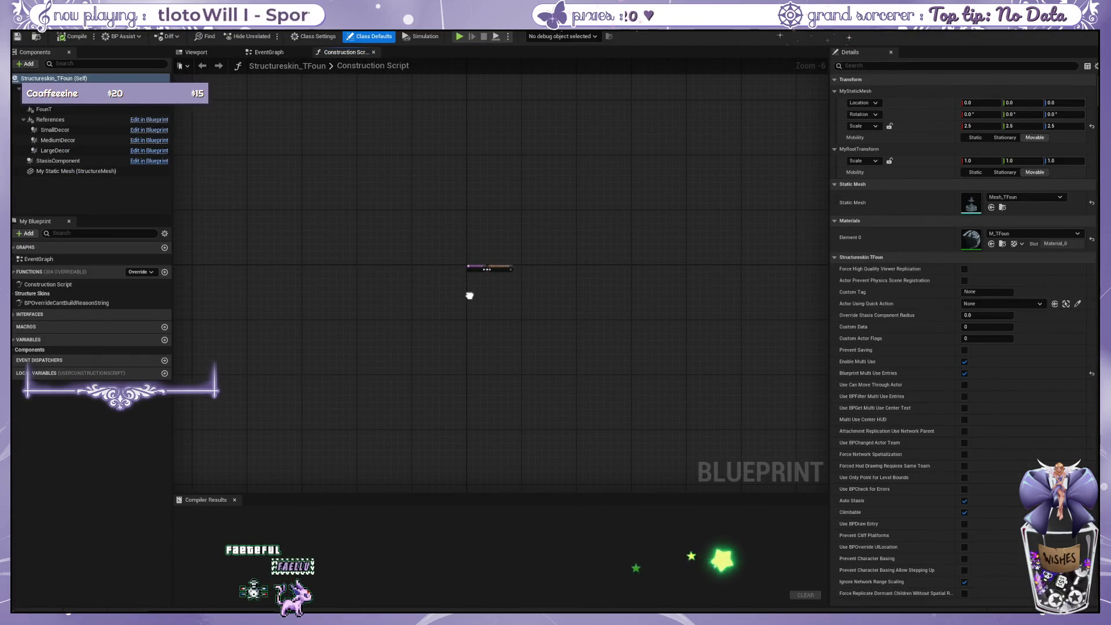
pyautogui.moveTo(450, 299); pyautogui.dragTo(440, 300)
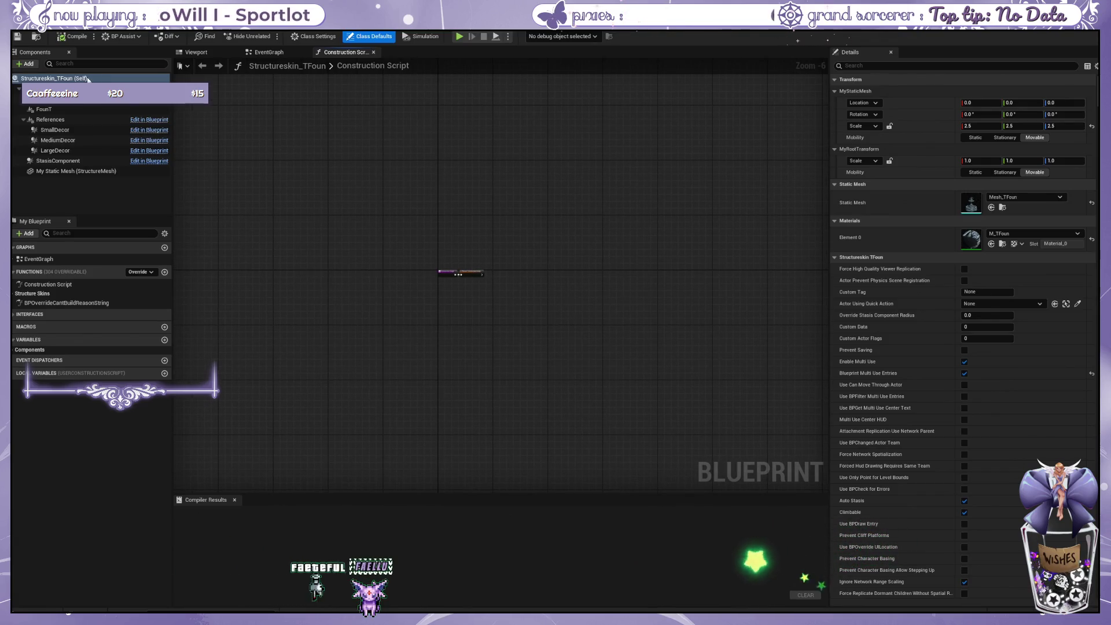
pyautogui.click(87, 78)
pyautogui.click(193, 56)
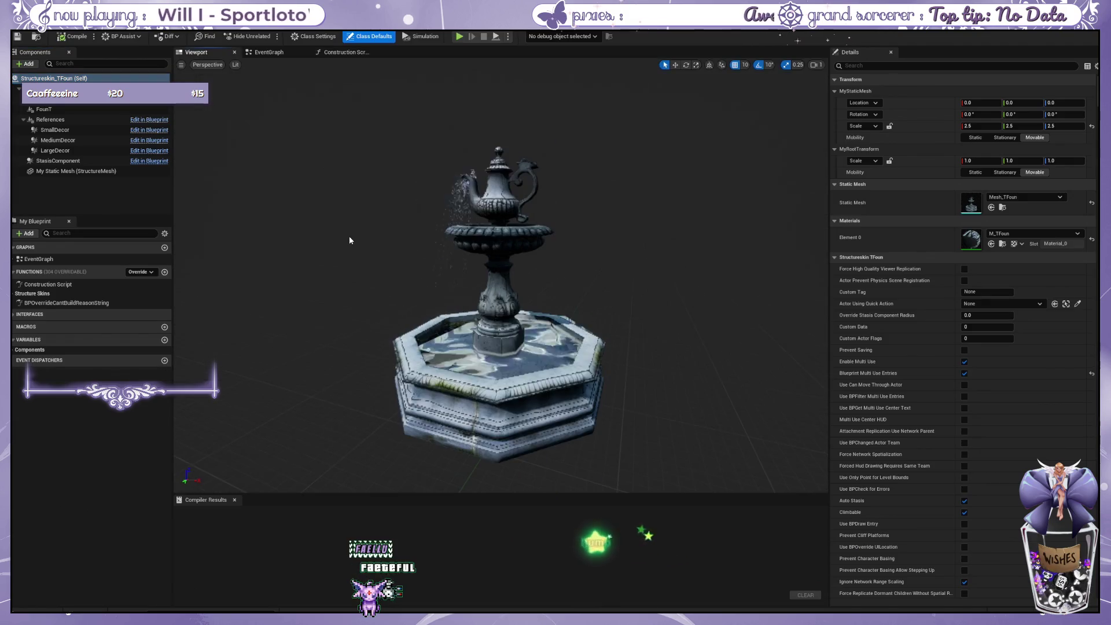
# Add a Niagara Particle System Component under MyRootTransform, next to WaterPrev.
pyautogui.scroll(5, 392, 308)
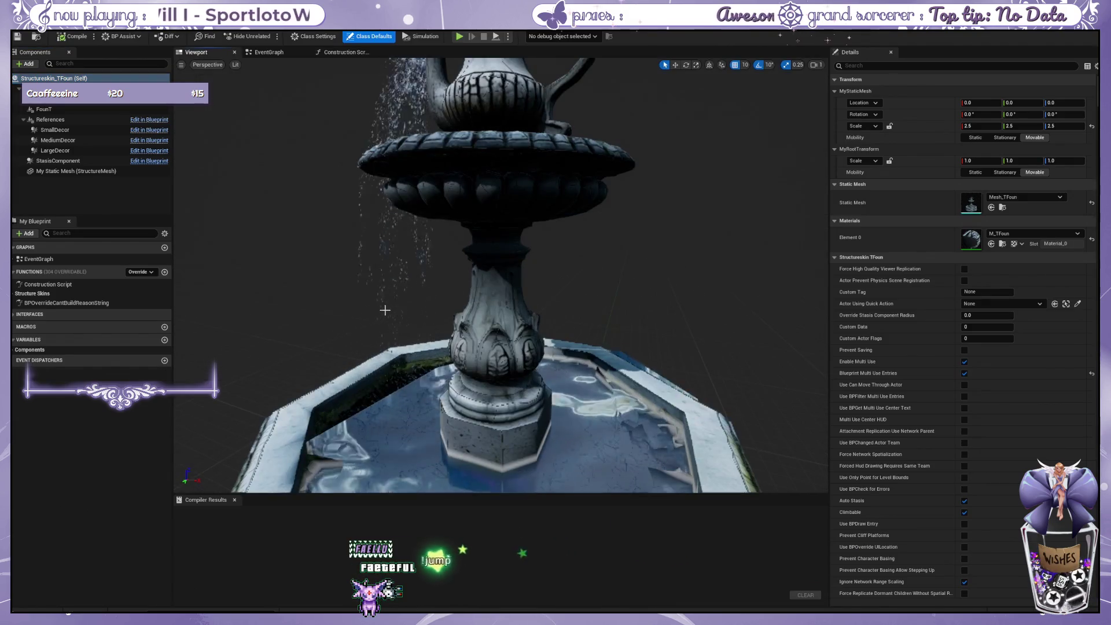
pyautogui.scroll(-4, 352, 282)
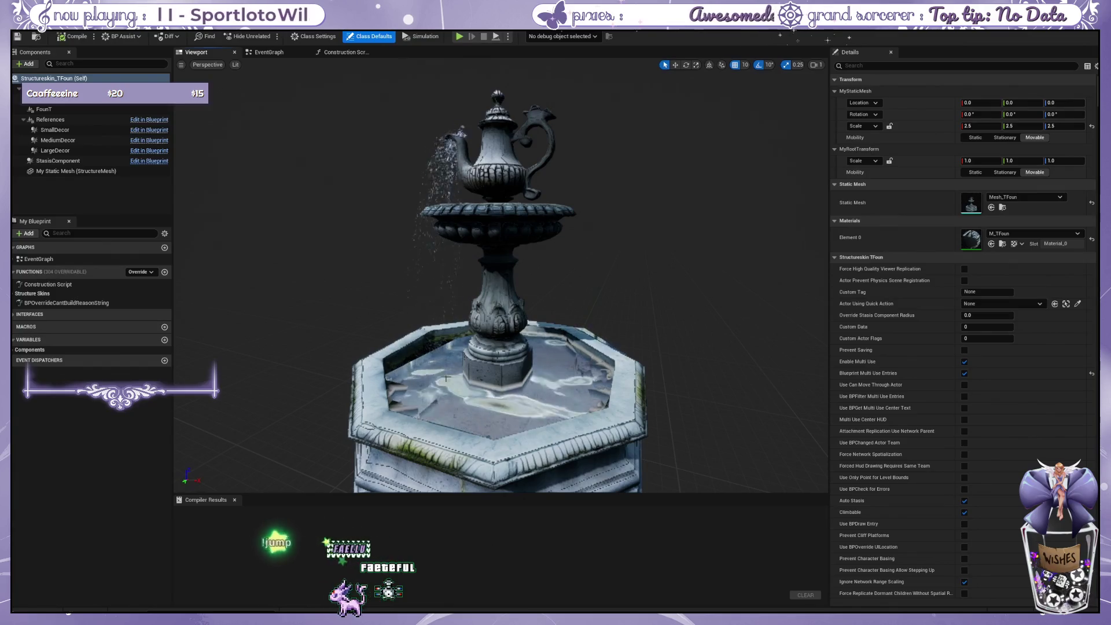
pyautogui.click(543, 382)
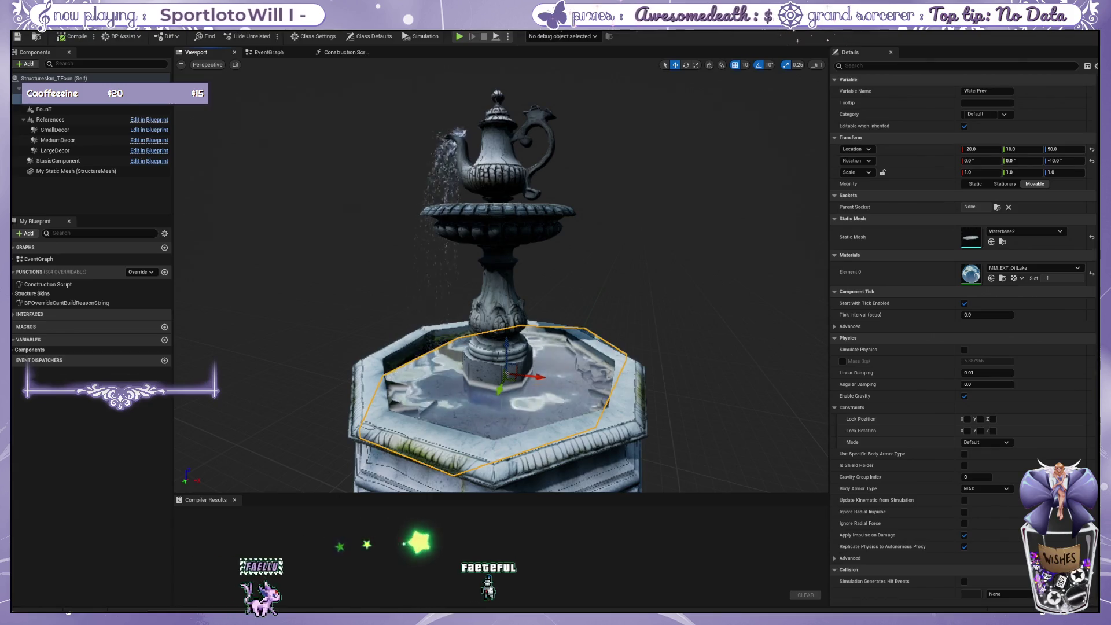
pyautogui.scroll(-3, 636, 295)
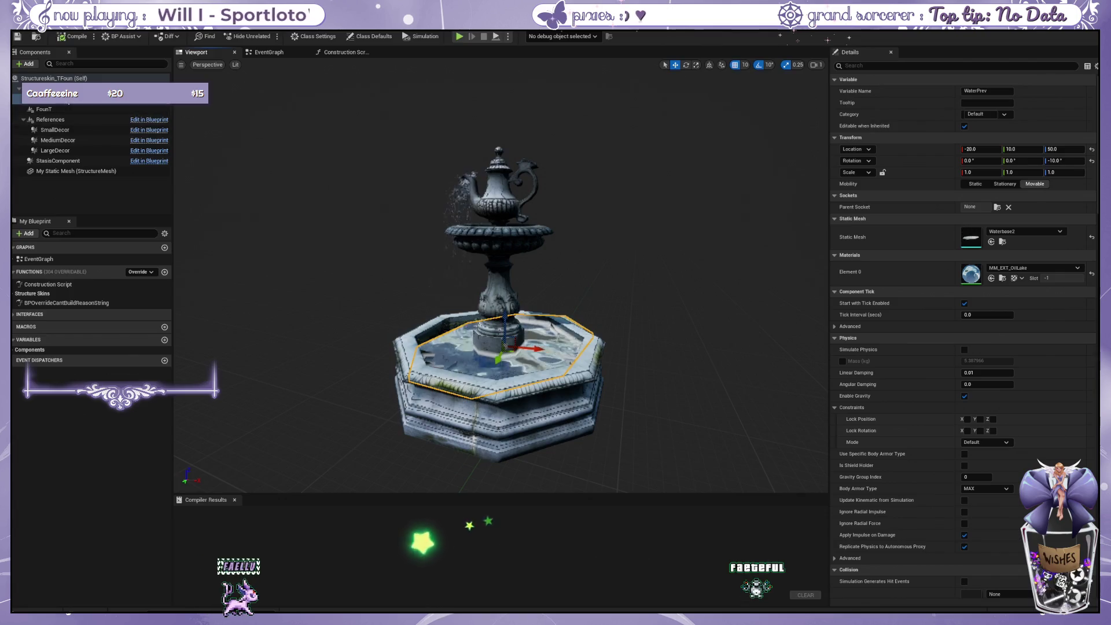
pyautogui.click(78, 88)
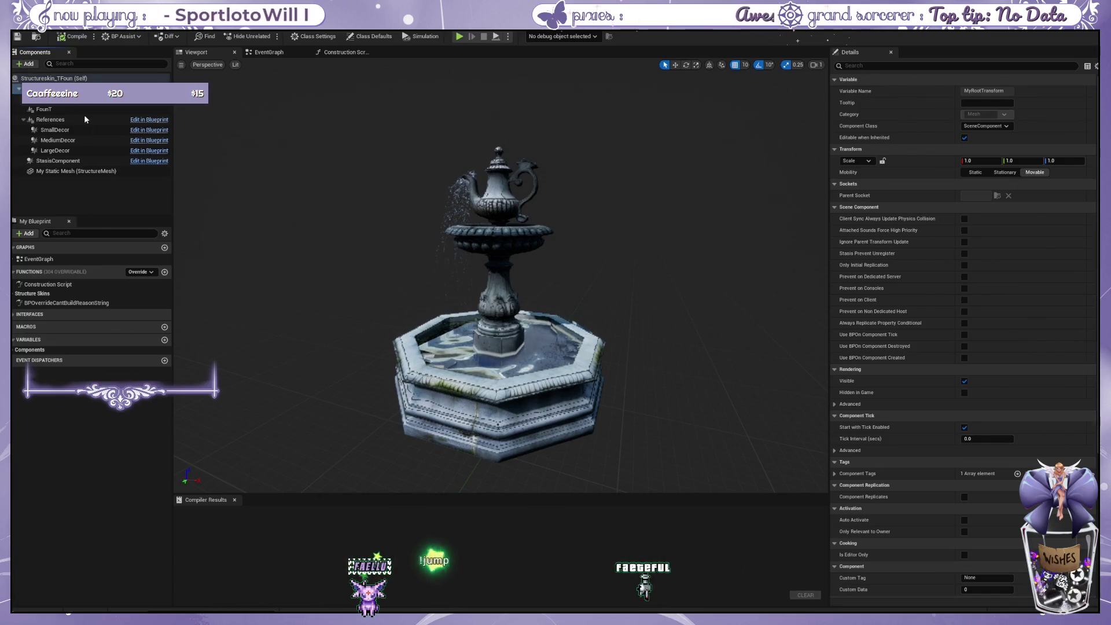
pyautogui.hotkey('ctrl', 'z')
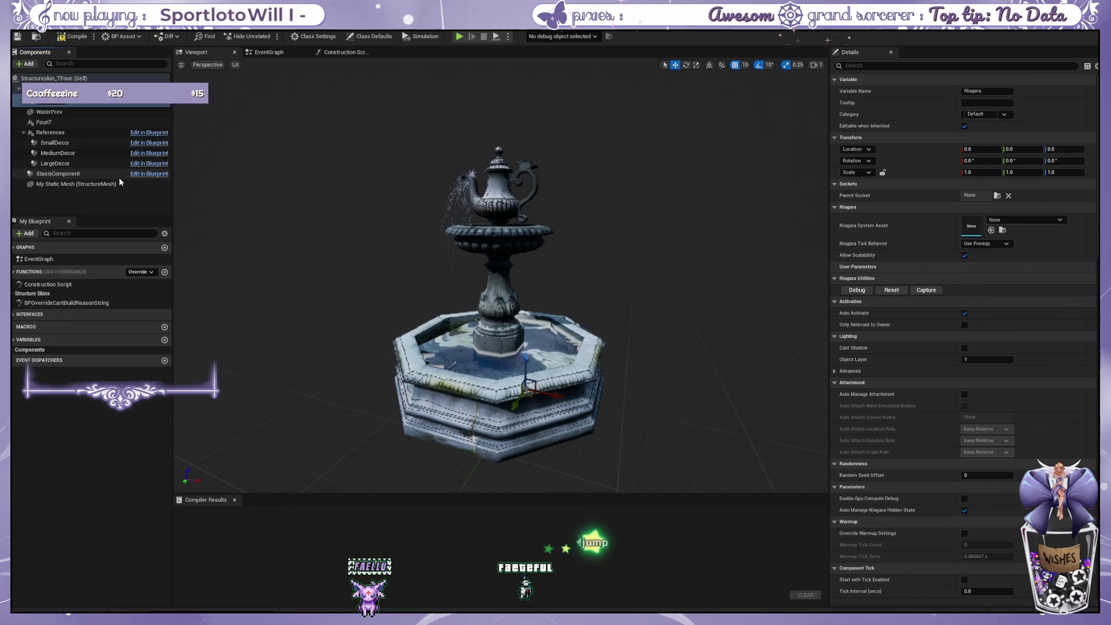
# Name the component BlueFishy, assign NS_BlueFishy, and drag it to height 20.
pyautogui.hotkey('ctrl', 'z')
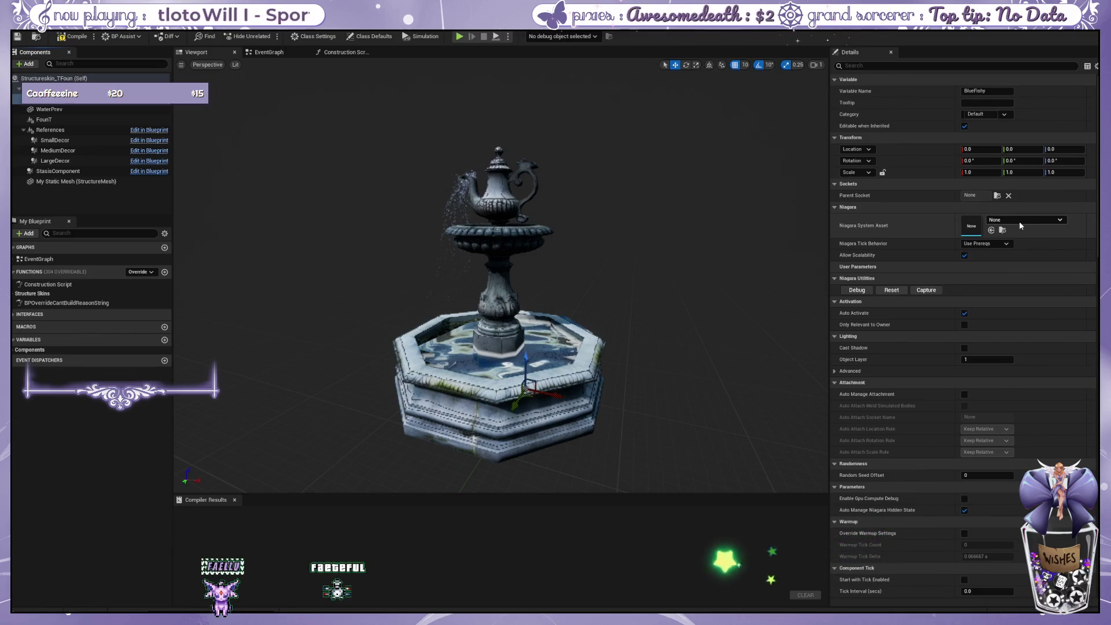
pyautogui.hotkey('ctrl', 'z')
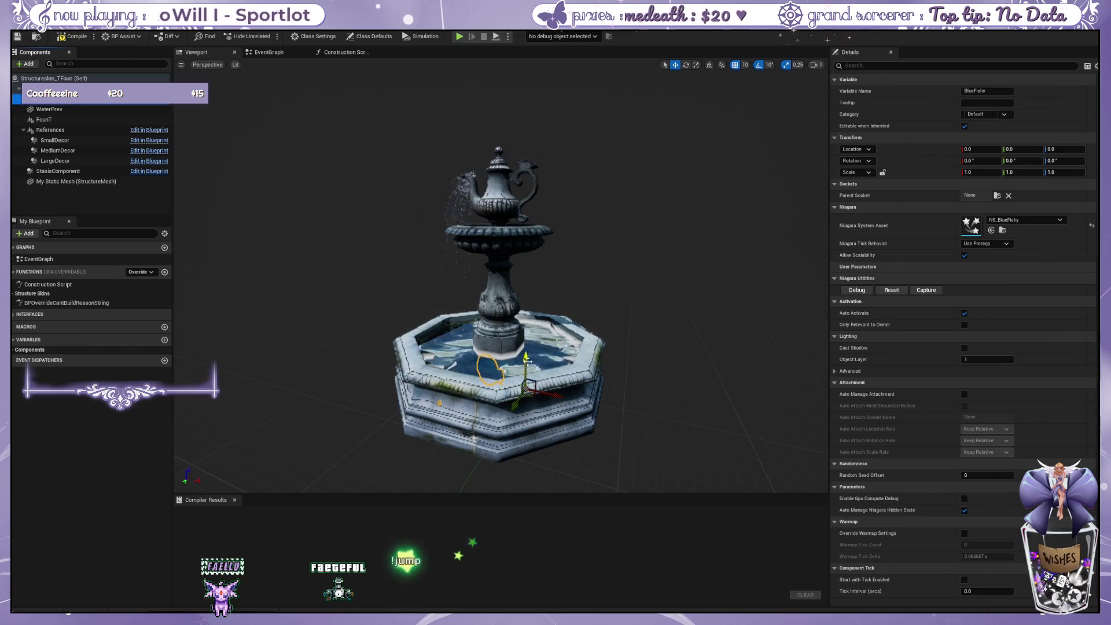
pyautogui.moveTo(525, 359); pyautogui.dragTo(526, 351)
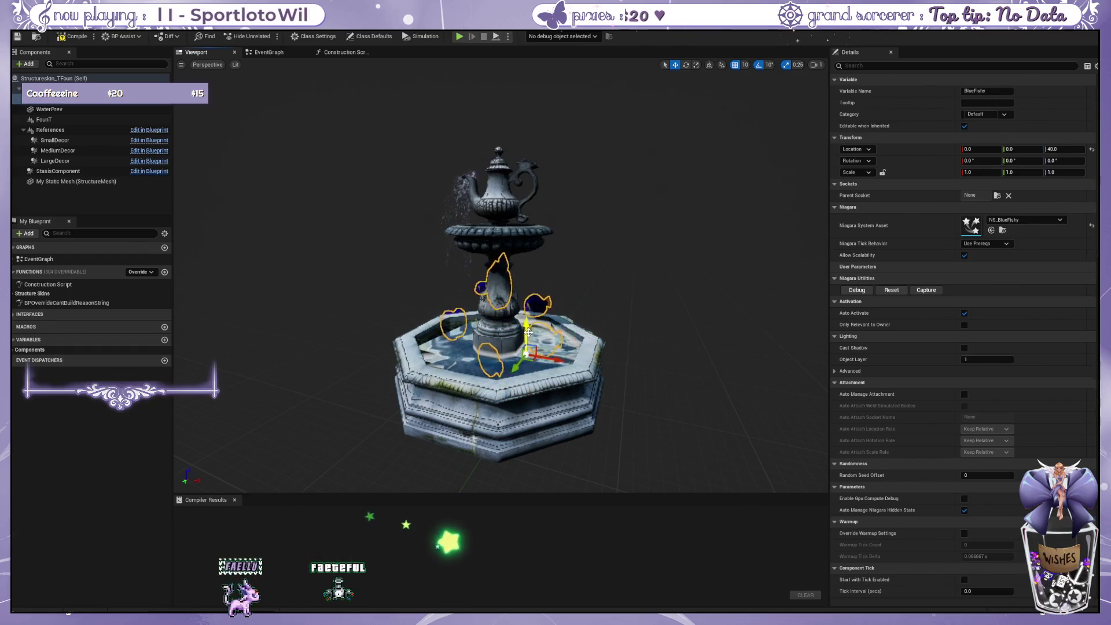
pyautogui.moveTo(528, 332); pyautogui.dragTo(523, 349)
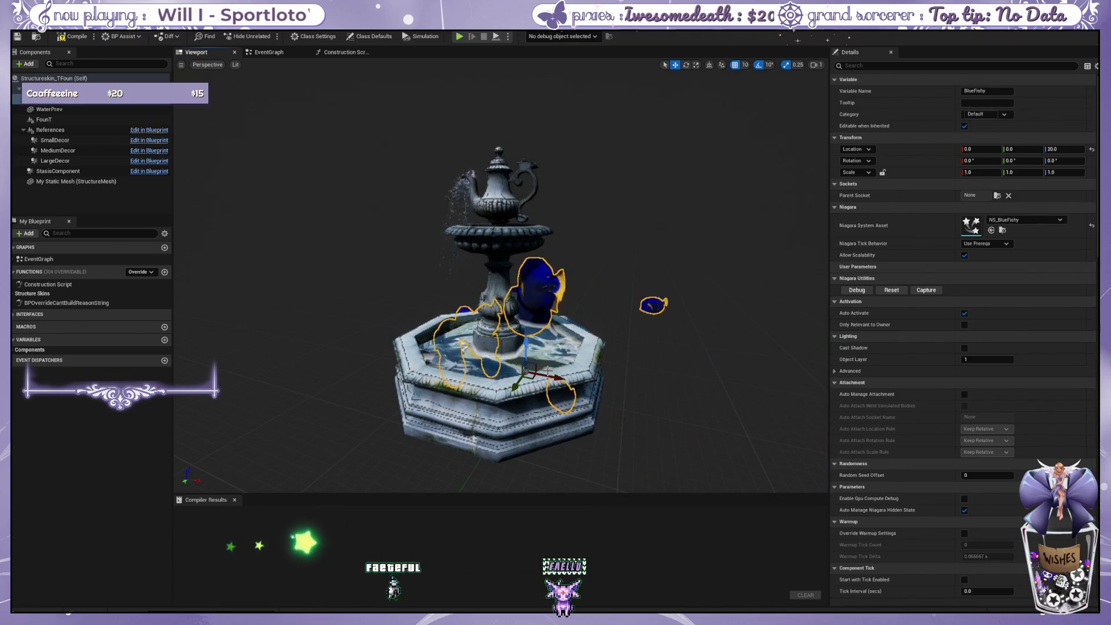
pyautogui.click(995, 172)
# Scale BlueFishy to 0.3, then down to 0.1 on all axes.
pyautogui.write('3')
pyautogui.press('Tab')
pyautogui.write('.3')
pyautogui.press('Tab')
pyautogui.write('.3')
pyautogui.press('Return')
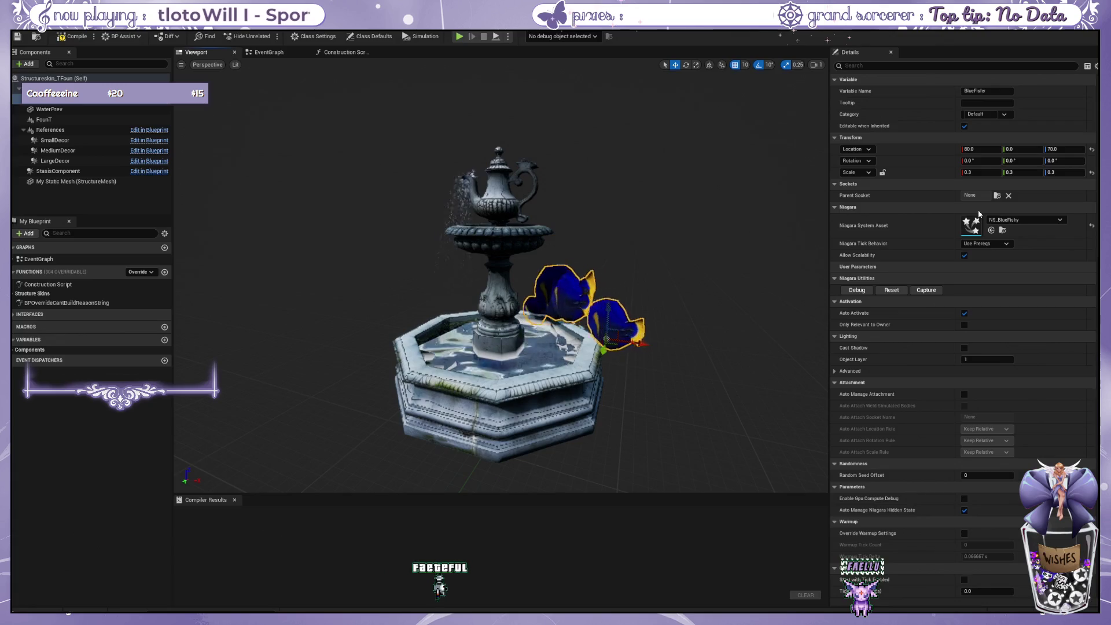
pyautogui.click(981, 173)
pyautogui.write('0.1')
pyautogui.press('Tab')
pyautogui.press('Tab')
pyautogui.write('.1')
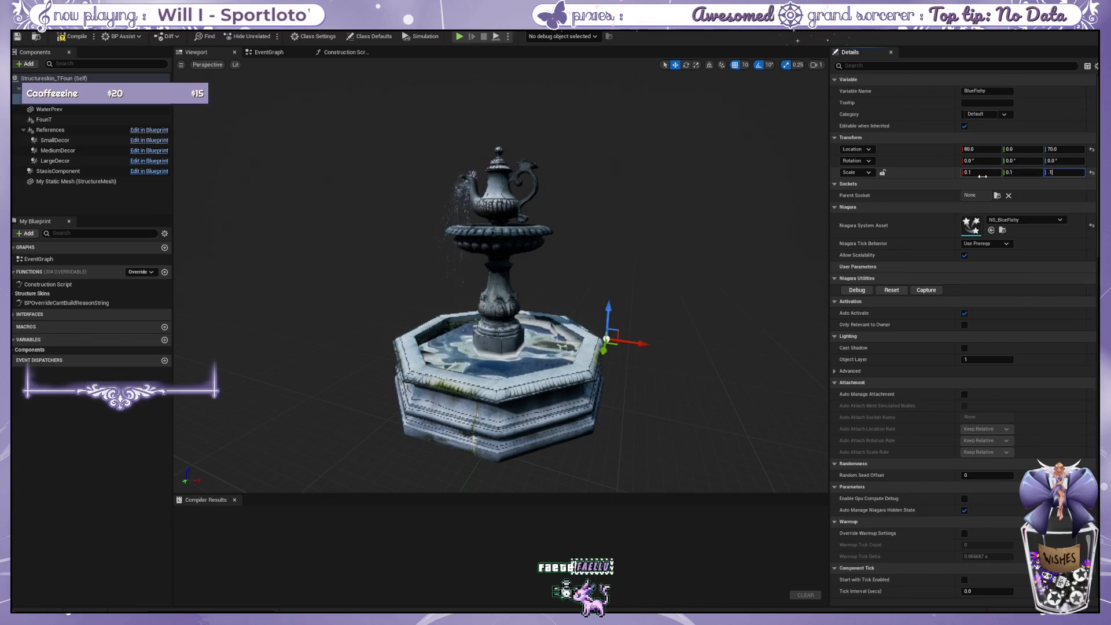
pyautogui.press('Return')
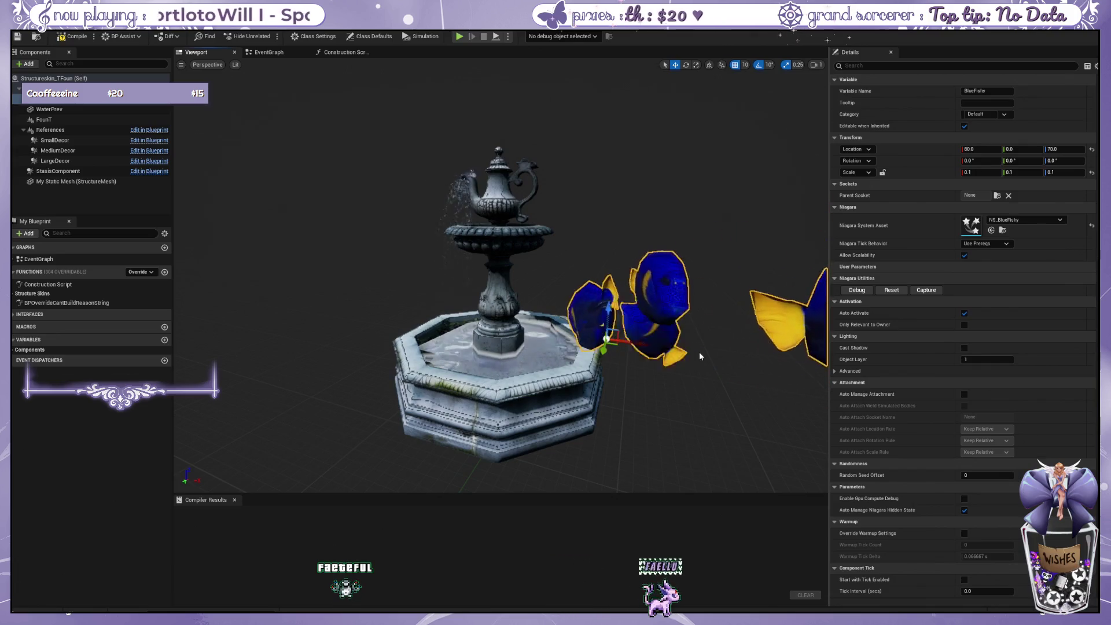
# Move BlueFishy to Location X -30 over the fountain basin.
pyautogui.scroll(-3, 697, 356)
pyautogui.scroll(8, 696, 357)
pyautogui.scroll(-8, 689, 365)
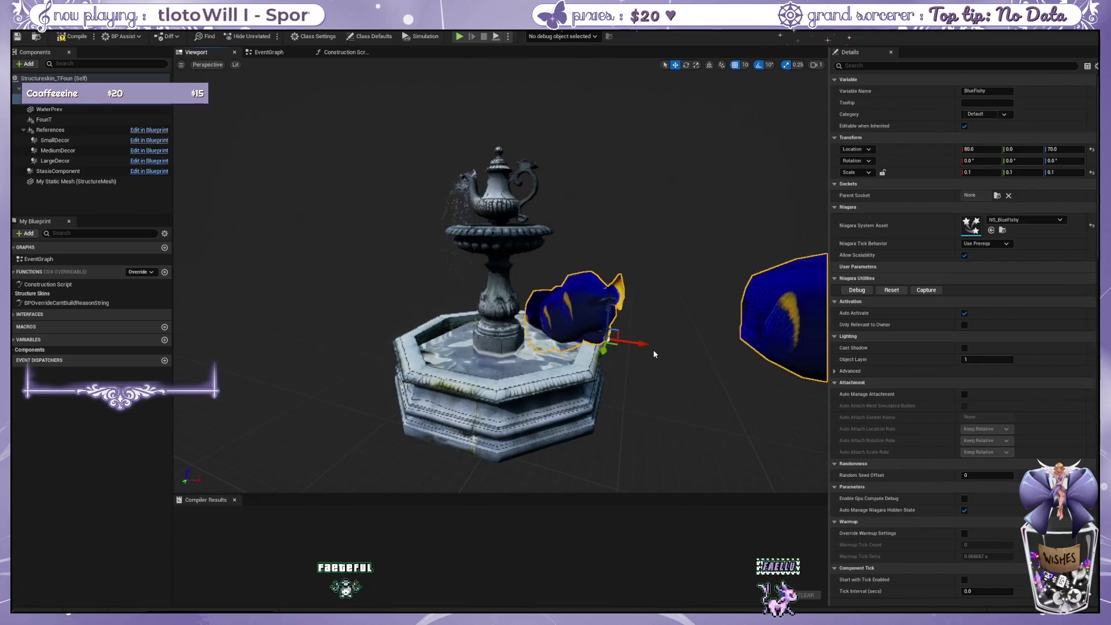
pyautogui.doubleClick(981, 149)
pyautogui.write('-30')
pyautogui.press('Return')
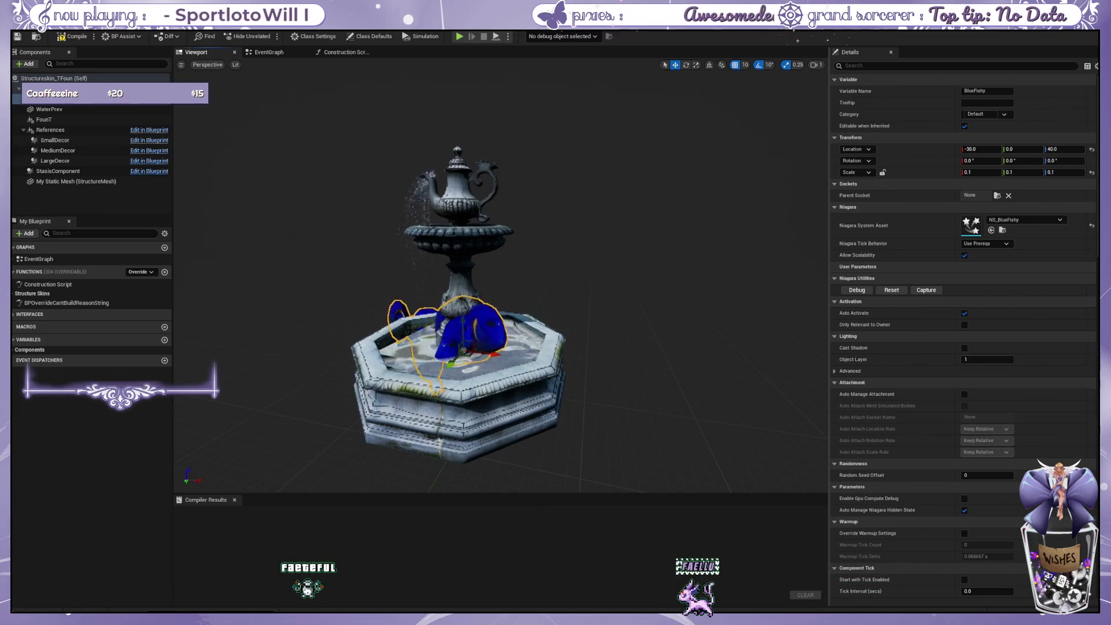
pyautogui.click(490, 363)
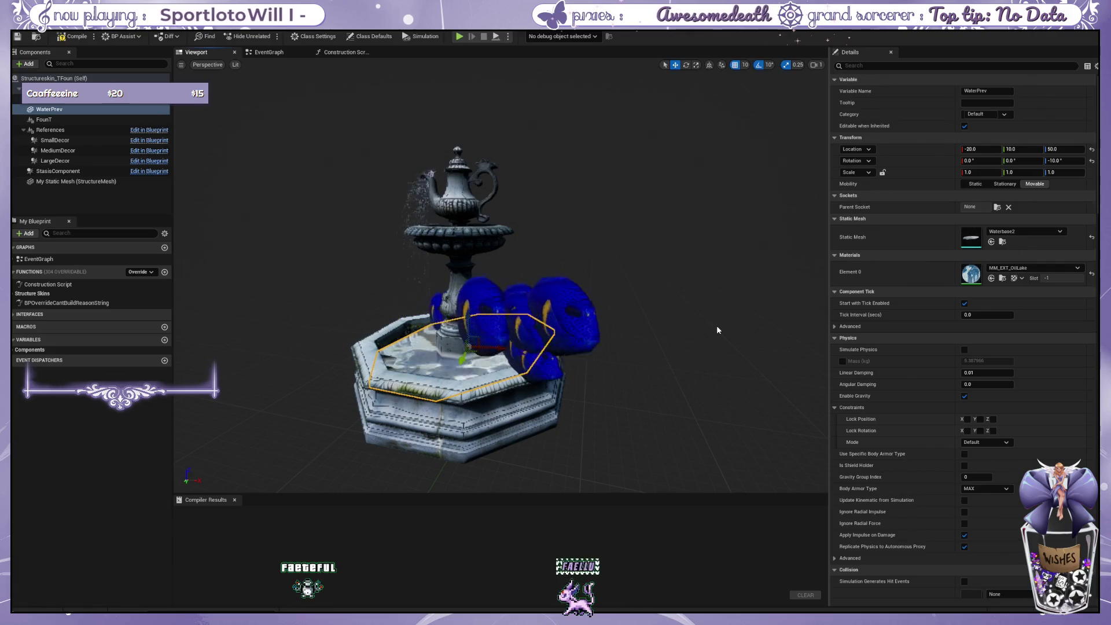
# Drag the BlueFishy effect down to Location Z 20 and tilt the view into the basin.
pyautogui.scroll(-10, 716, 325)
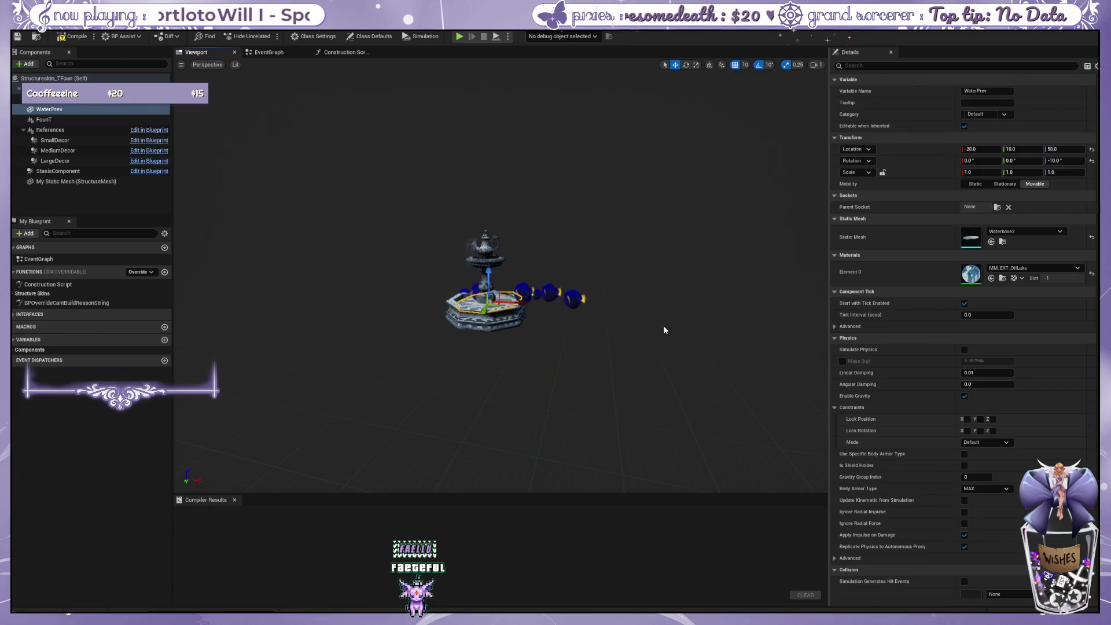
pyautogui.scroll(5, 663, 326)
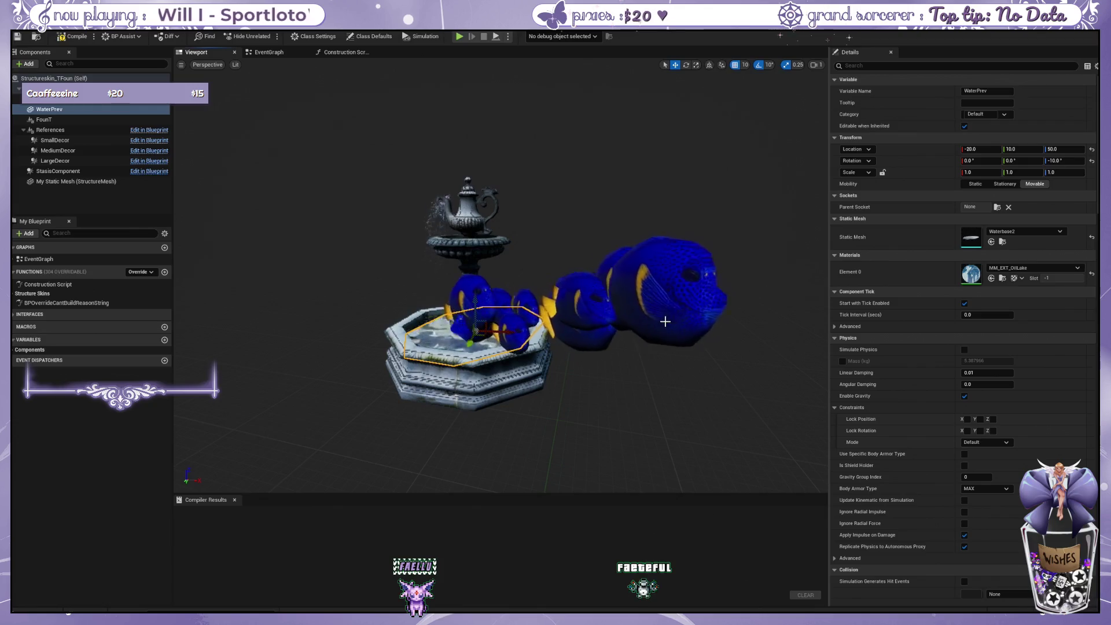
pyautogui.scroll(5, 591, 330)
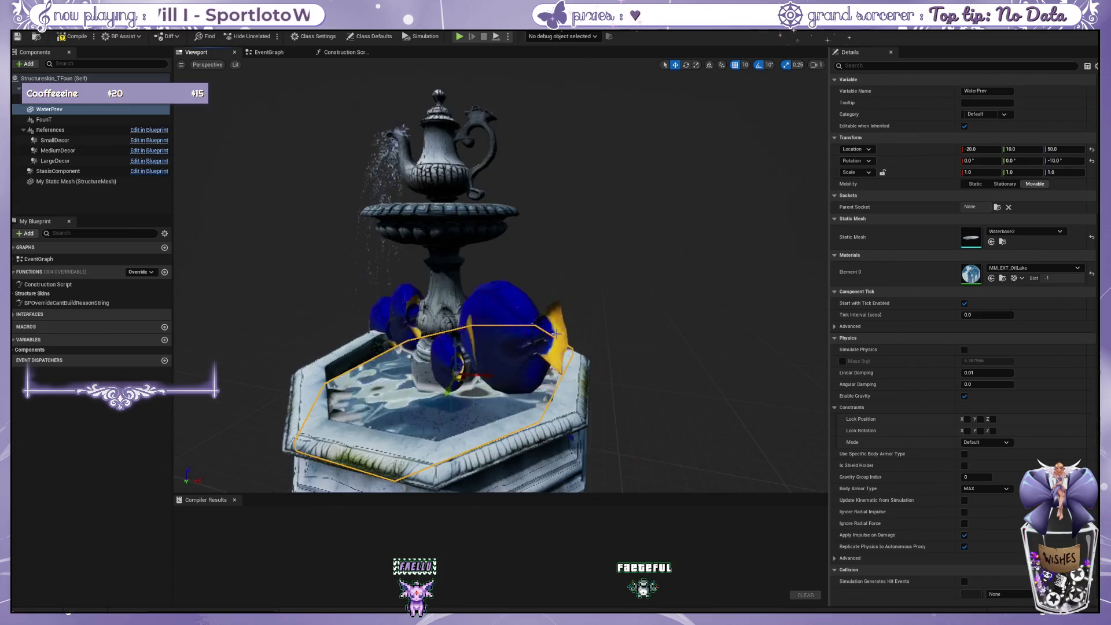
pyautogui.scroll(-5, 598, 339)
pyautogui.click(472, 336)
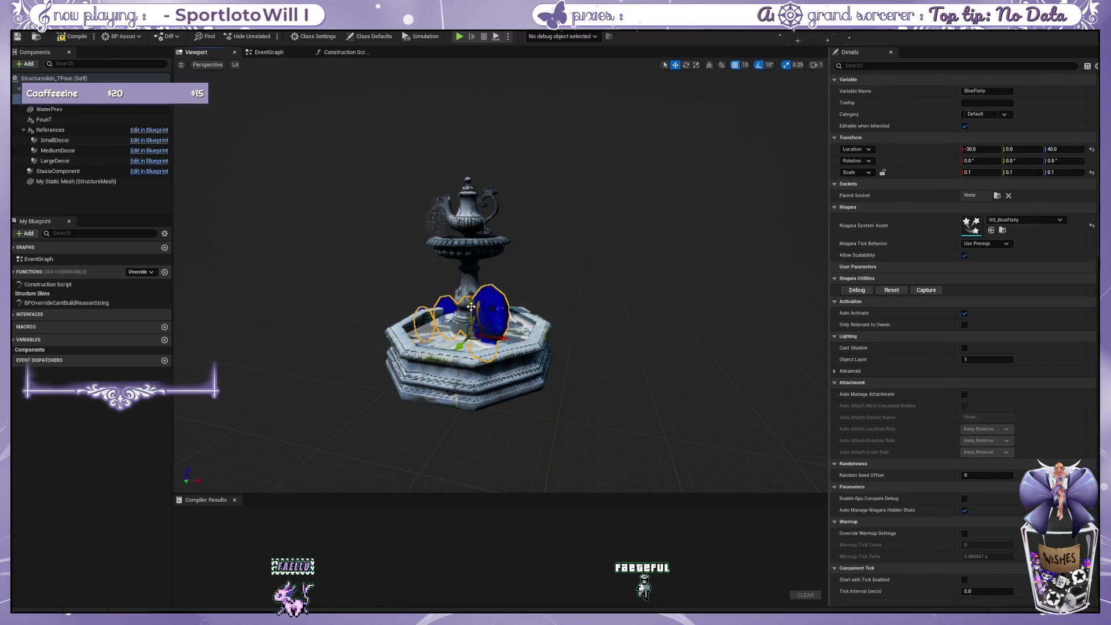
pyautogui.moveTo(471, 305); pyautogui.dragTo(471, 324)
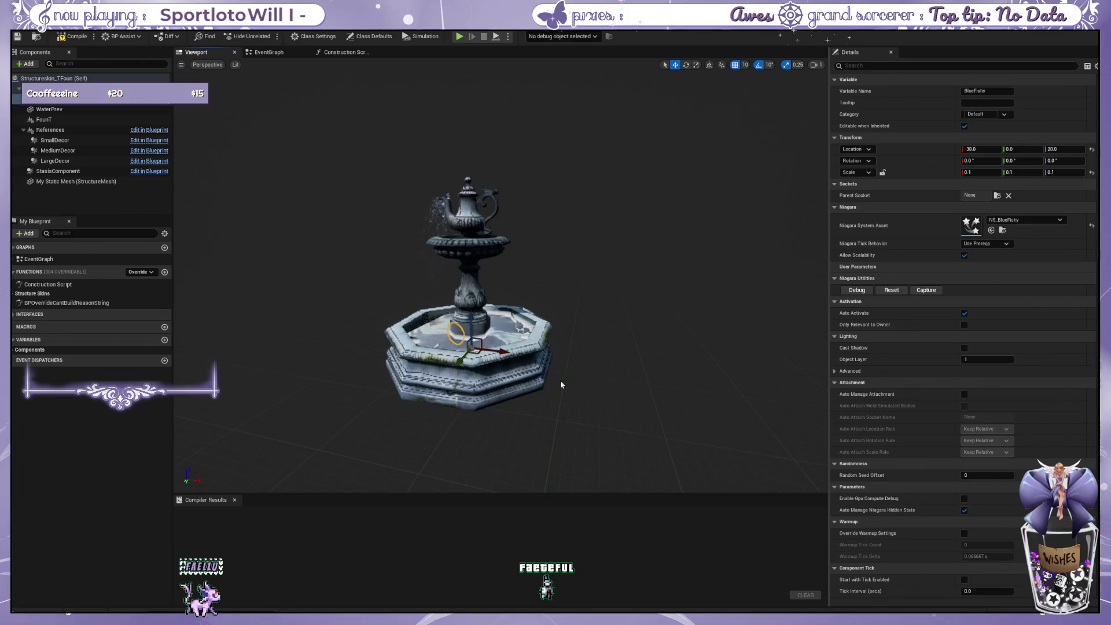
pyautogui.scroll(5, 560, 380)
pyautogui.scroll(-5, 569, 402)
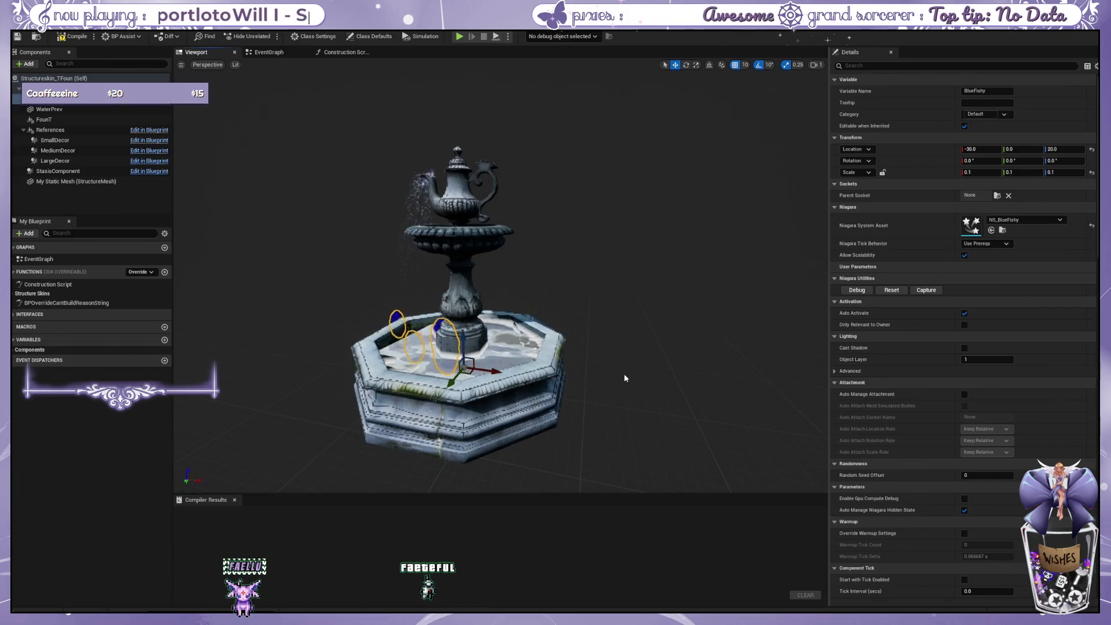
pyautogui.scroll(2, 603, 362)
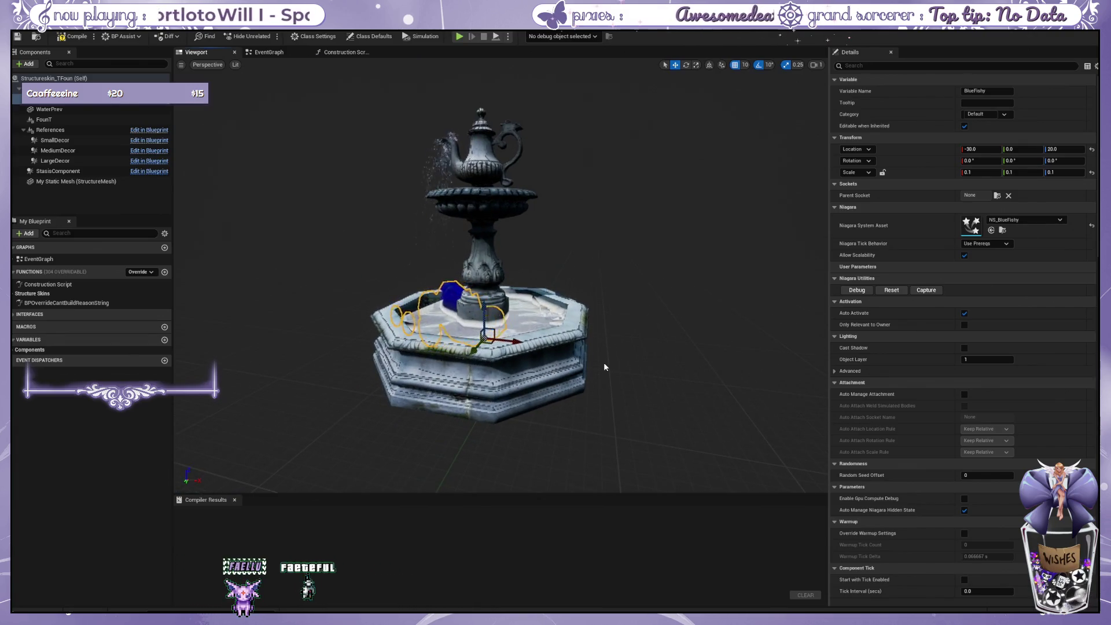
pyautogui.scroll(3, 603, 365)
pyautogui.moveTo(603, 362)
pyautogui.mouseDown()
pyautogui.moveTo(603, 393)
pyautogui.moveTo(602, 370)
pyautogui.moveTo(774, 265)
pyautogui.moveTo(776, 239)
pyautogui.mouseUp()
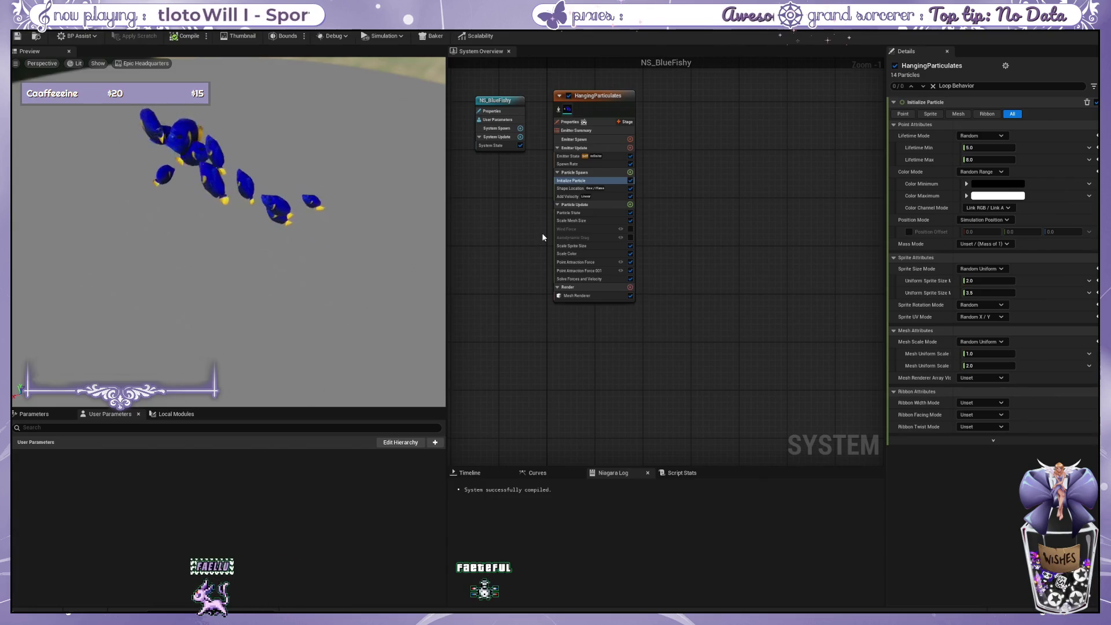
# Set HangingParticulates' Shape Location Box Size Z from 80 to 20.
pyautogui.click(594, 147)
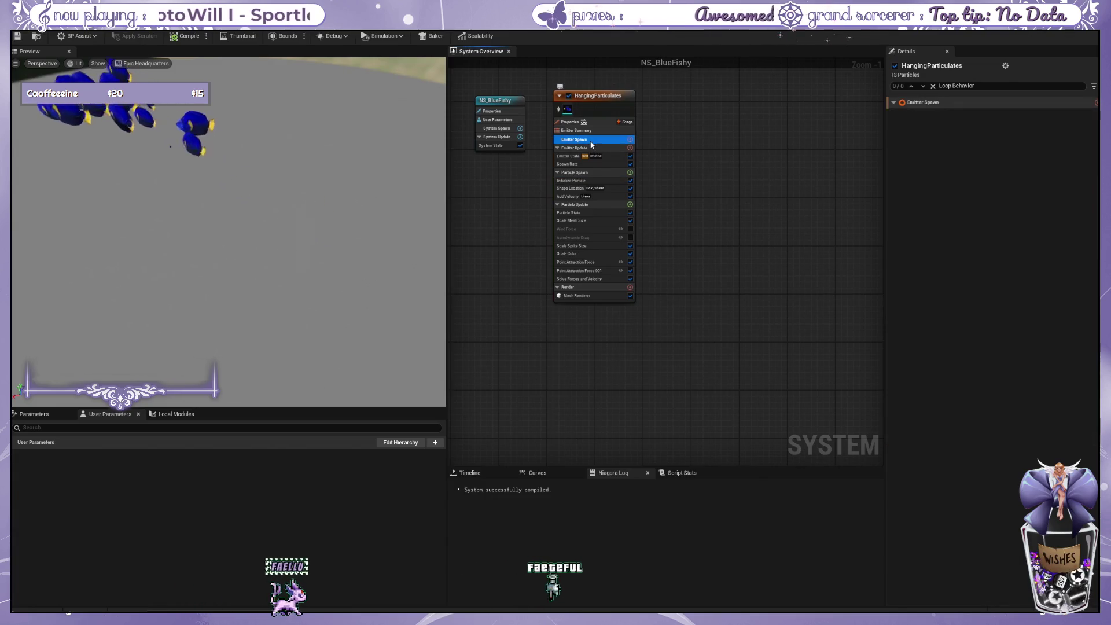
pyautogui.moveTo(722, 223); pyautogui.dragTo(670, 237)
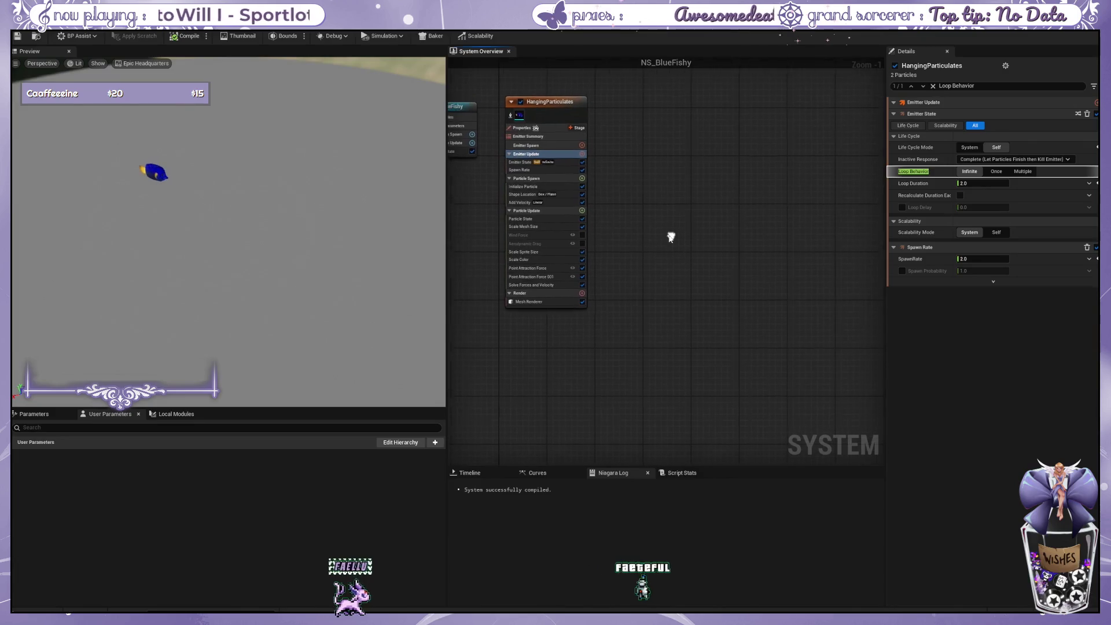
pyautogui.click(550, 162)
pyautogui.click(550, 169)
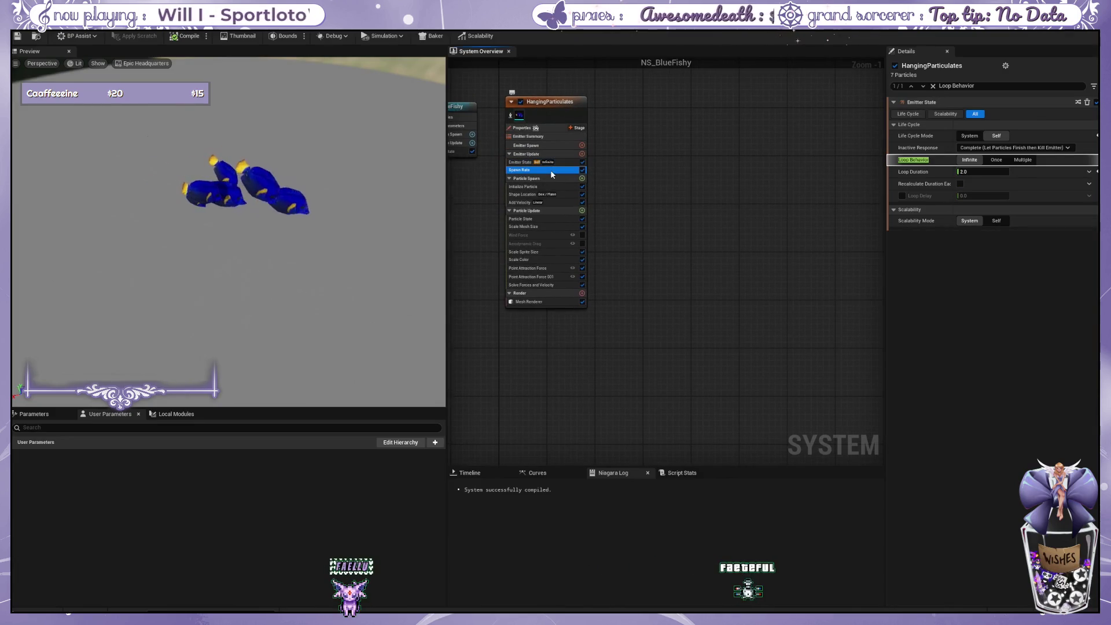
pyautogui.click(550, 187)
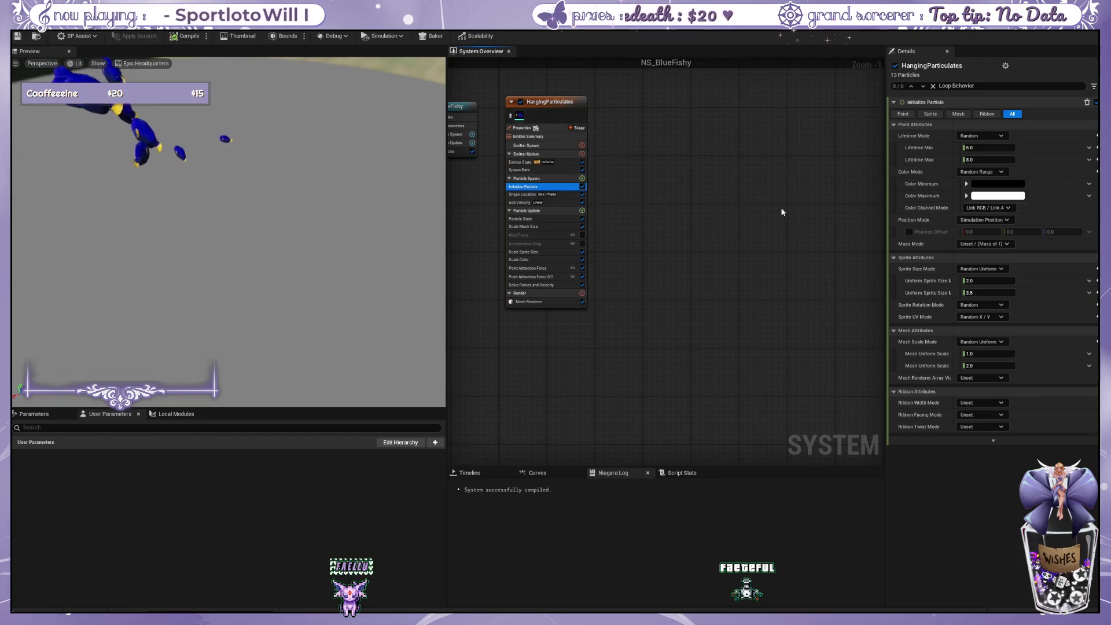
pyautogui.click(554, 195)
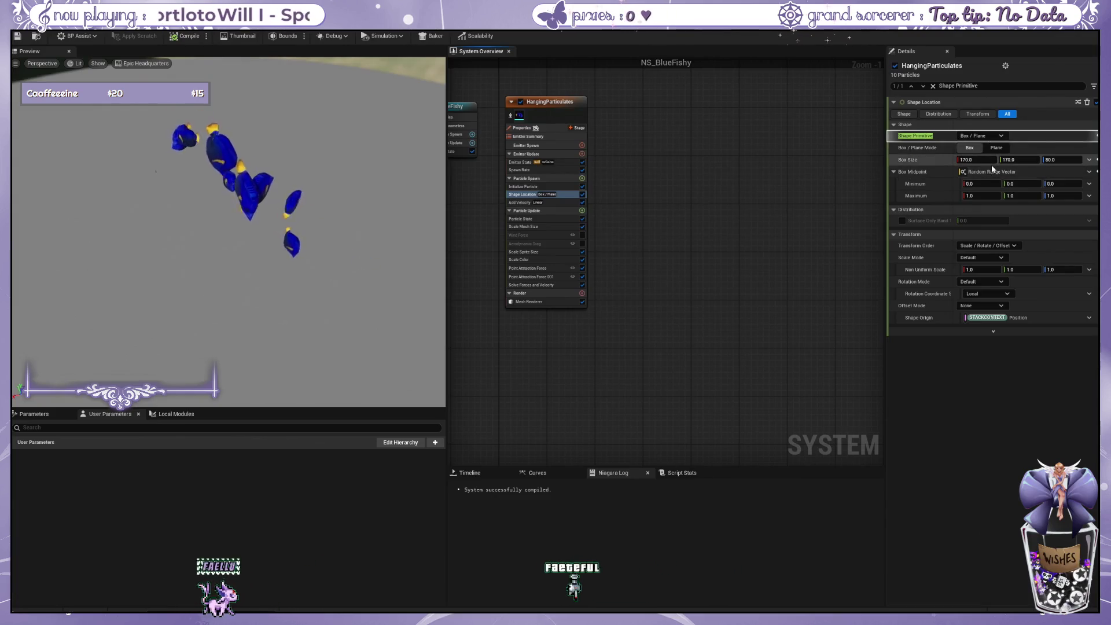
pyautogui.click(1066, 157)
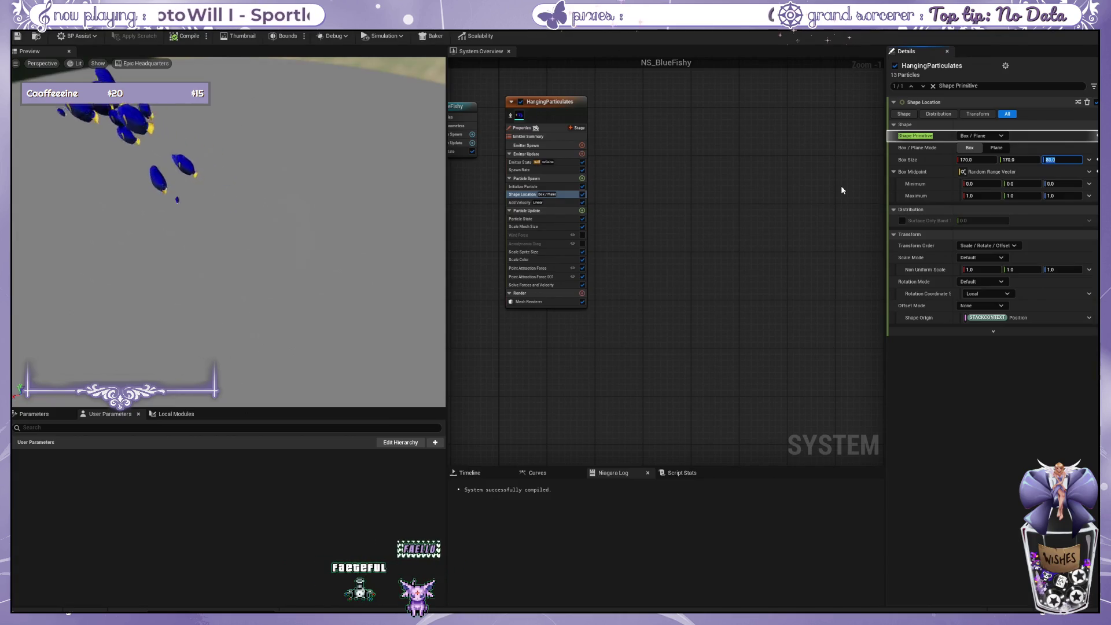
pyautogui.write('20')
pyautogui.press('Return')
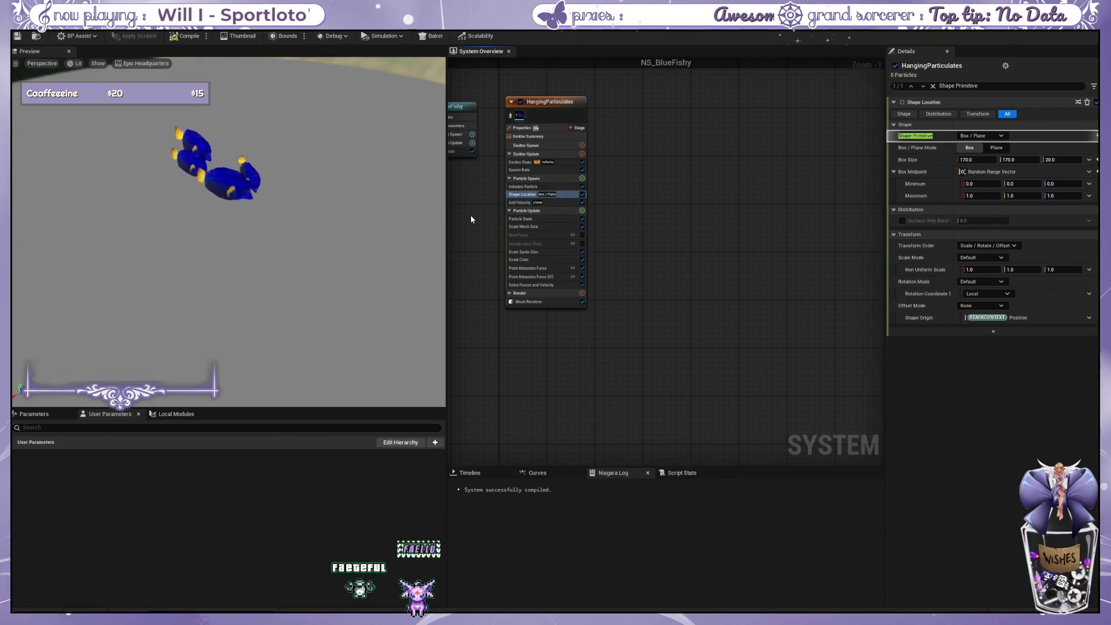
pyautogui.click(552, 202)
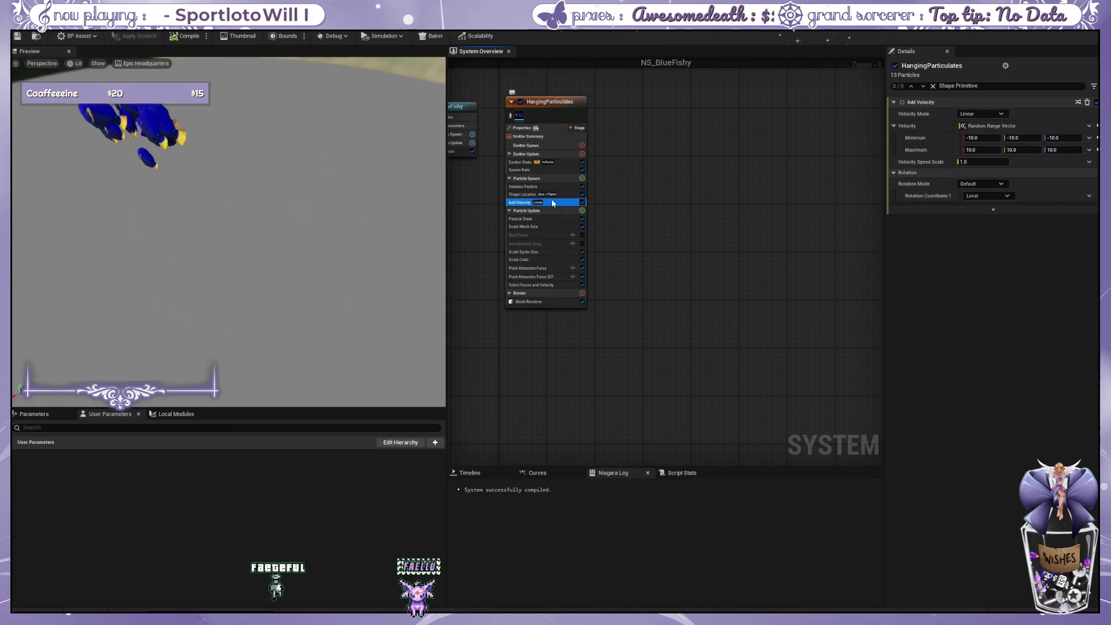
# Set the Point Attraction Force attraction radius to 200.
pyautogui.click(554, 268)
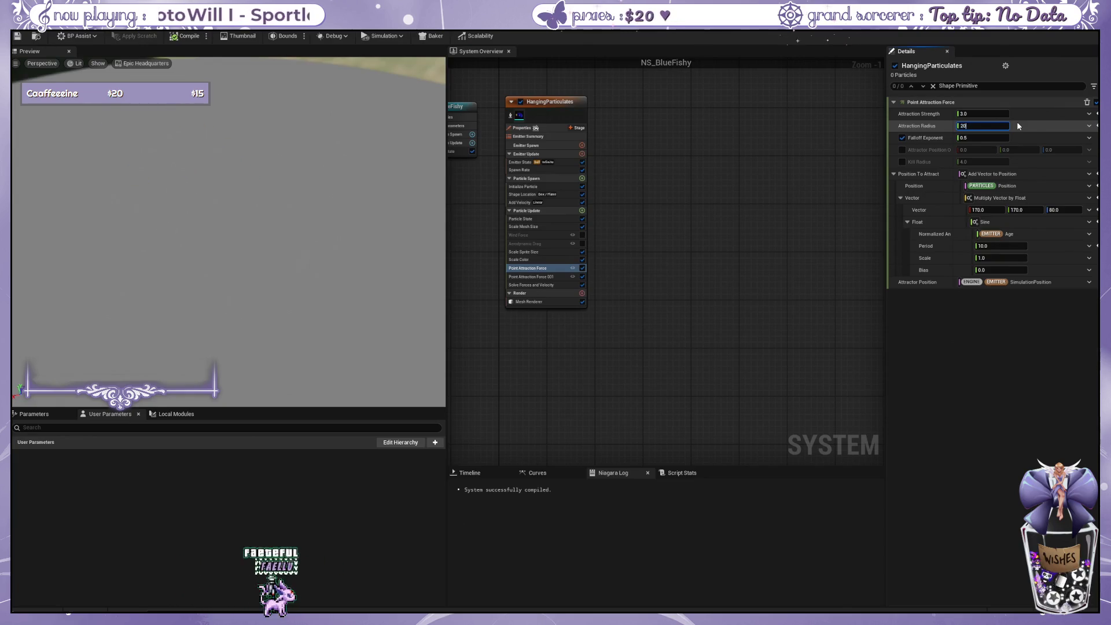
pyautogui.write('200')
pyautogui.click(553, 277)
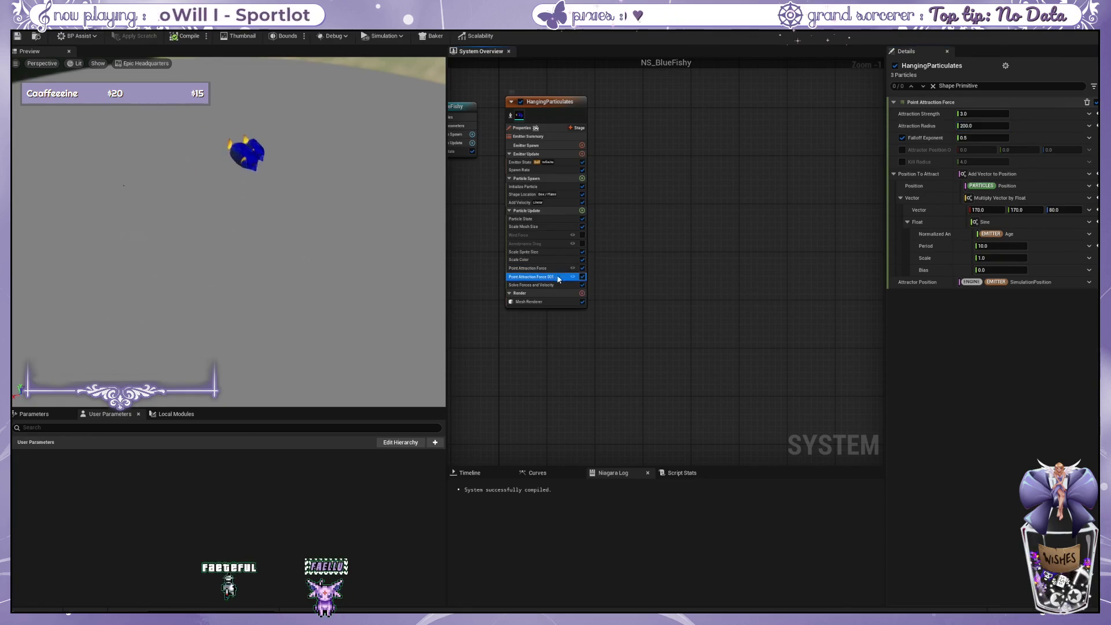
pyautogui.click(990, 127)
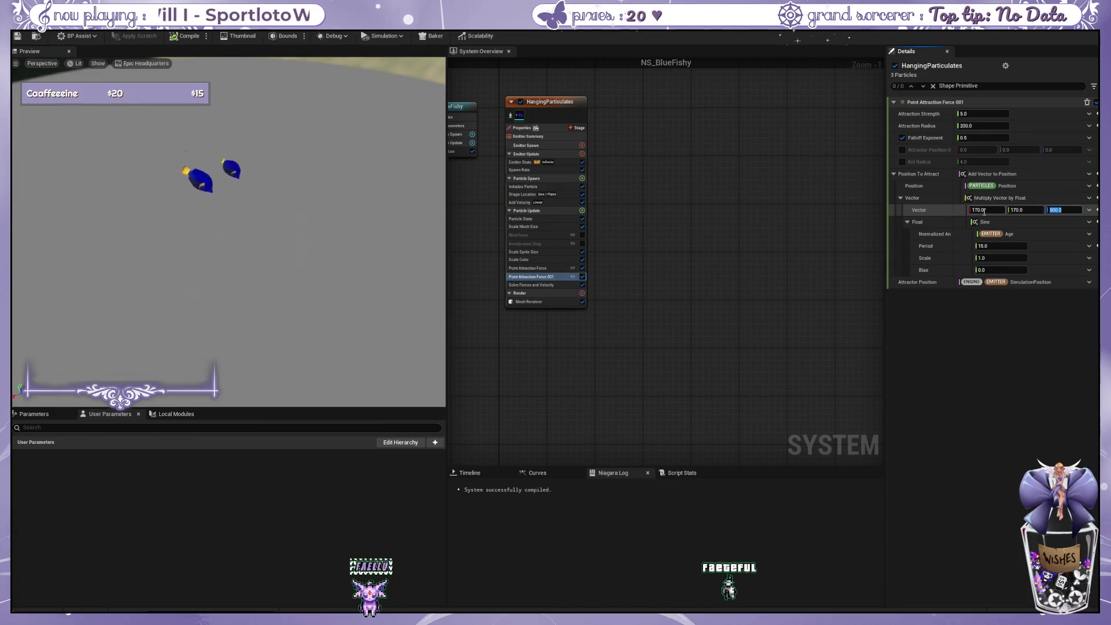
pyautogui.write('20')
pyautogui.click(532, 285)
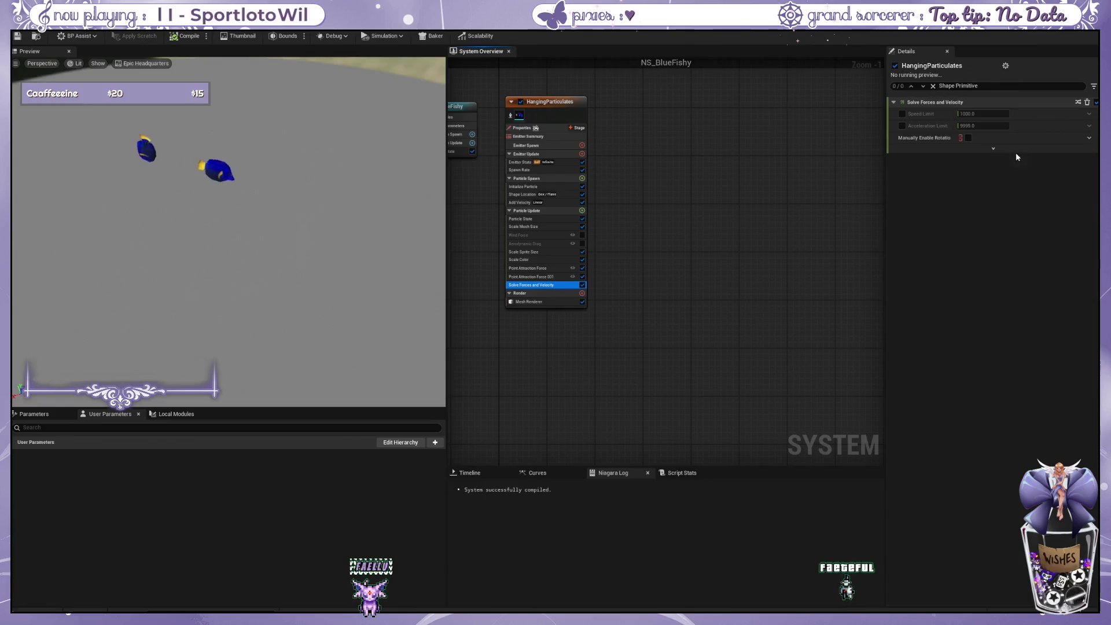
pyautogui.click(538, 277)
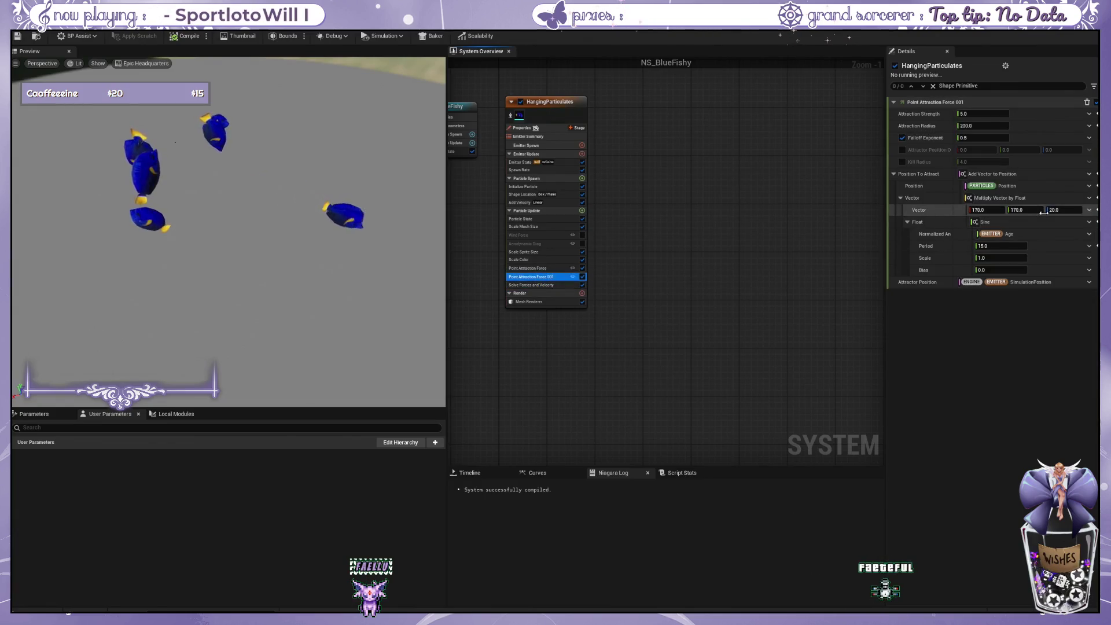
pyautogui.click(545, 285)
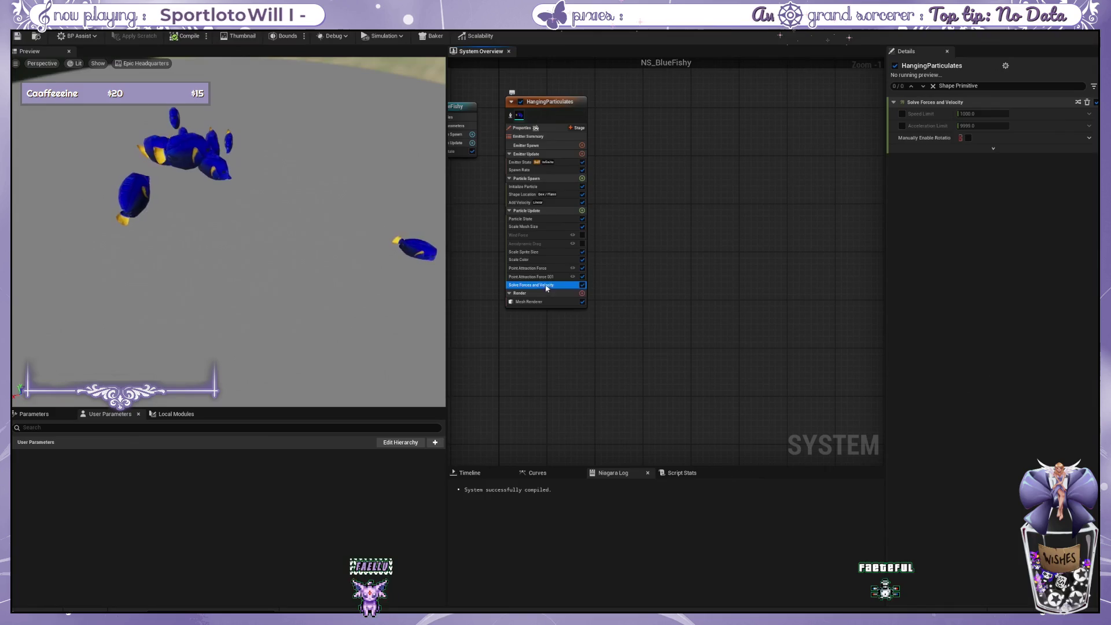
pyautogui.click(536, 268)
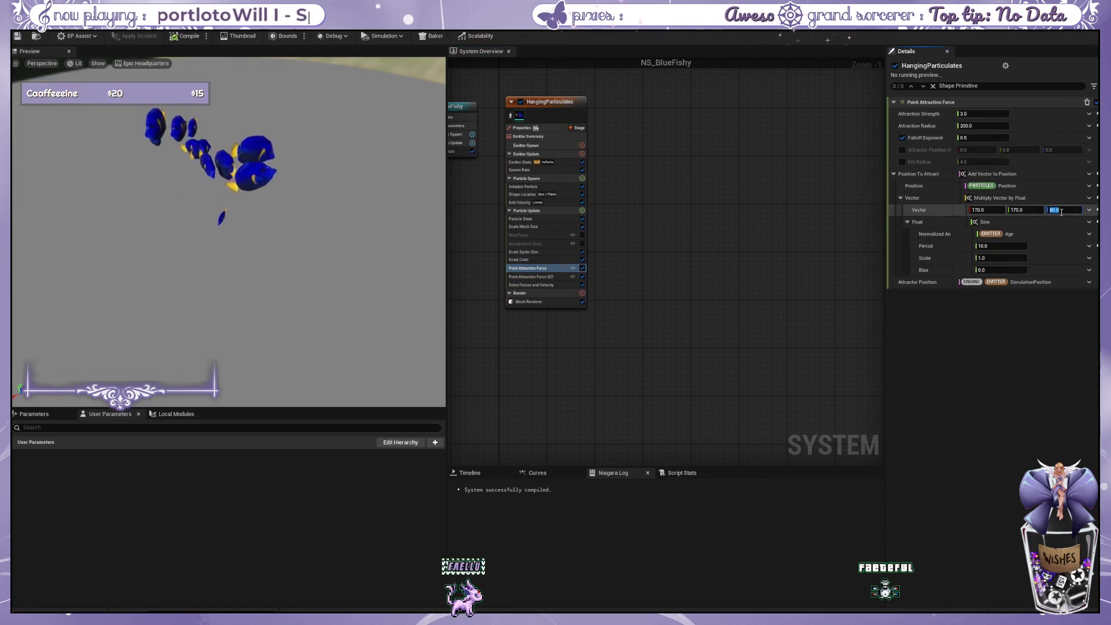
pyautogui.press('Return')
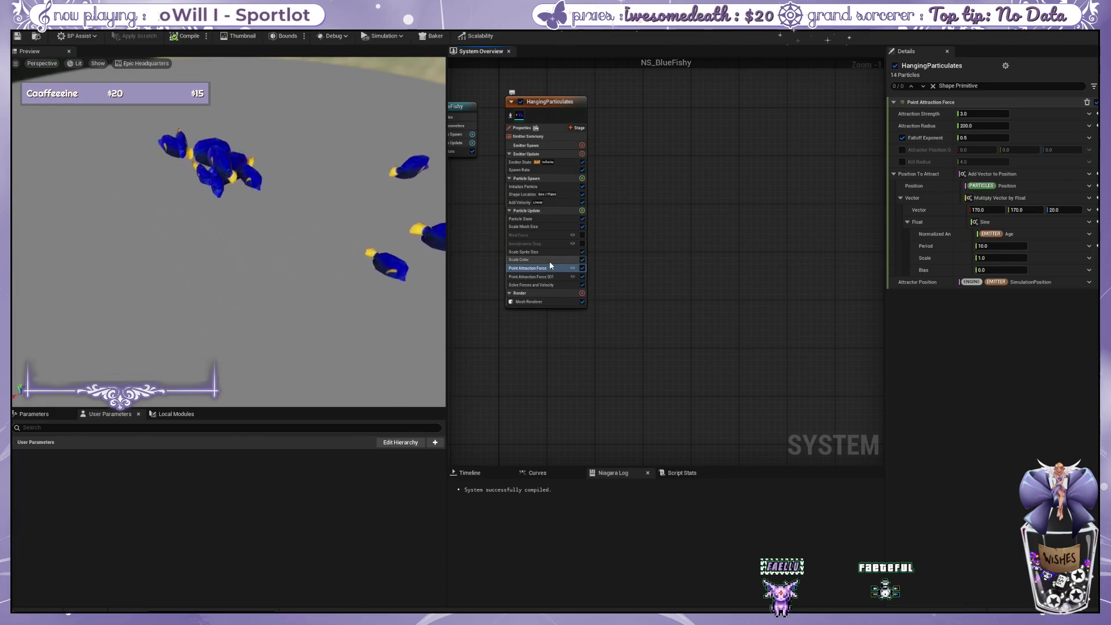
# Toggle Add Velocity off and on, then disable both Point Attraction Force modules to test.
pyautogui.click(567, 203)
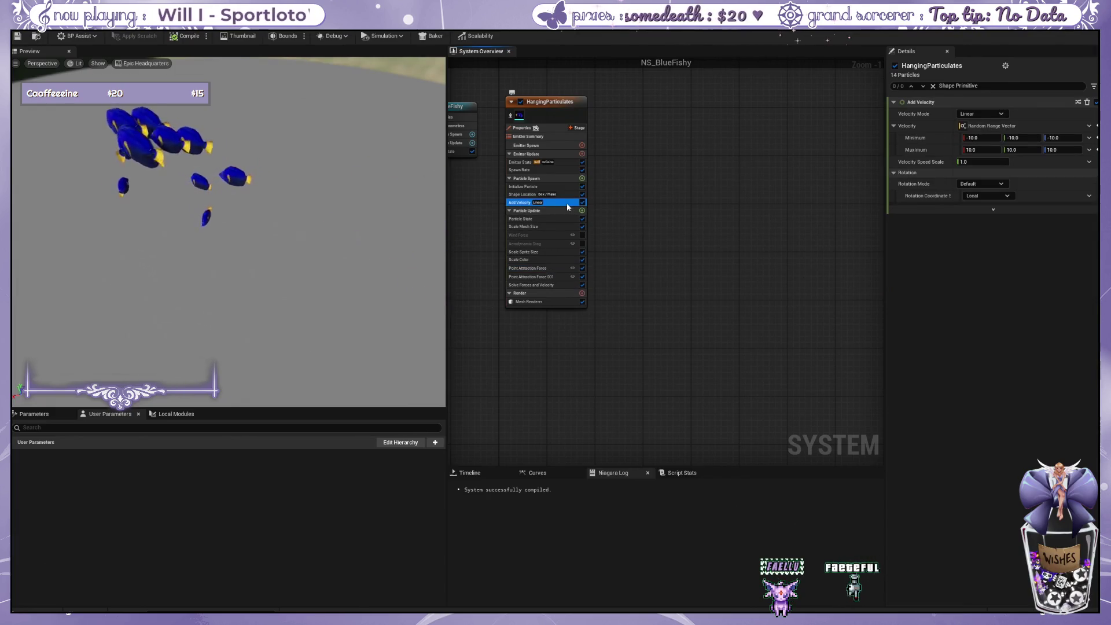
pyautogui.click(582, 202)
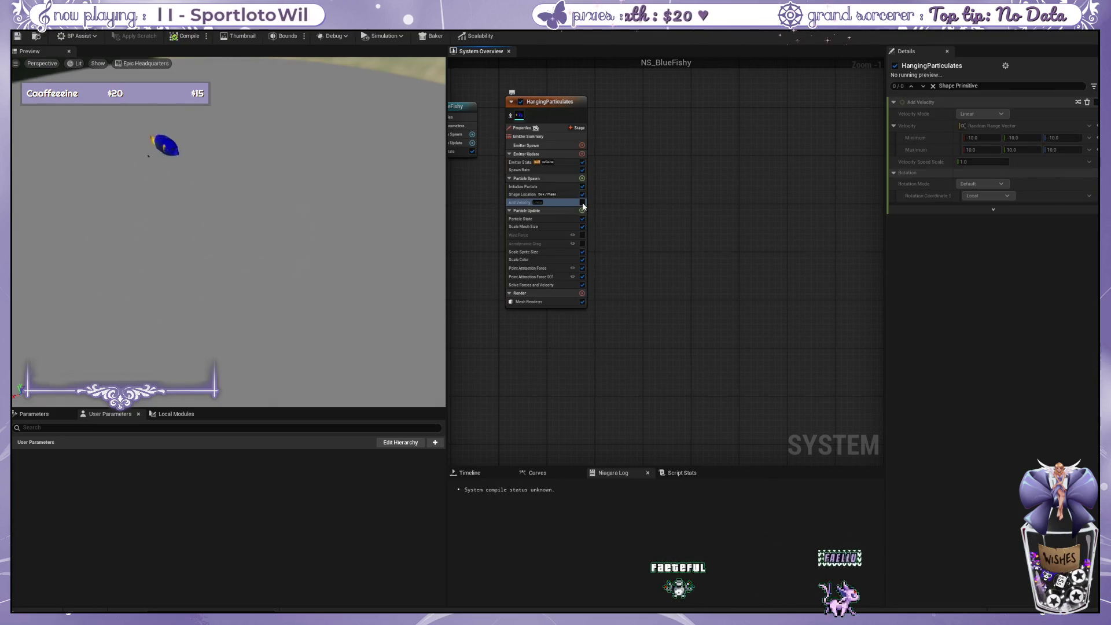
pyautogui.click(582, 202)
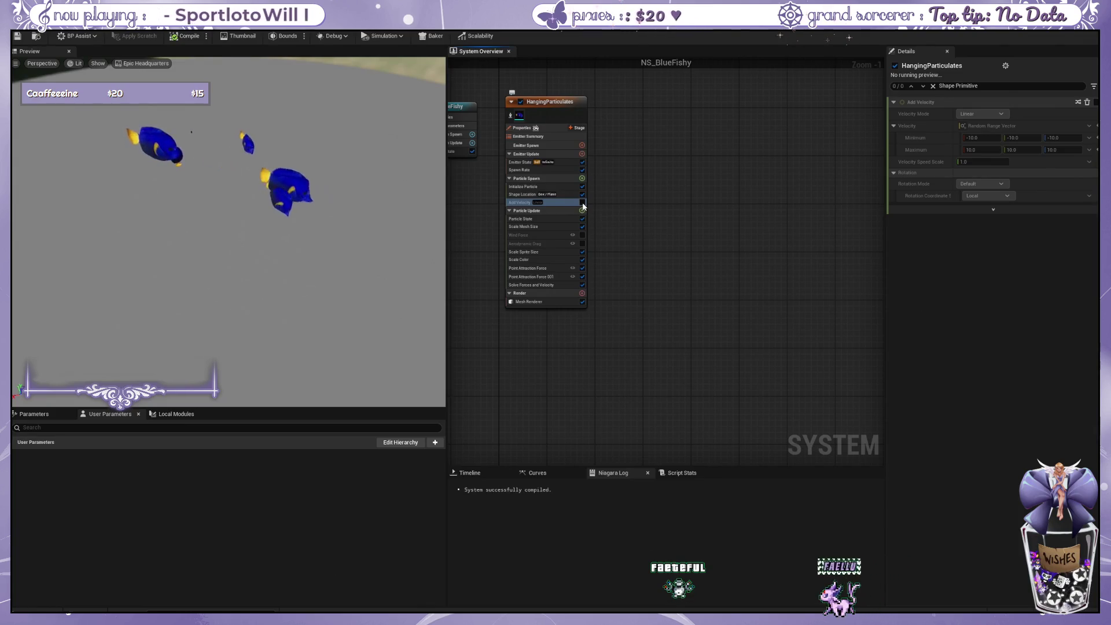
pyautogui.click(582, 268)
pyautogui.click(582, 276)
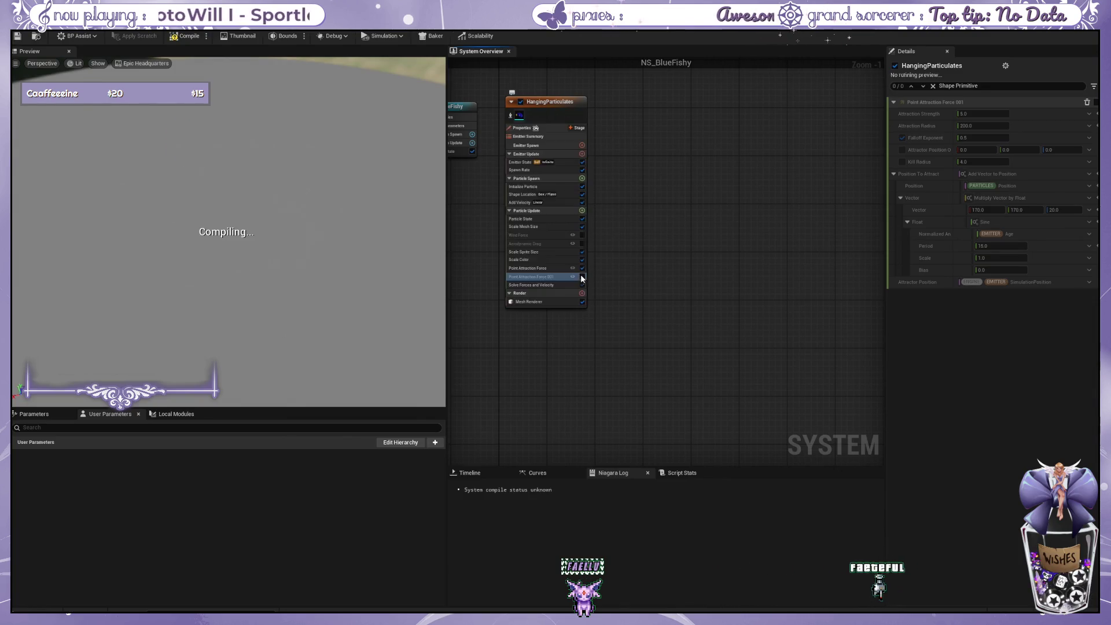
pyautogui.click(557, 269)
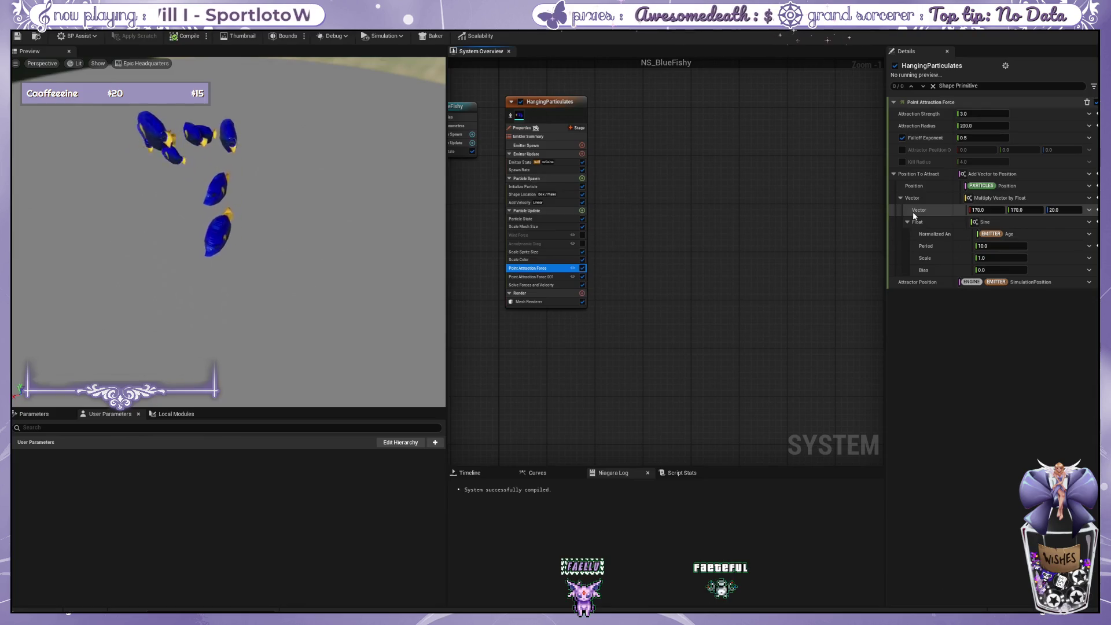
# Set the Point Attraction Force vector to 20, 20, 20.
pyautogui.click(986, 210)
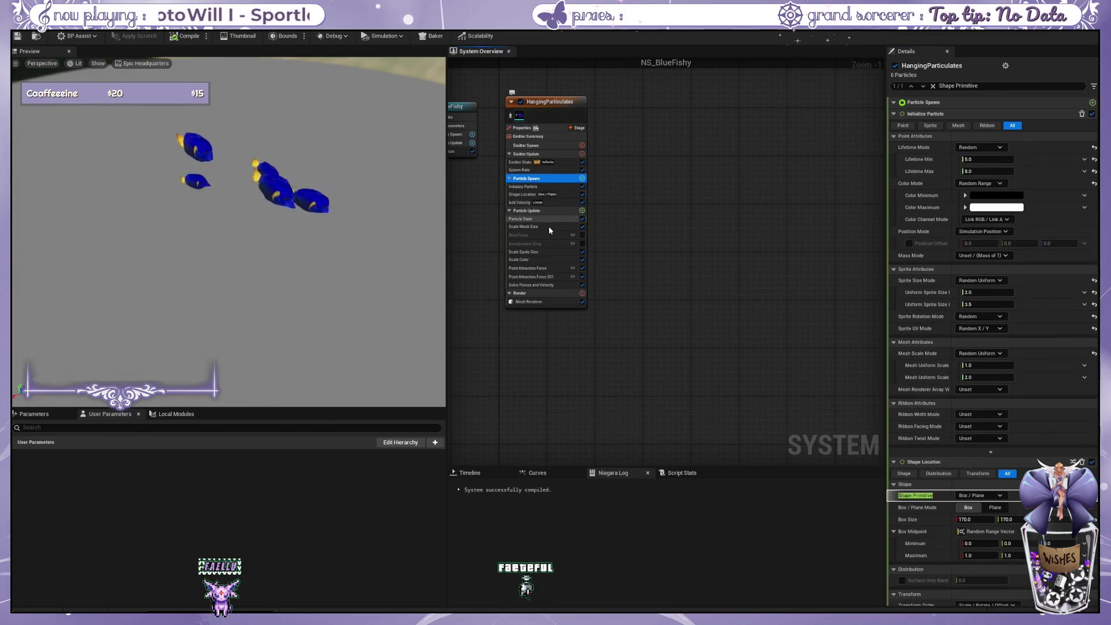
pyautogui.click(551, 269)
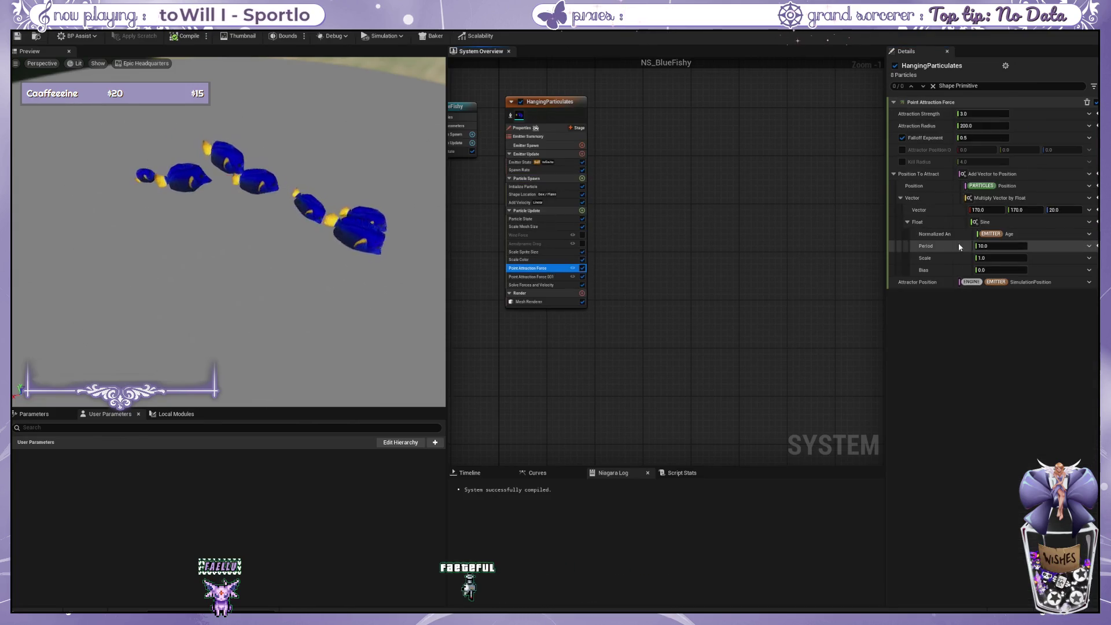
pyautogui.click(998, 213)
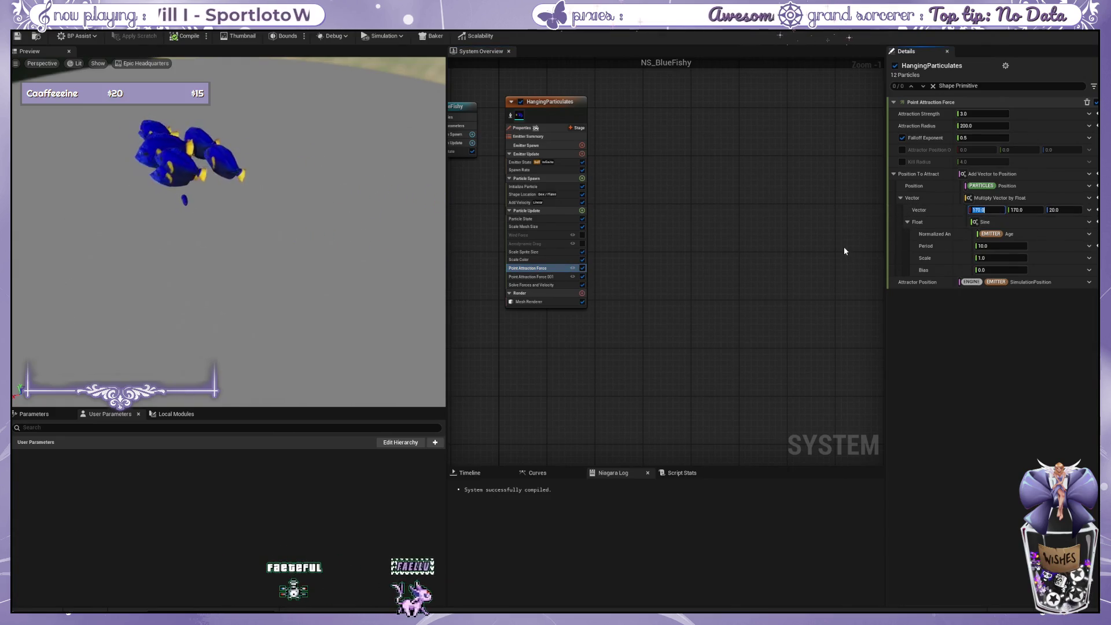
pyautogui.write('20')
pyautogui.press('Tab')
pyautogui.write('20')
pyautogui.press('Tab')
pyautogui.write('20')
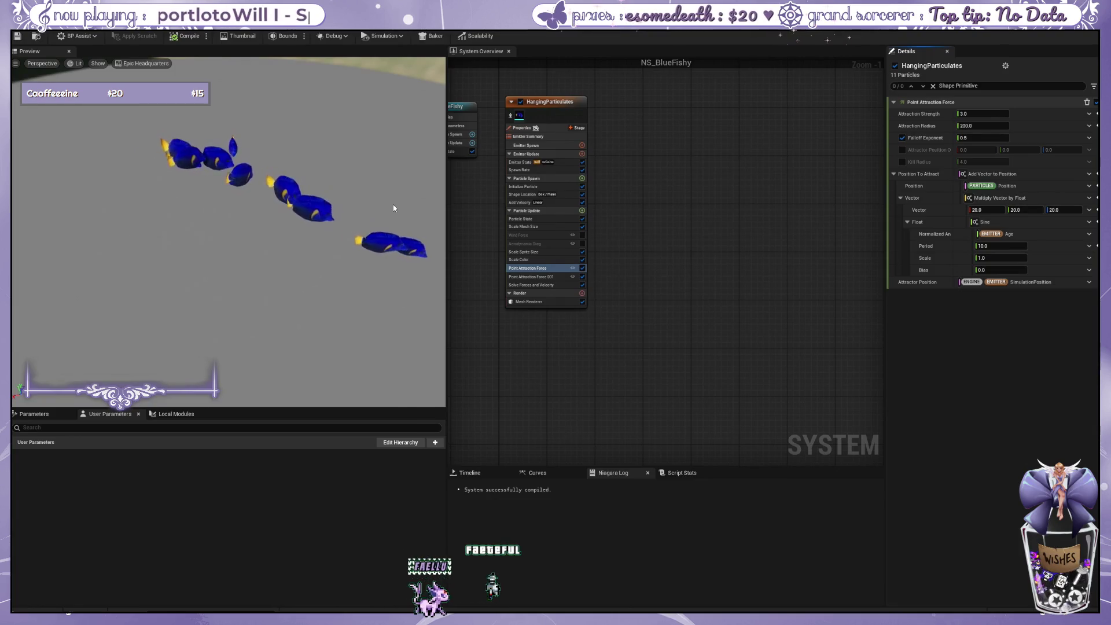
# Set Point Attraction Force 001's attraction vector X and Y to 20.
pyautogui.click(557, 276)
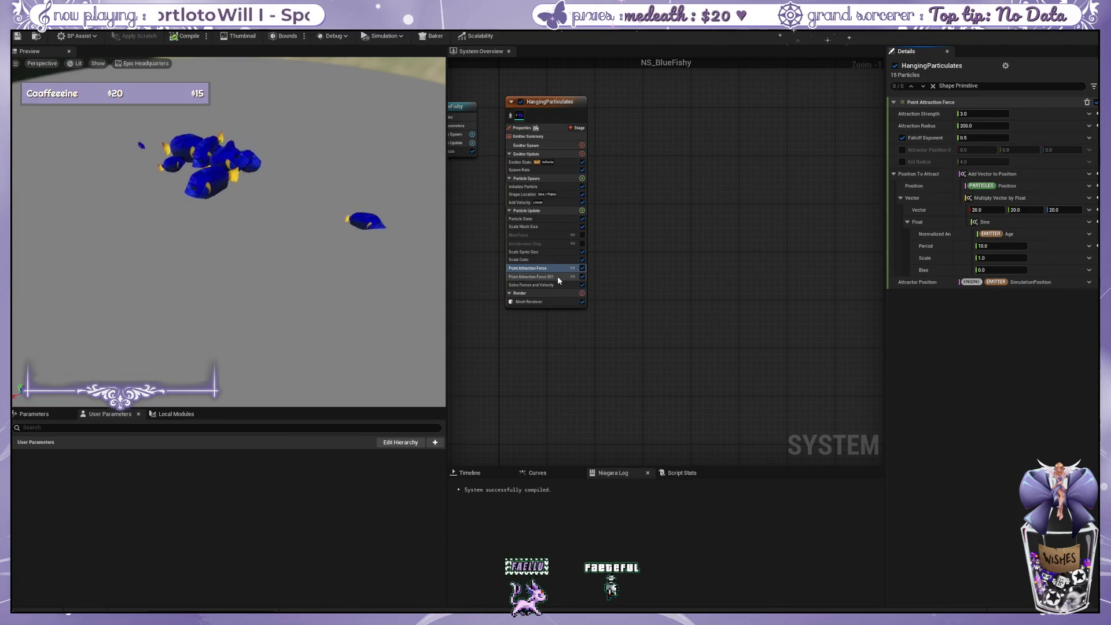
pyautogui.click(991, 210)
pyautogui.write('20')
pyautogui.press('Tab')
pyautogui.write('20')
pyautogui.press('Tab')
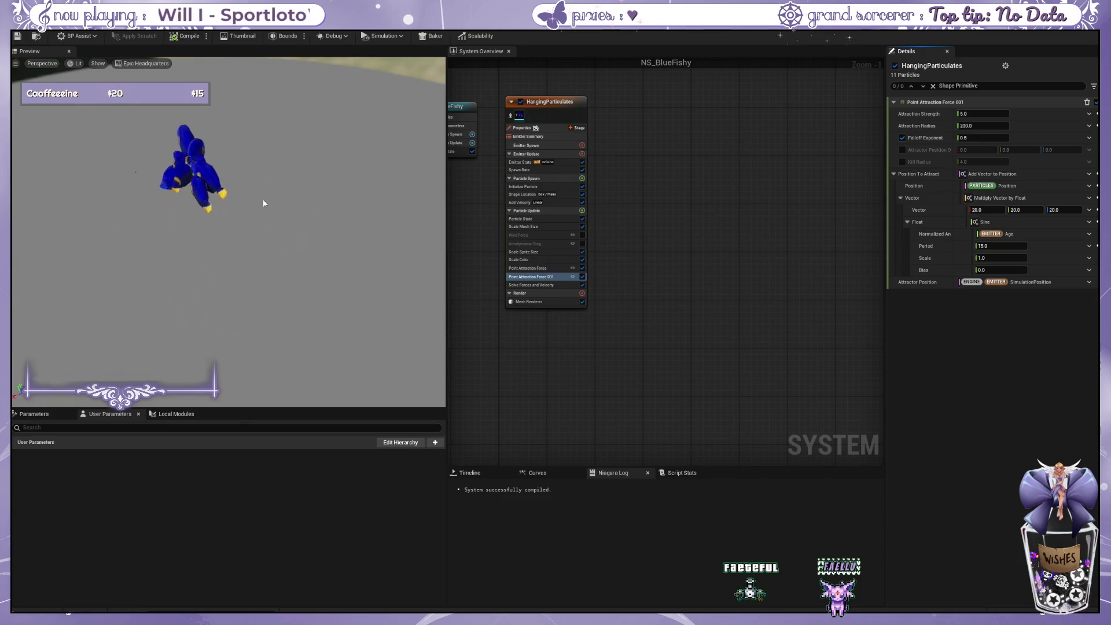
# Set the emitter Spawn Rate to 1, then lower it to 0.8.
pyautogui.click(546, 145)
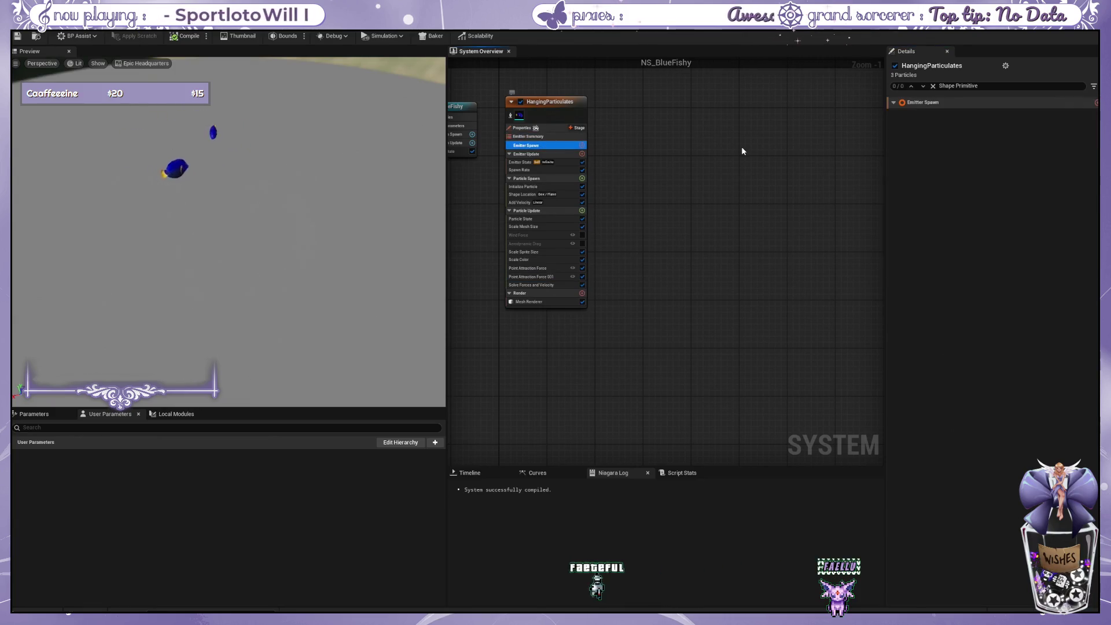
pyautogui.click(546, 154)
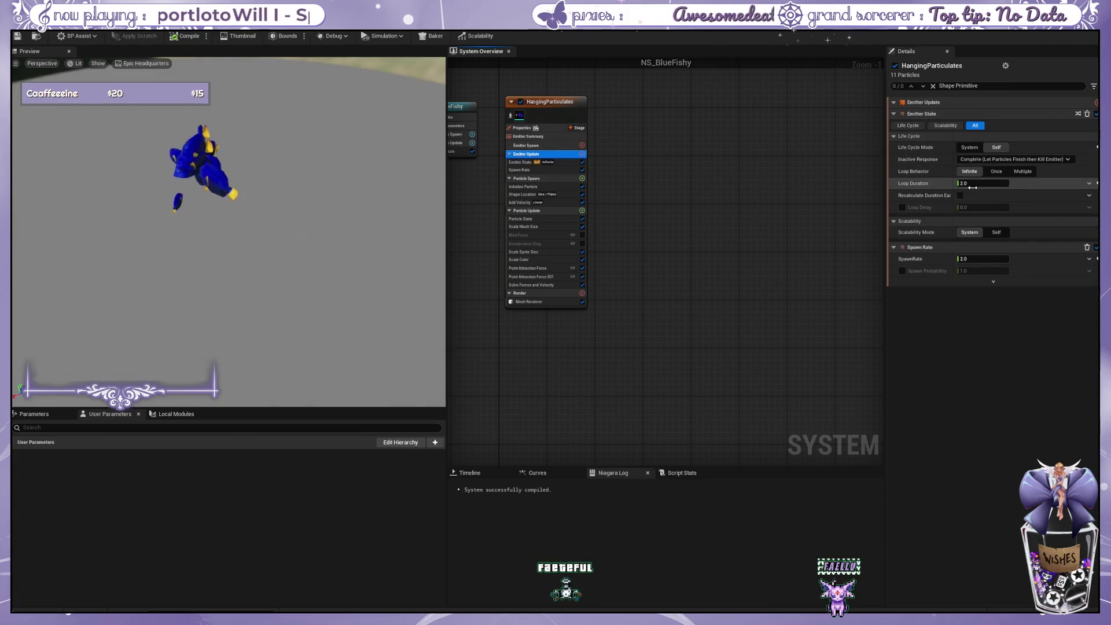
pyautogui.click(983, 258)
pyautogui.click(997, 232)
pyautogui.write('1')
pyautogui.press('Return')
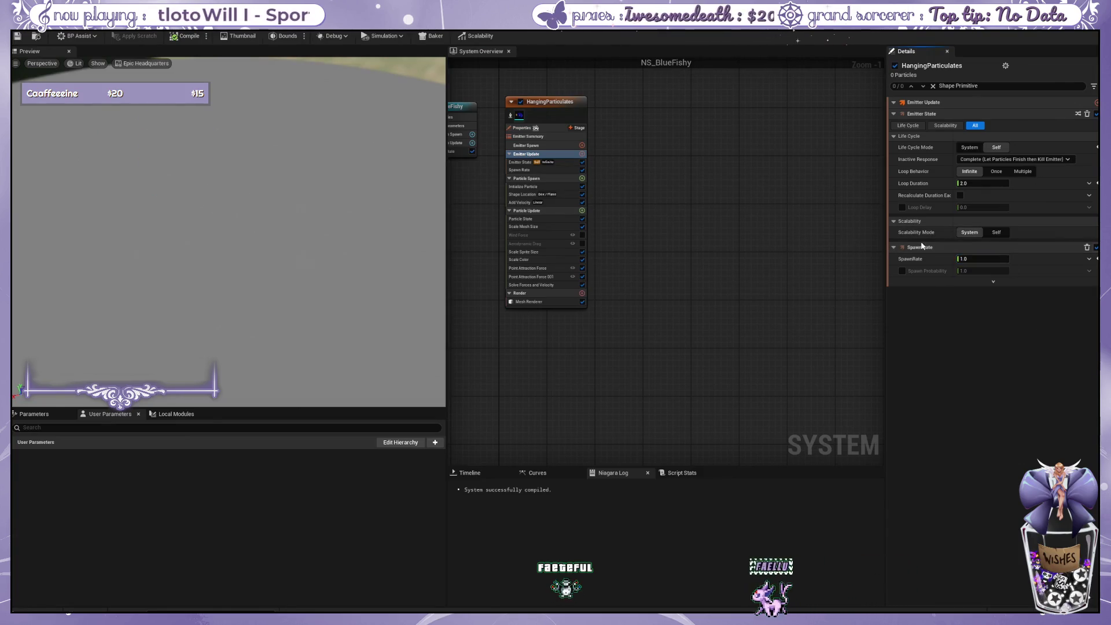
pyautogui.click(970, 258)
pyautogui.press('BackSpace')
pyautogui.write('0.8')
pyautogui.press('Return')
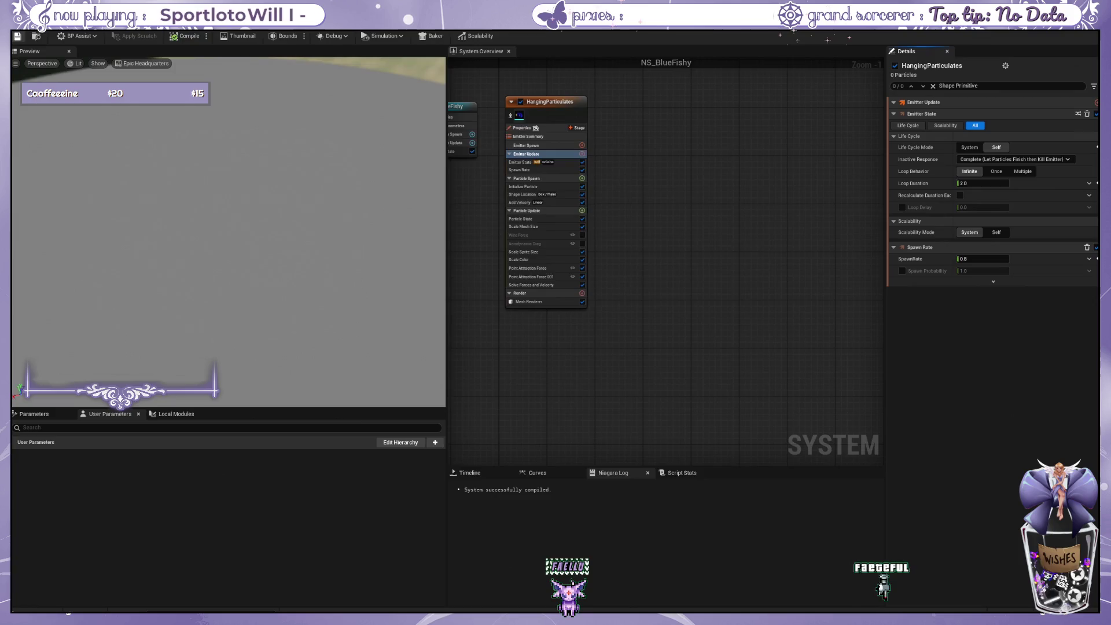
# Return to the fountain Blueprint to view the blue fish in the basin.
pyautogui.hotkey('alt', 'Tab')
pyautogui.scroll(3, 529, 307)
pyautogui.scroll(-5, 530, 307)
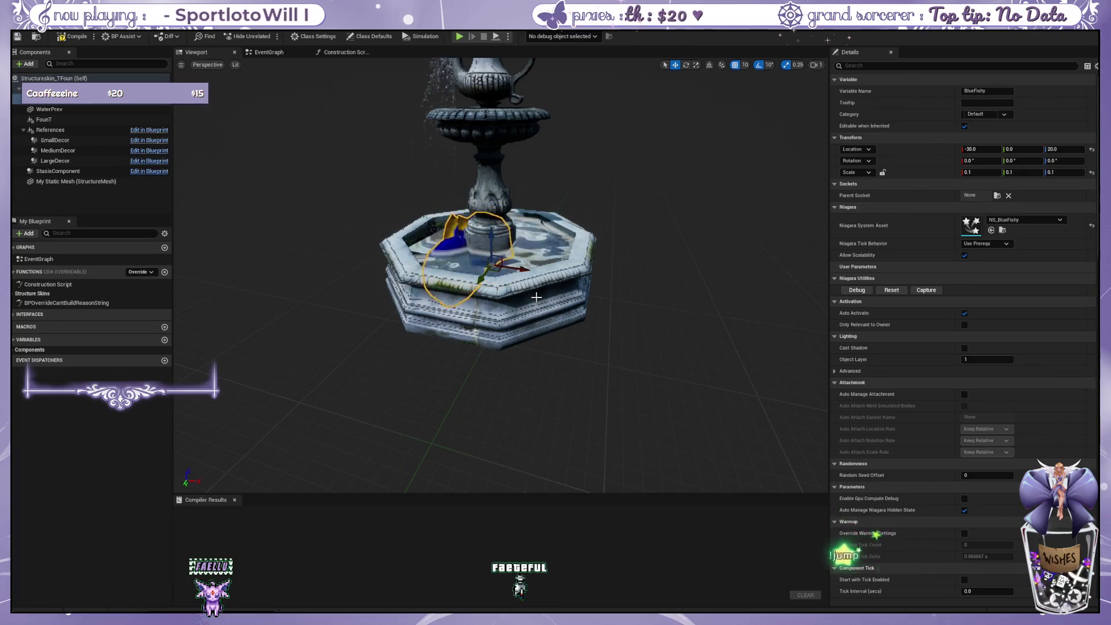
# Inspect the fountain actor's defaults in the Blueprint, then return to NS_BlueFishy.
pyautogui.scroll(2, 638, 329)
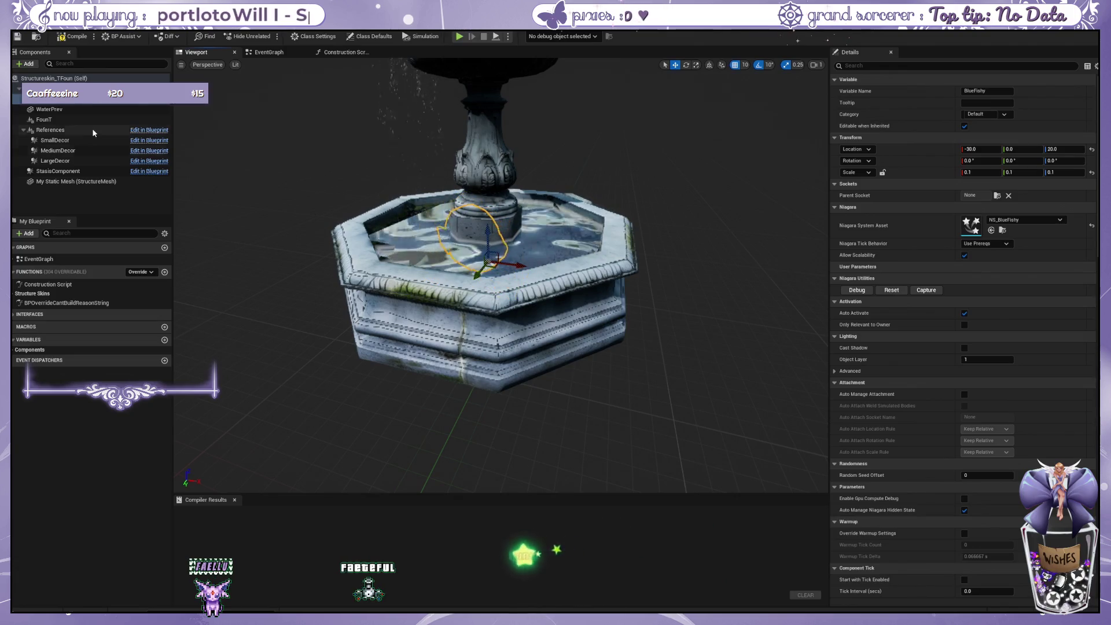
pyautogui.click(369, 36)
pyautogui.scroll(5, 487, 290)
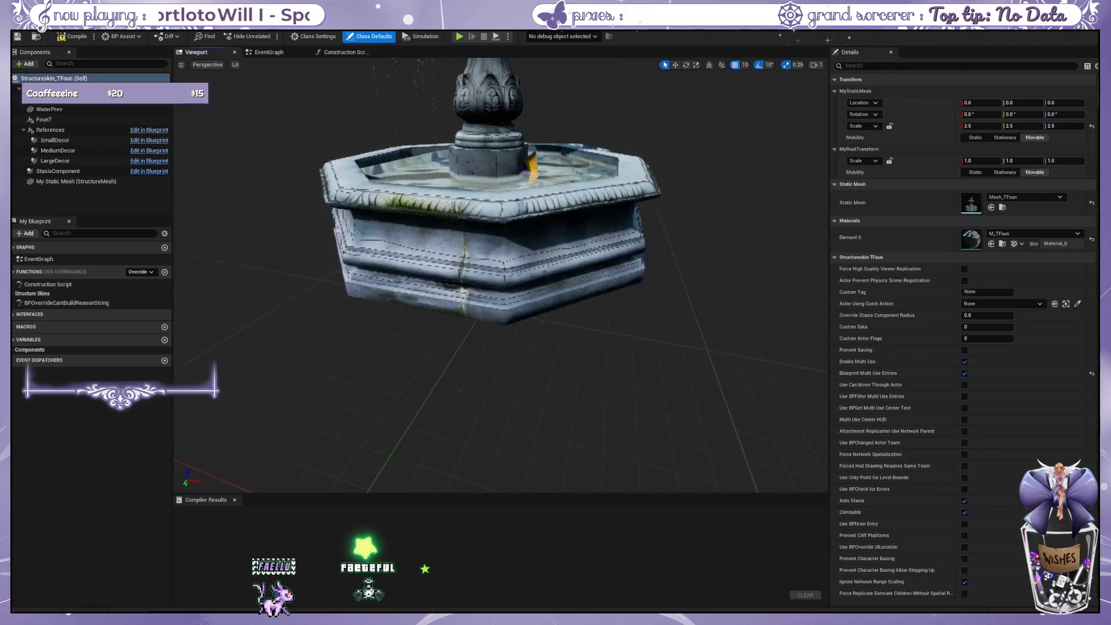
pyautogui.scroll(-5, 488, 290)
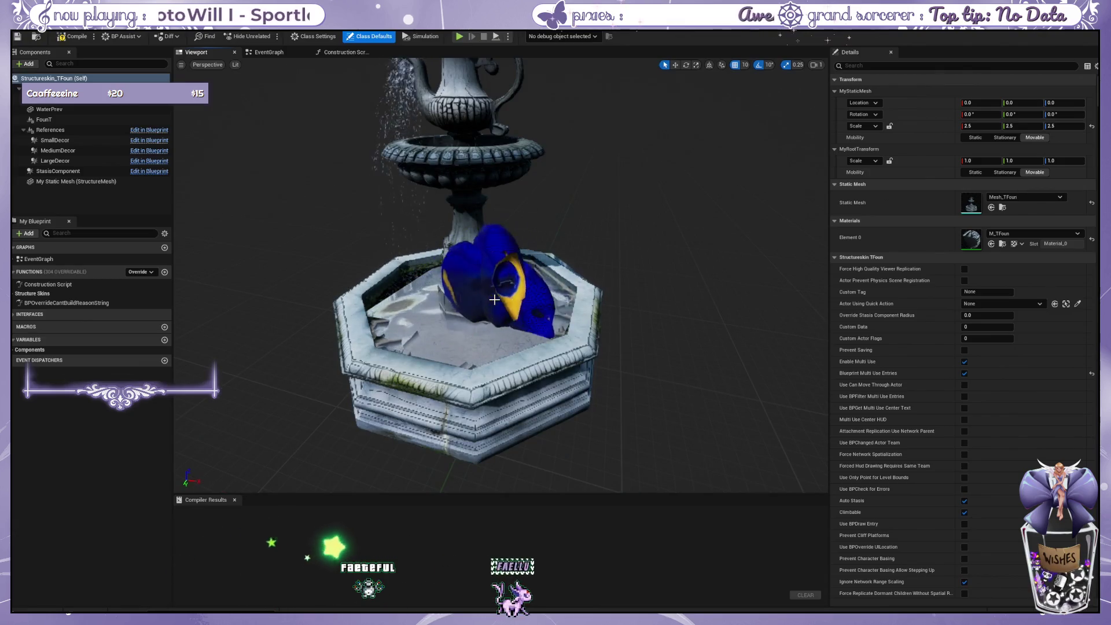
pyautogui.hotkey('alt', 'Tab')
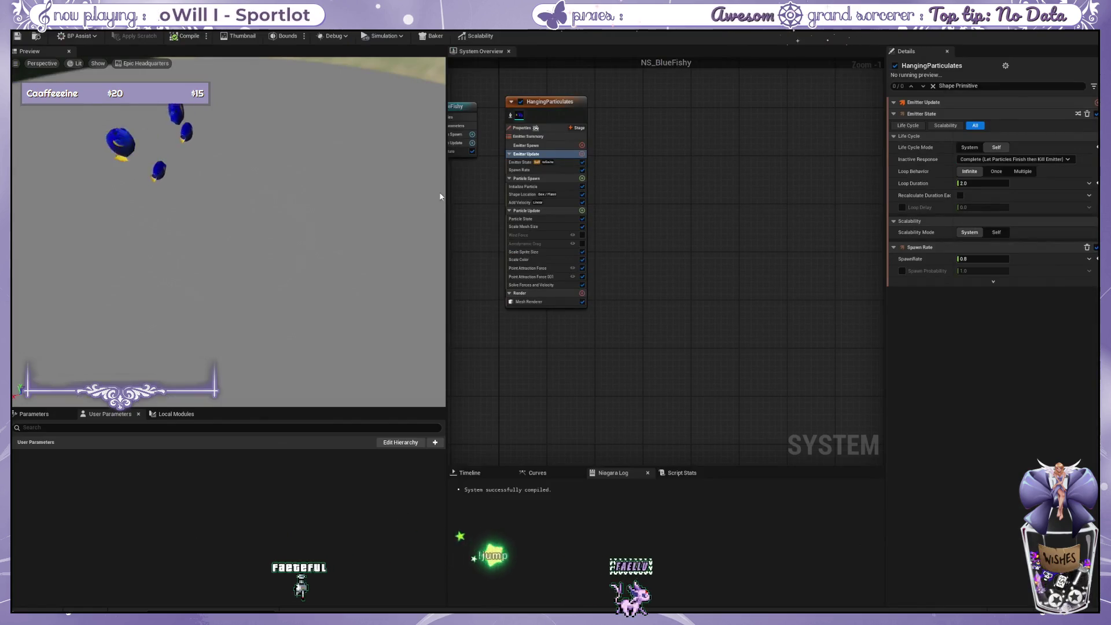
# Set the Scale Mesh Size factor to 0.5 on X, Y and Z.
pyautogui.click(559, 226)
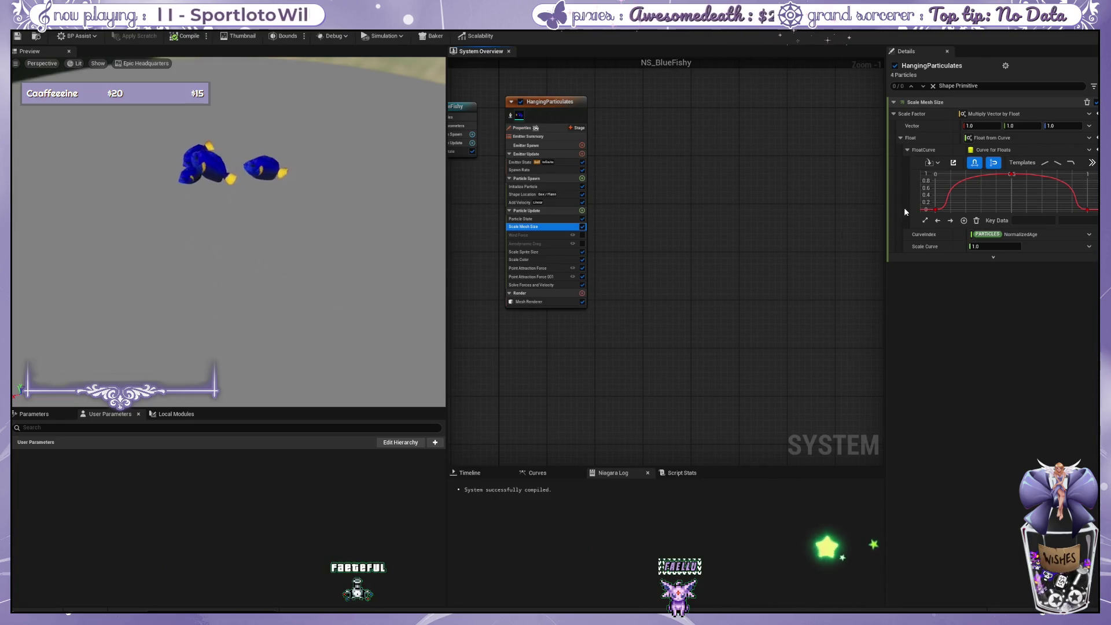
pyautogui.click(981, 125)
pyautogui.write('0.5')
pyautogui.press('Tab')
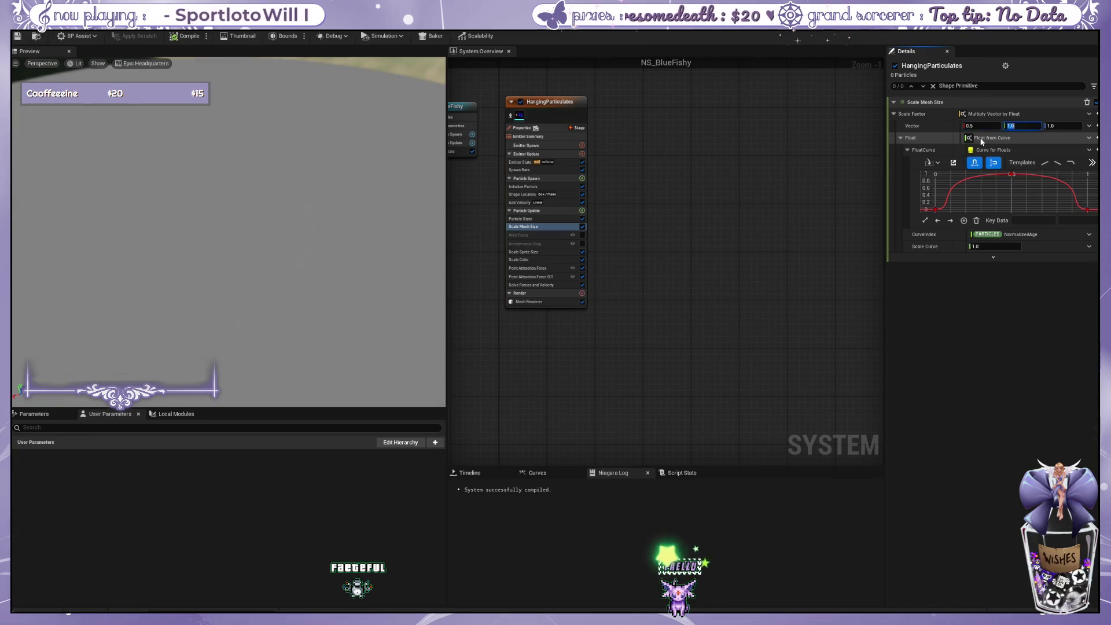
pyautogui.press('Tab')
pyautogui.write('0.5')
pyautogui.press('Return')
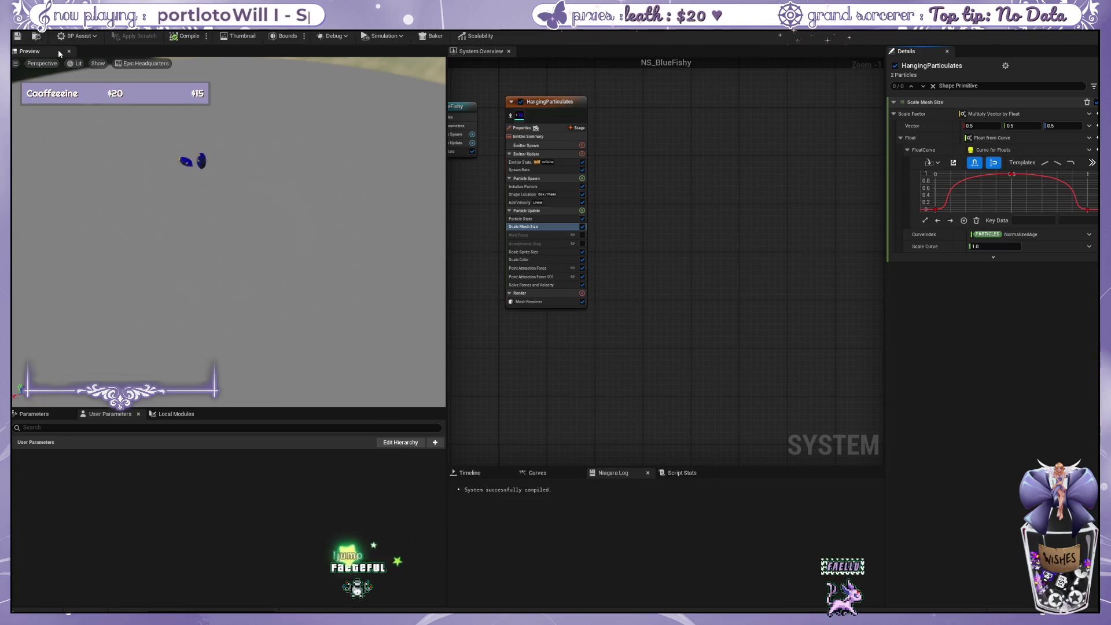
pyautogui.hotkey('ctrl', 'Tab')
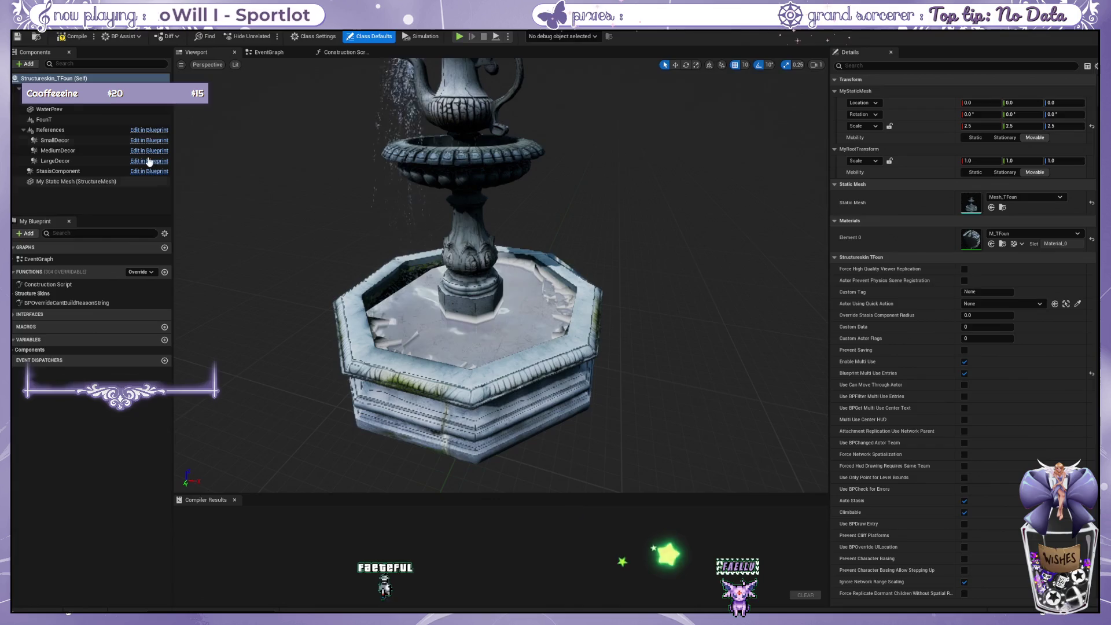
# Drag the BlueFishy effect to location (-30, 40, 50).
pyautogui.click(475, 296)
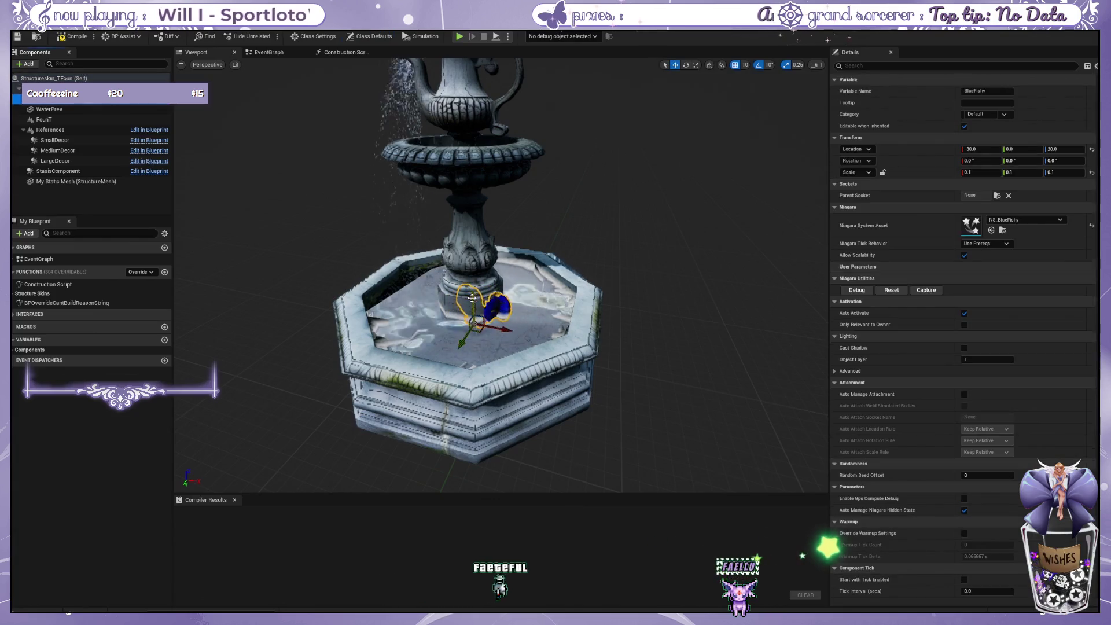
pyautogui.moveTo(474, 296); pyautogui.dragTo(438, 334)
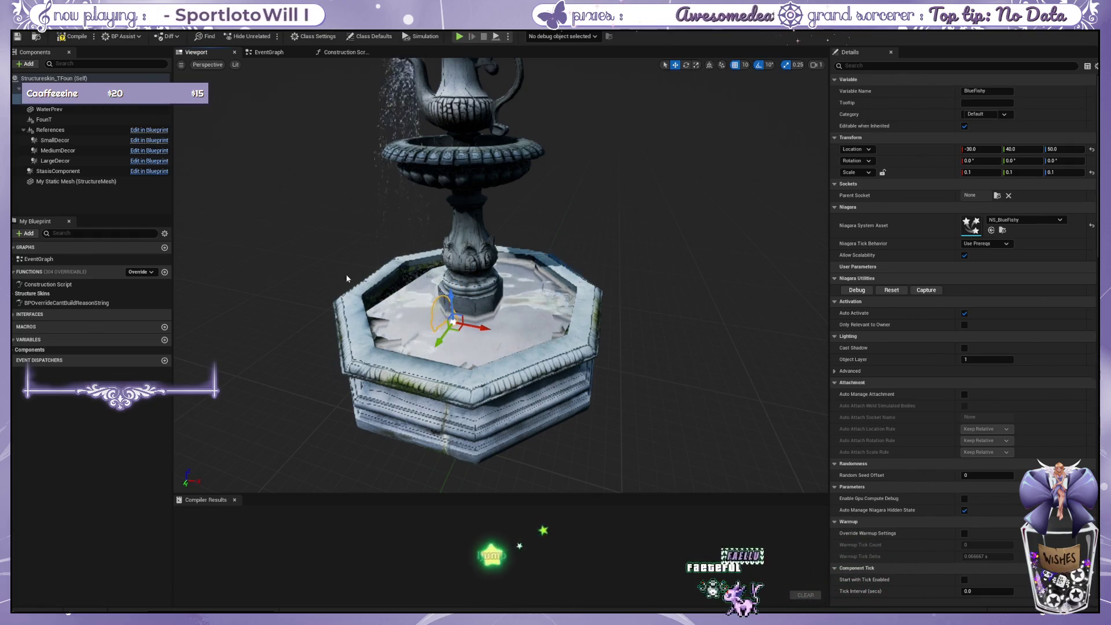
pyautogui.click(95, 78)
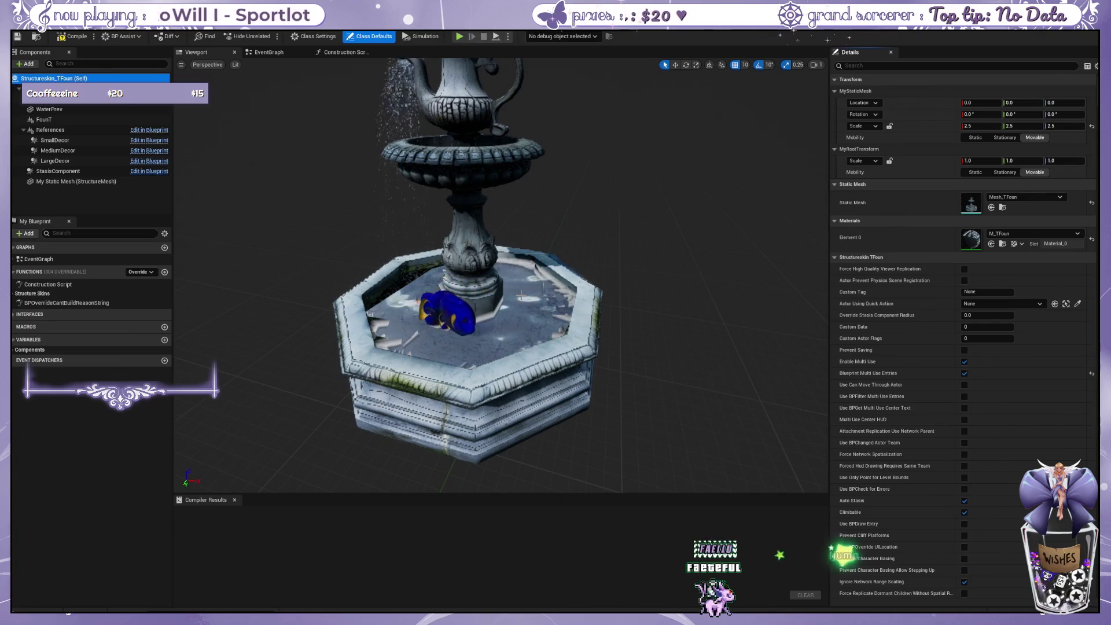
# Raise the WaterPrev water surface to Location Z 50.
pyautogui.click(52, 88)
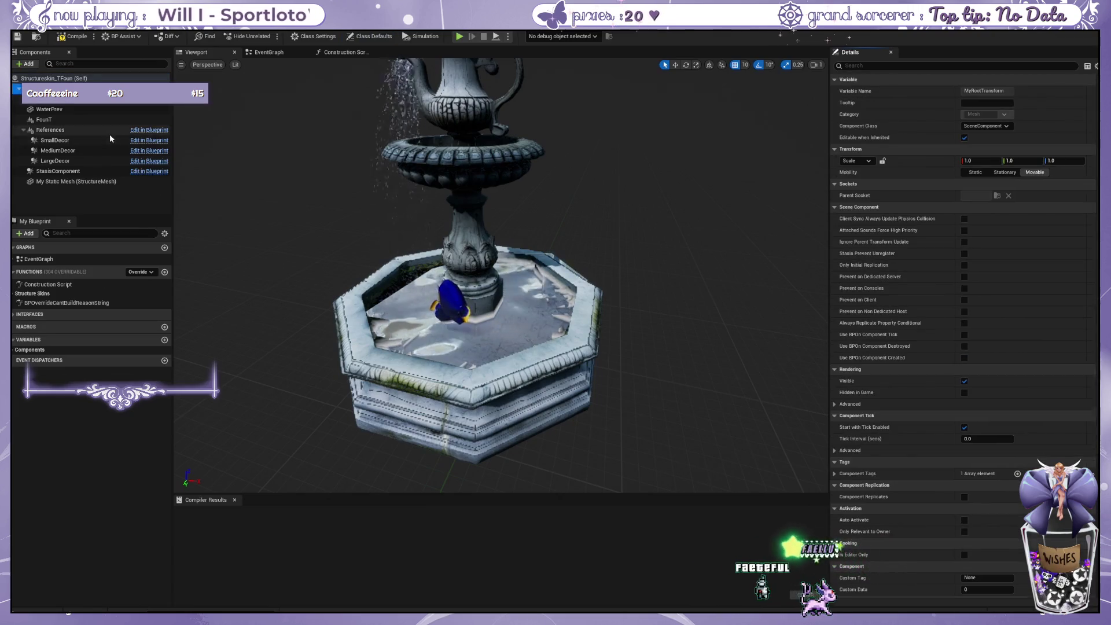
pyautogui.click(479, 288)
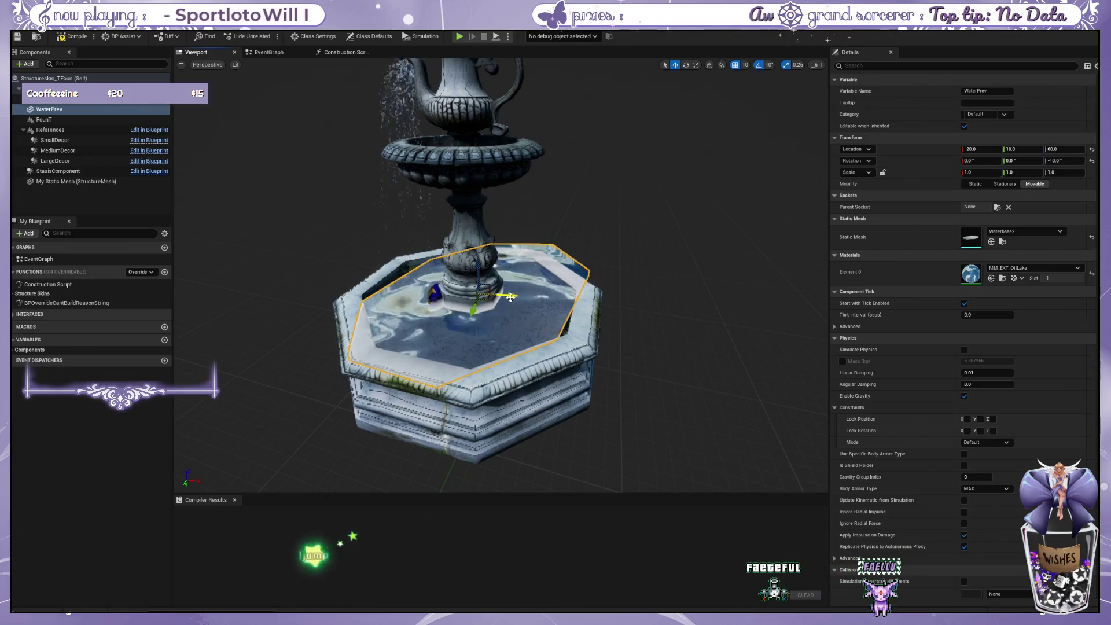
pyautogui.scroll(5, 509, 297)
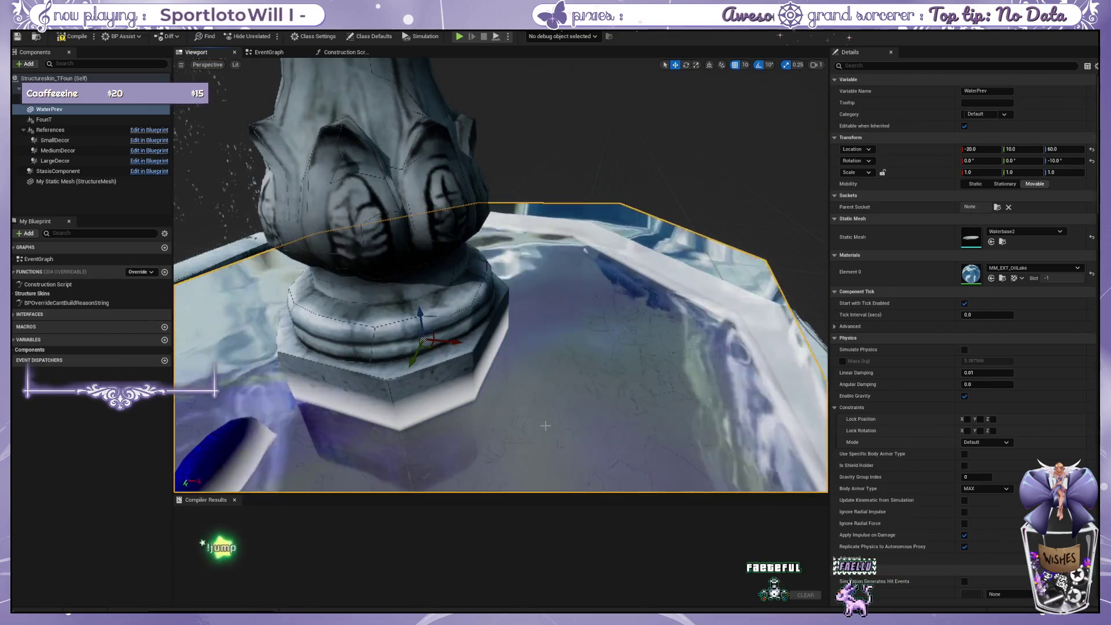
pyautogui.scroll(-5, 542, 438)
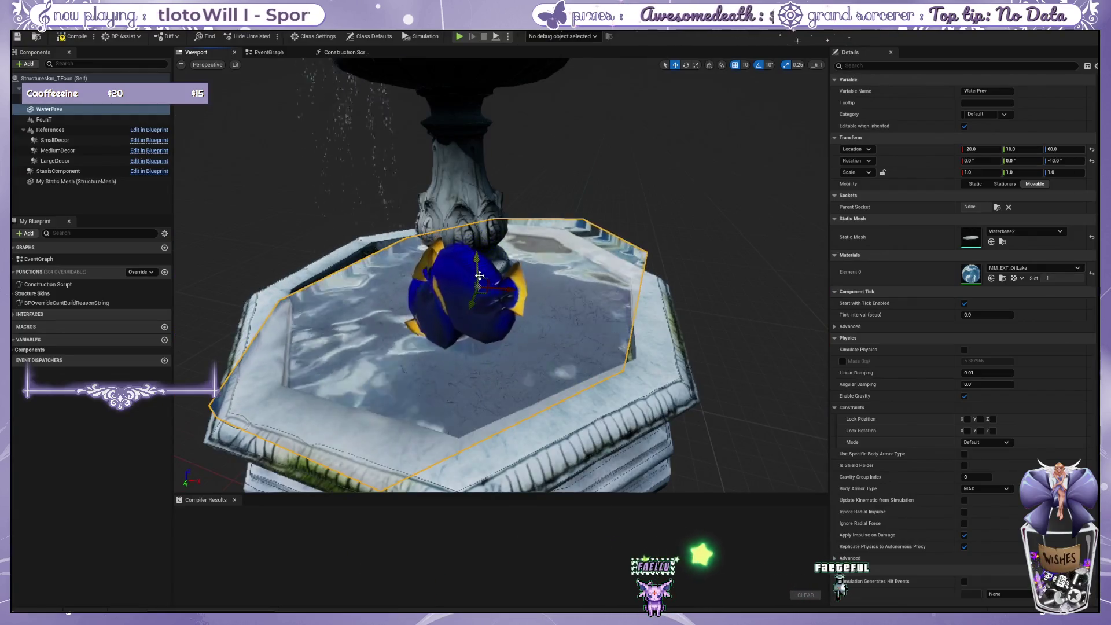
pyautogui.moveTo(480, 272); pyautogui.dragTo(480, 286)
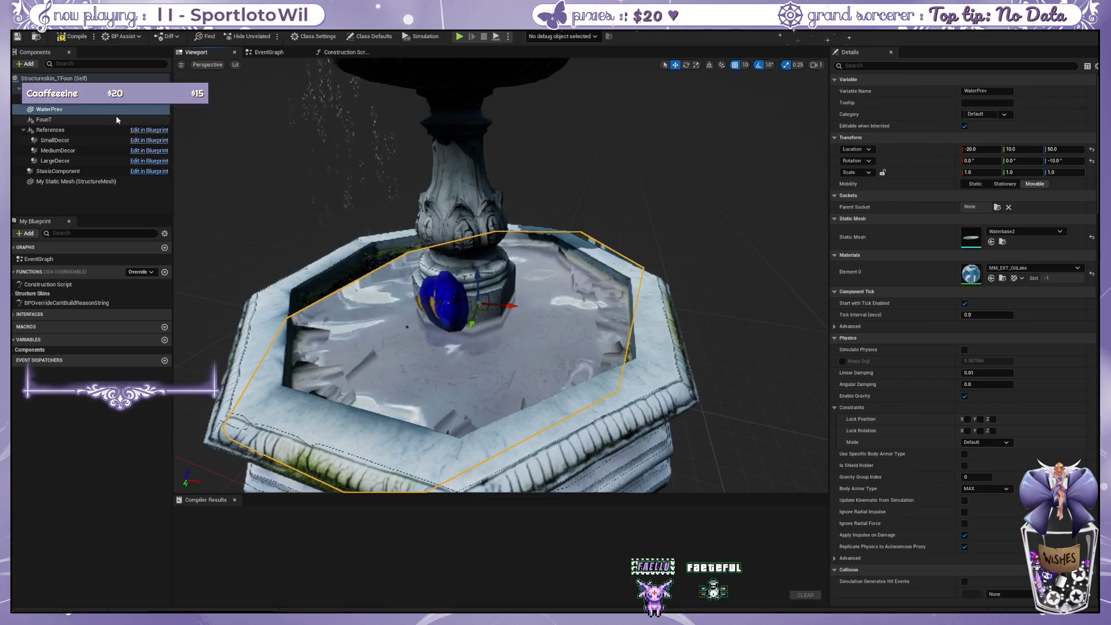
pyautogui.click(87, 98)
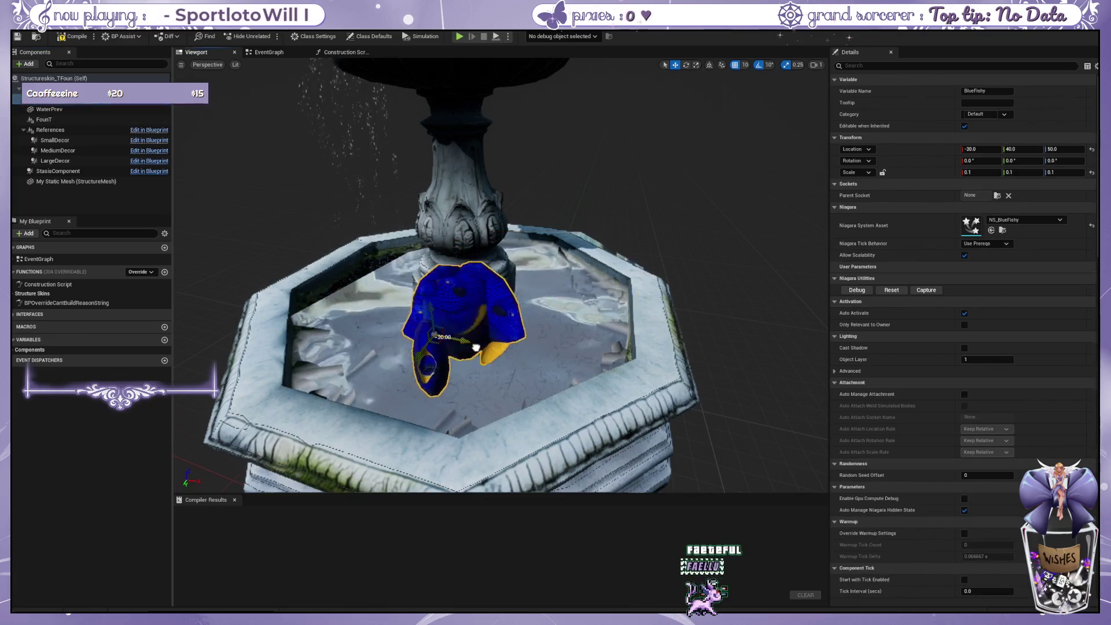
# Move the BlueFishy fish effect to (-30, 50, 50) inside the fountain basin and inspect it.
pyautogui.moveTo(504, 357); pyautogui.dragTo(460, 343)
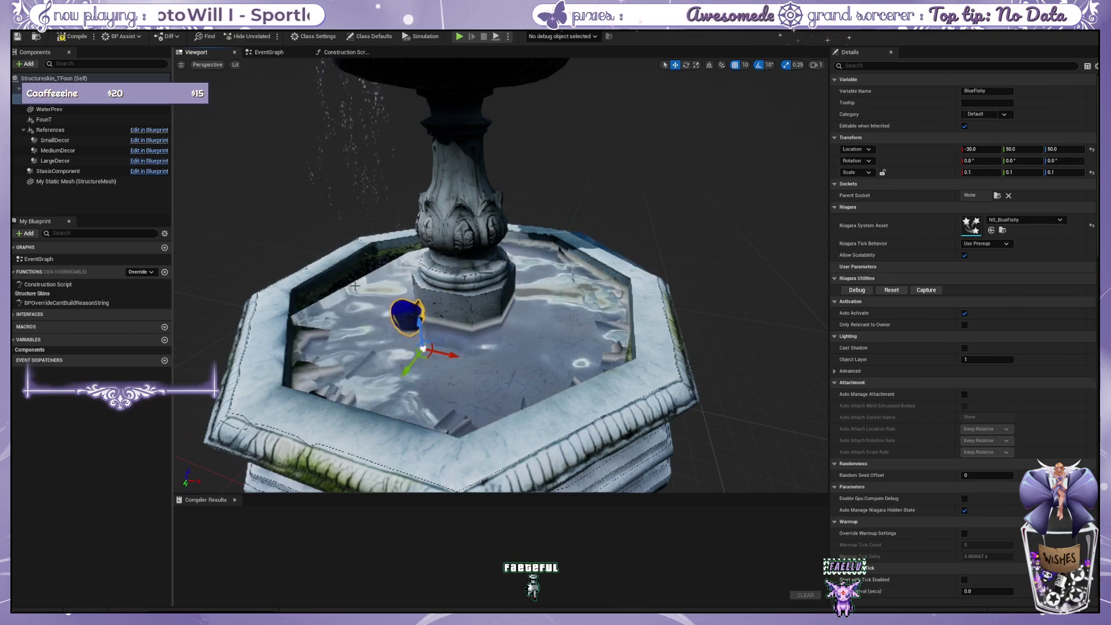
pyautogui.scroll(-4, 299, 165)
pyautogui.scroll(5, 312, 185)
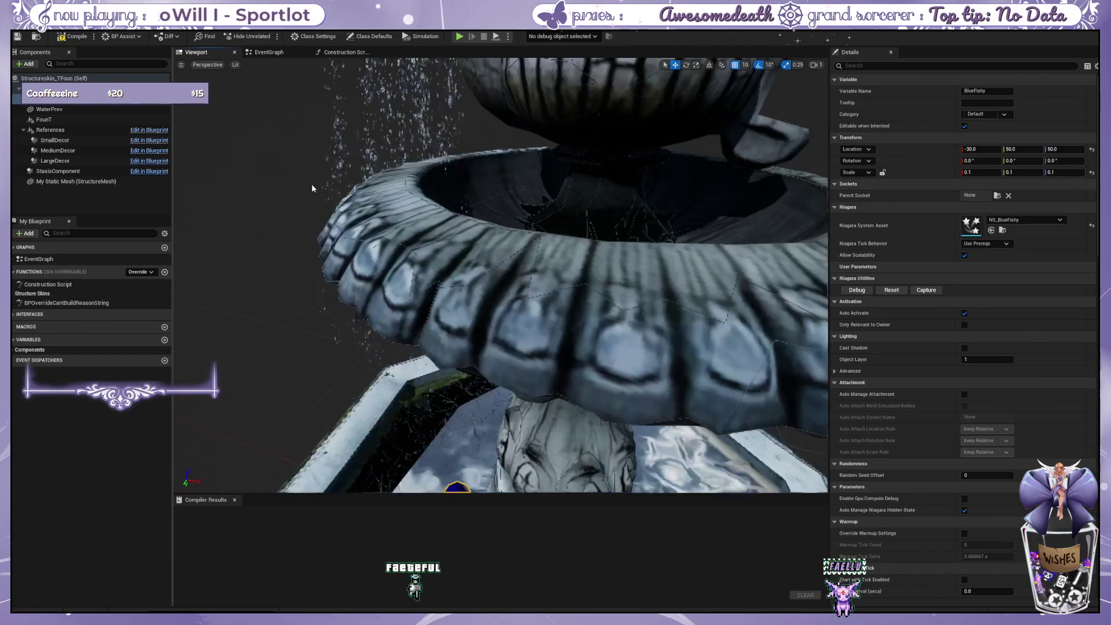
pyautogui.moveTo(312, 185)
pyautogui.mouseDown()
pyautogui.moveTo(312, 208)
pyautogui.moveTo(335, 199)
pyautogui.moveTo(336, 185)
pyautogui.moveTo(332, 220)
pyautogui.moveTo(324, 197)
pyautogui.mouseUp()
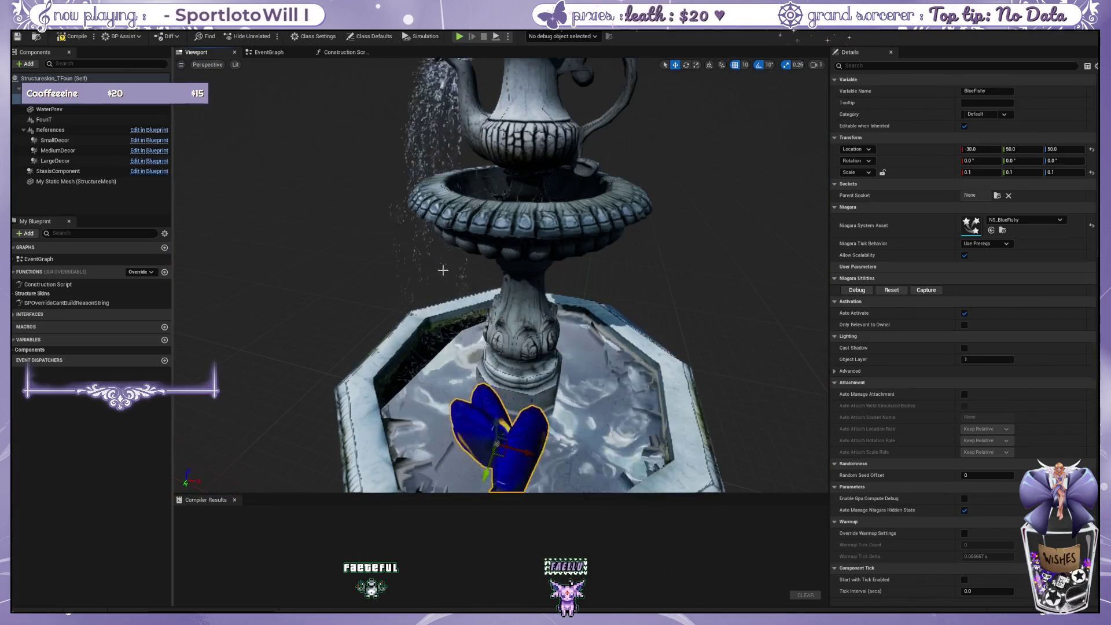
pyautogui.moveTo(445, 274); pyautogui.dragTo(439, 333)
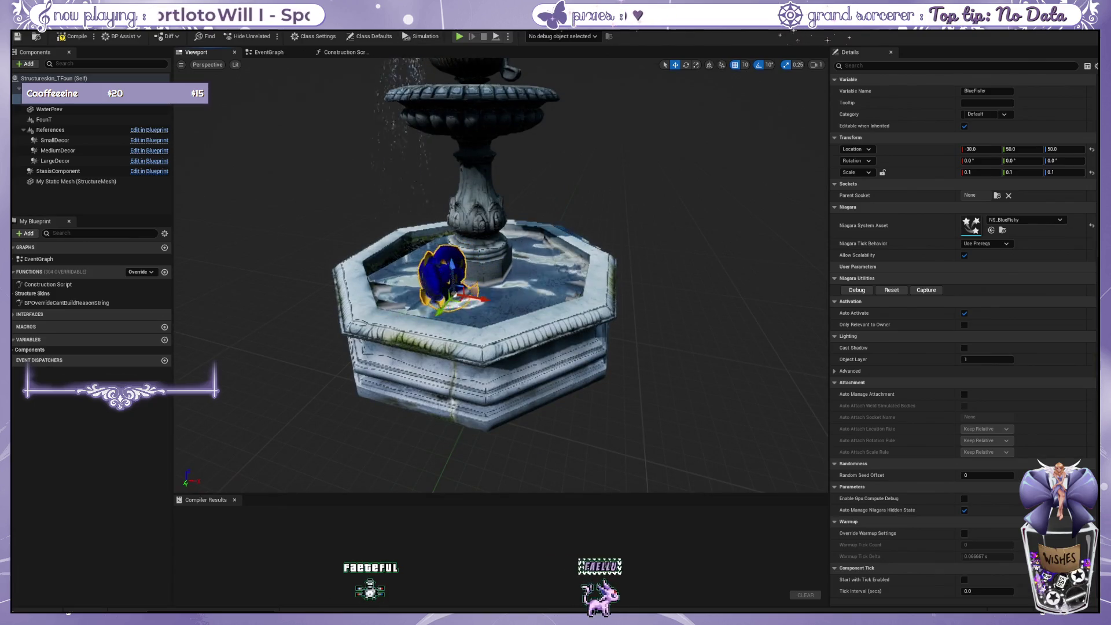
pyautogui.hotkey('alt', 'Tab')
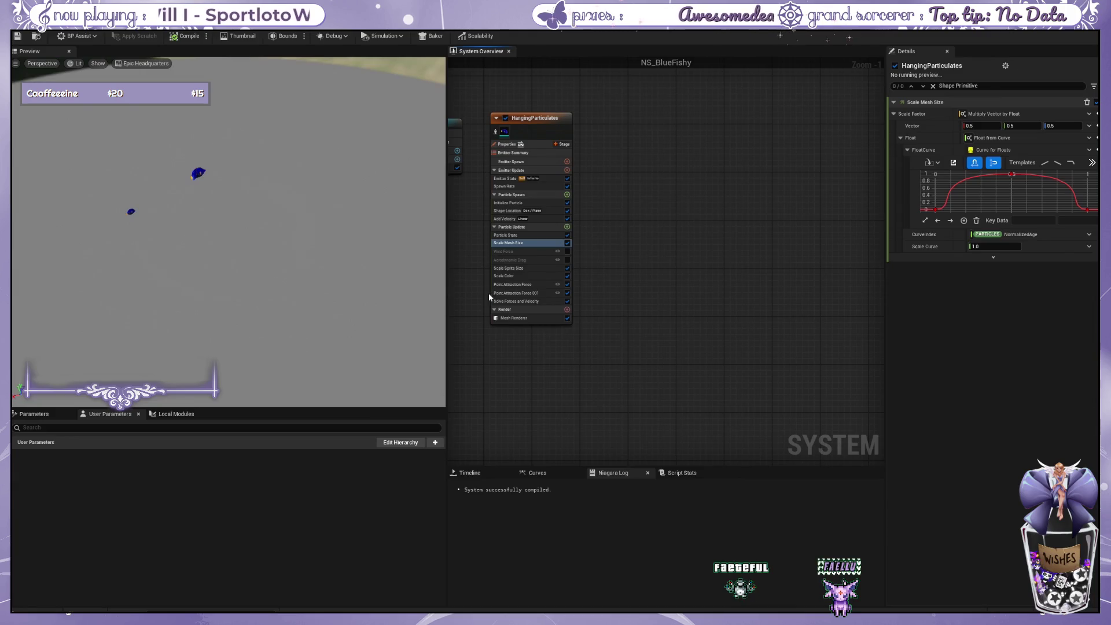
# Add a Collision module to the fish particle update and review the fish in the fountain Blueprint.
pyautogui.hotkey('ctrl', 'z')
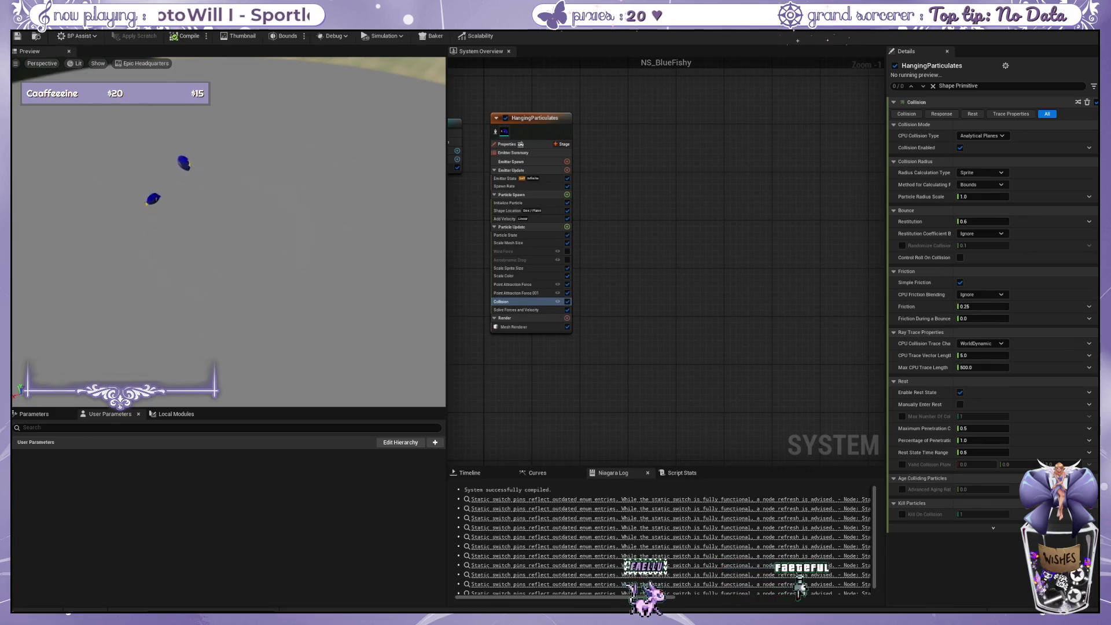
pyautogui.hotkey('ctrl', 'Tab')
pyautogui.hotkey('ctrl', 'Tab')
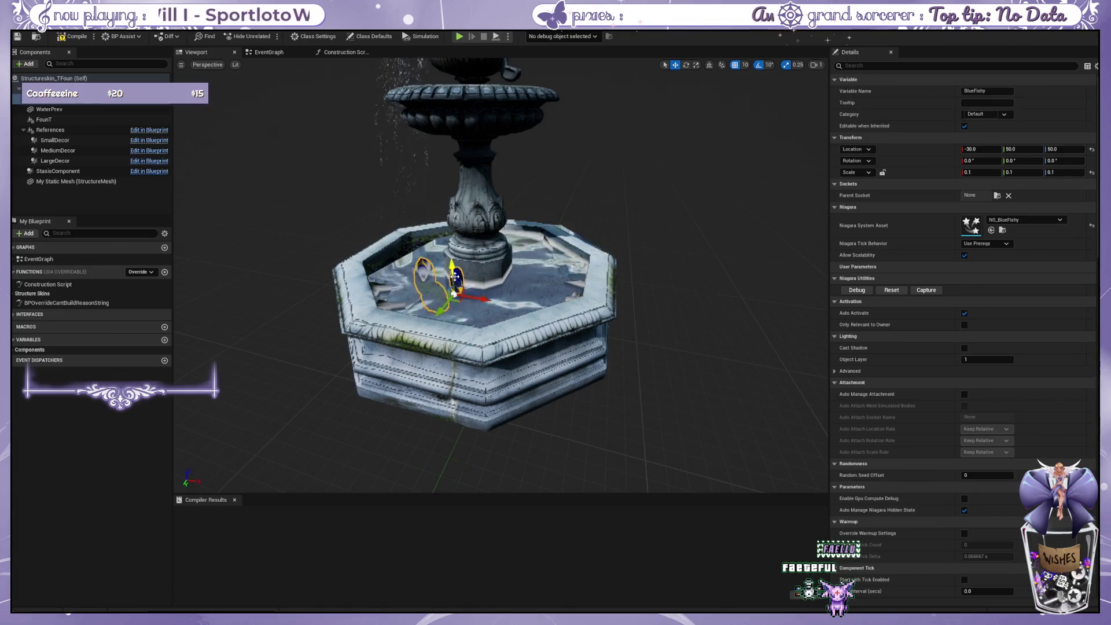
pyautogui.scroll(4, 456, 276)
pyautogui.scroll(-2, 457, 277)
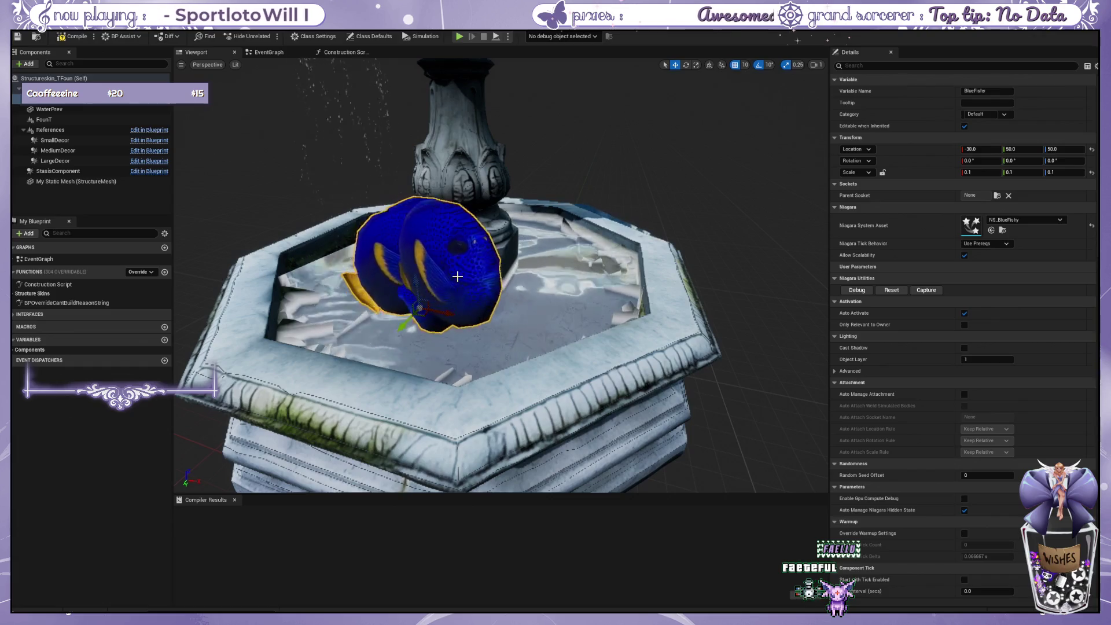
pyautogui.scroll(-5, 457, 276)
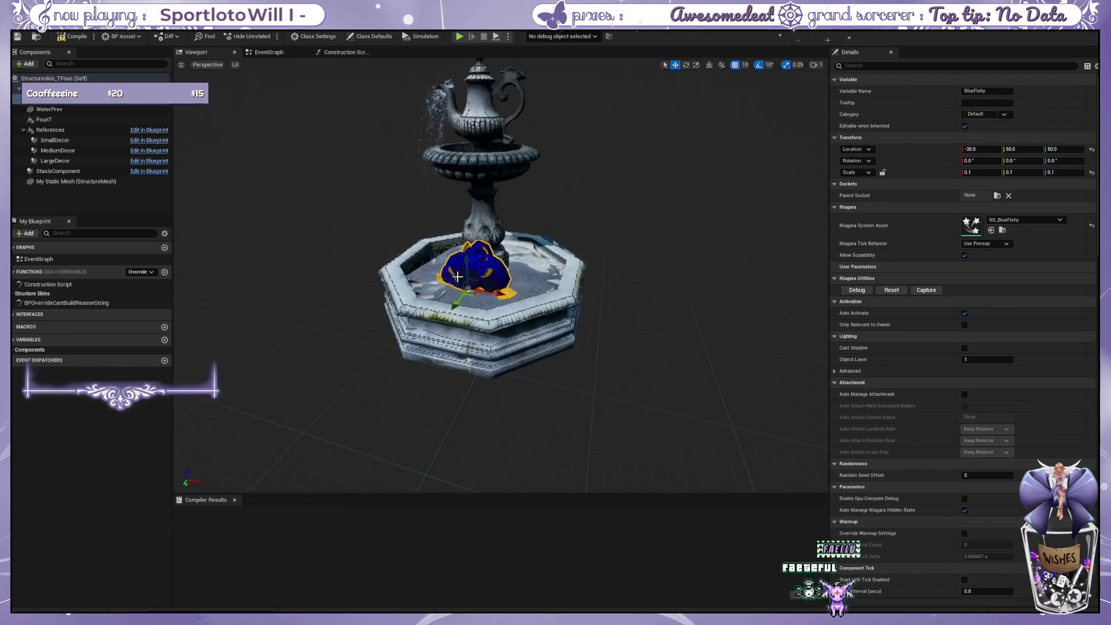
pyautogui.scroll(2, 457, 276)
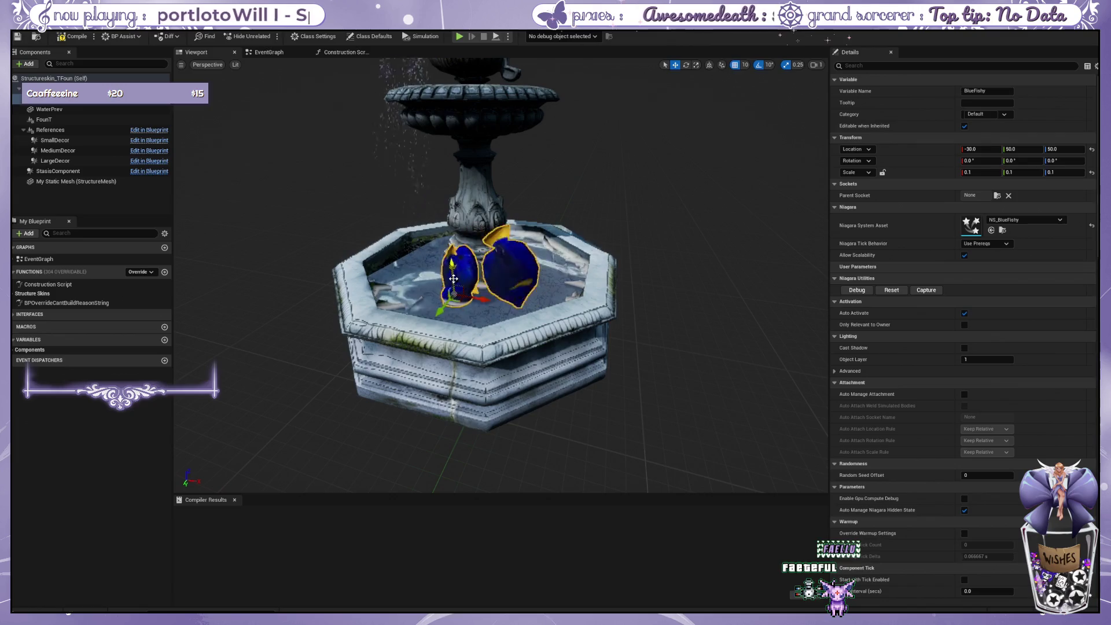
pyautogui.hotkey('ctrl', 'Tab')
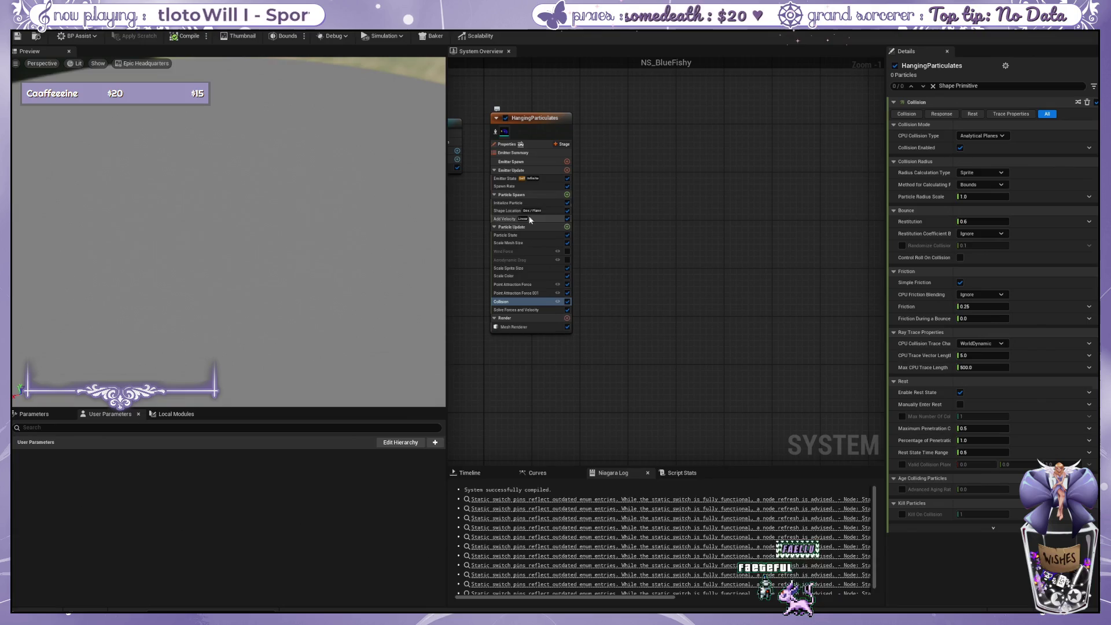
# Show the fish's Scale Mesh Size settings, then move BlueFishy to -40, 50, 50 in the basin.
pyautogui.click(527, 244)
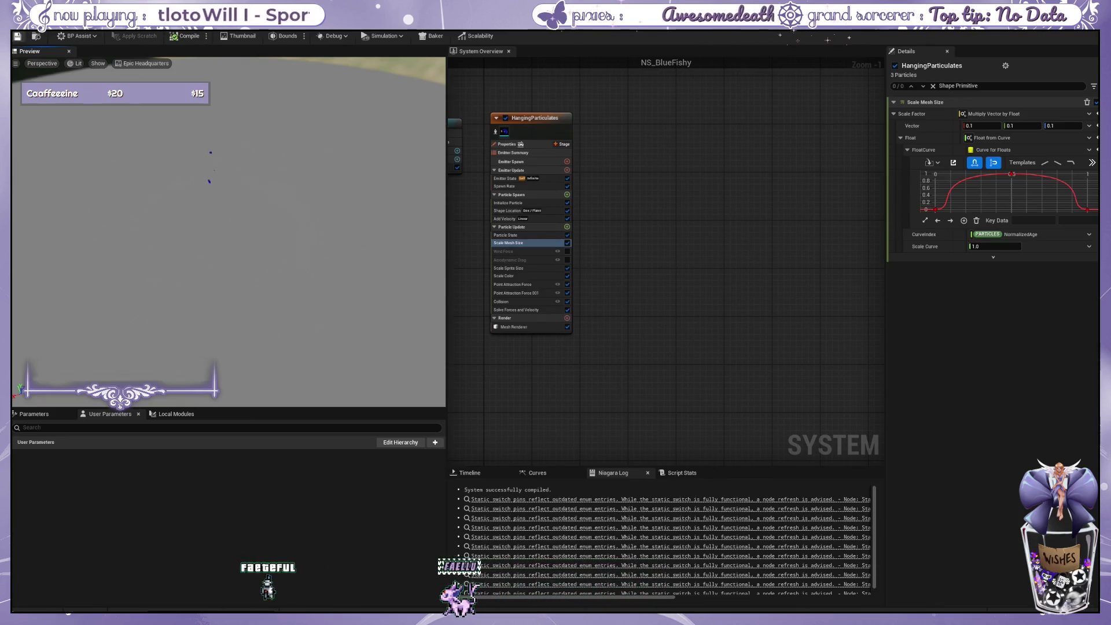
pyautogui.hotkey('ctrl', 'Tab')
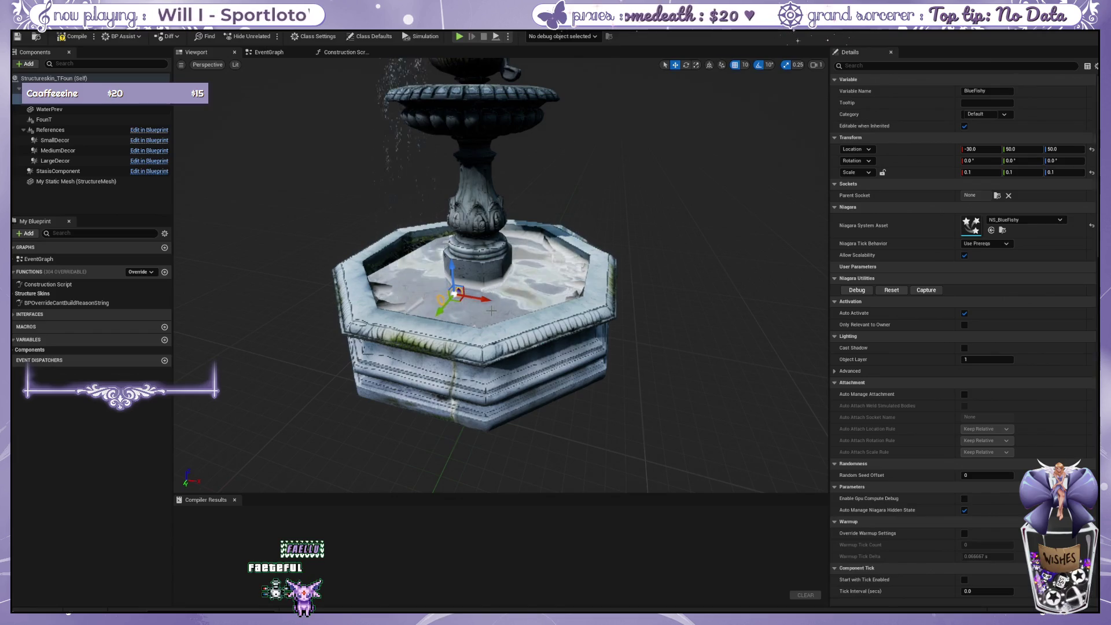
pyautogui.scroll(3, 491, 311)
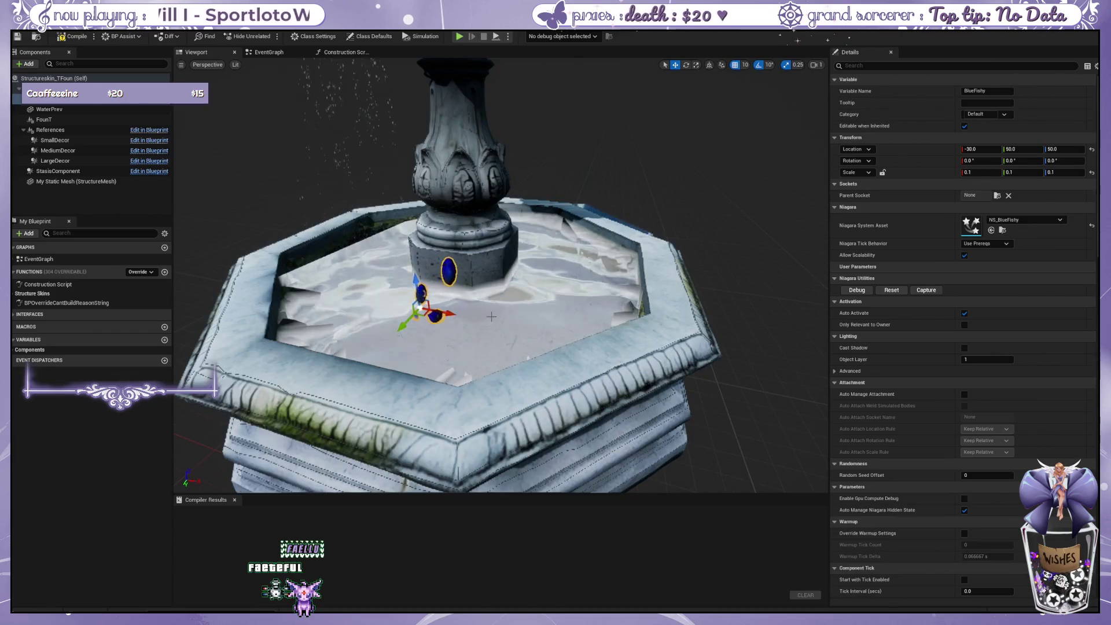
pyautogui.scroll(-3, 473, 317)
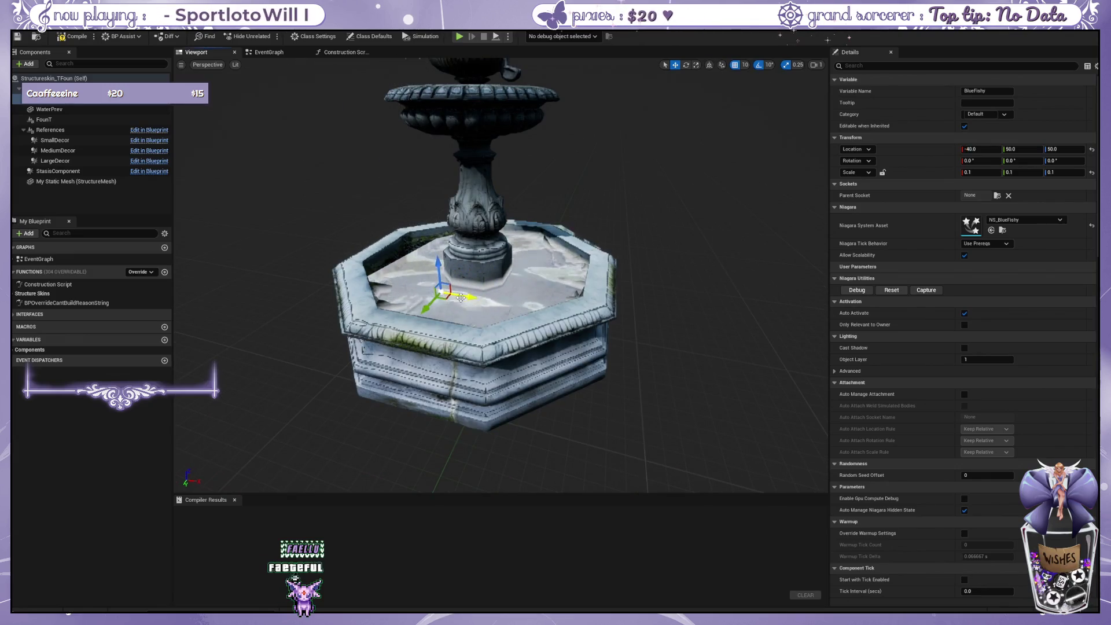
pyautogui.moveTo(418, 317); pyautogui.dragTo(425, 309)
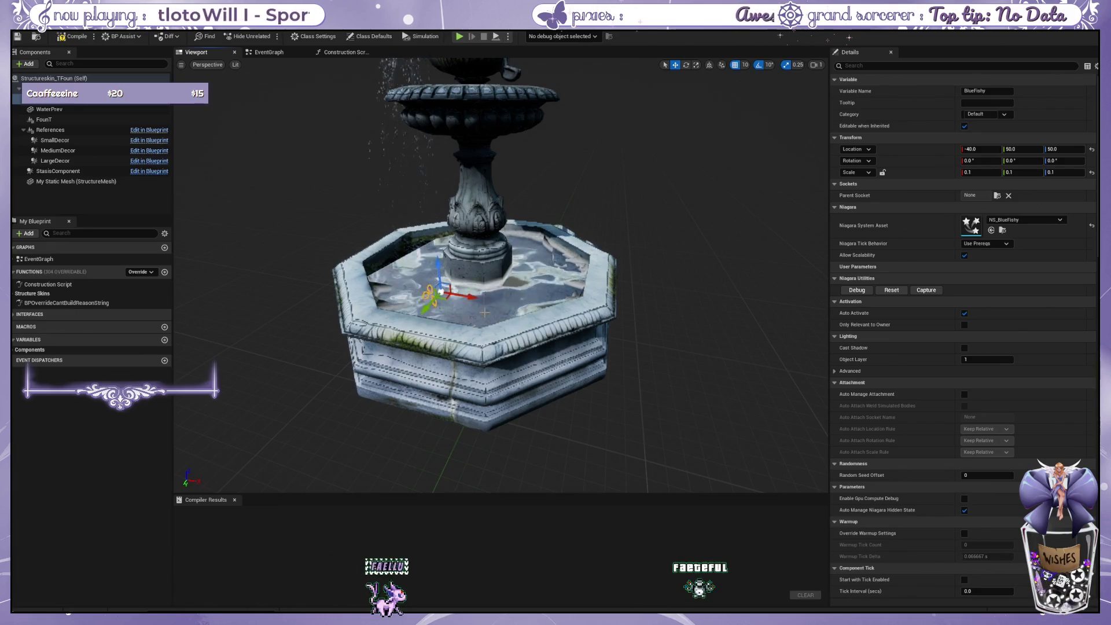
pyautogui.click(516, 314)
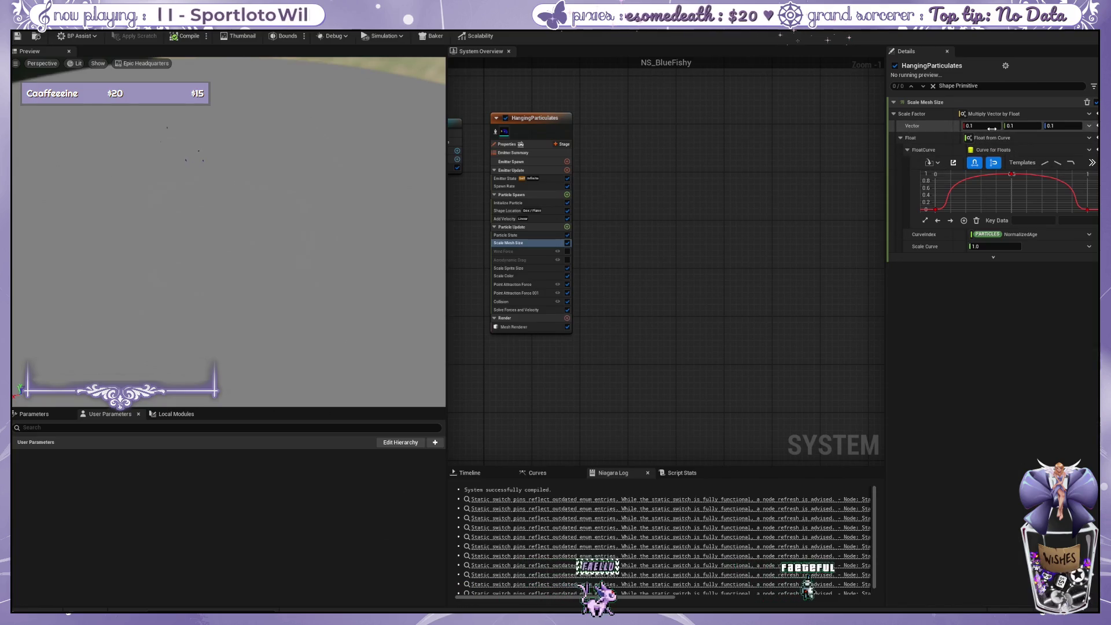
# Set the fish Scale Mesh Size vector to 0.3 on X, Y and Z.
pyautogui.click(991, 126)
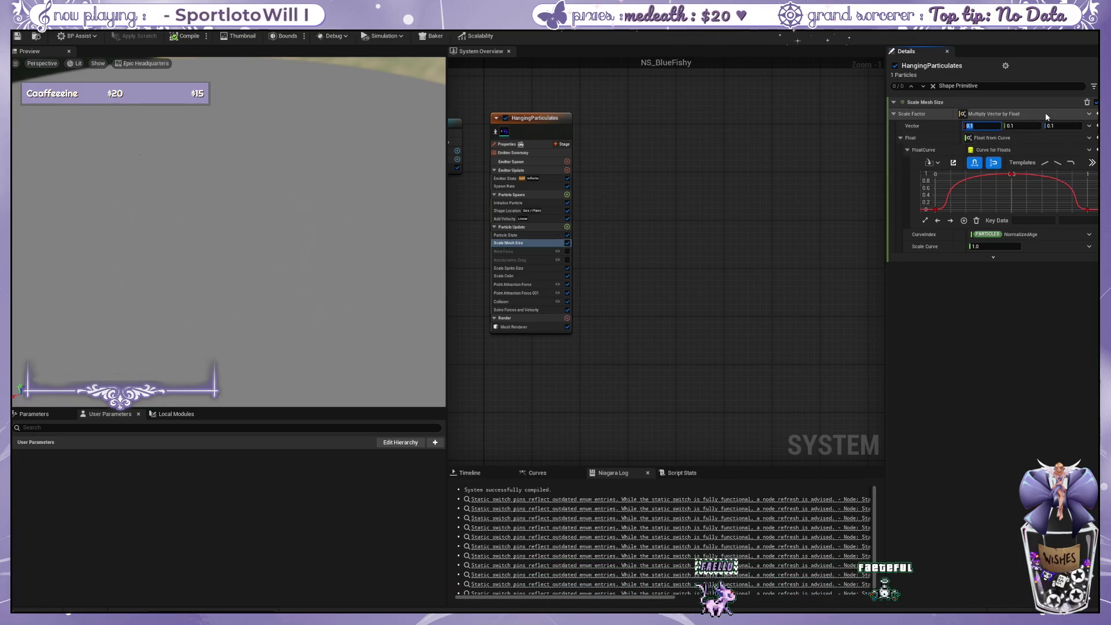
pyautogui.write('0.3')
pyautogui.press('Tab')
pyautogui.write('0.3')
pyautogui.press('Tab')
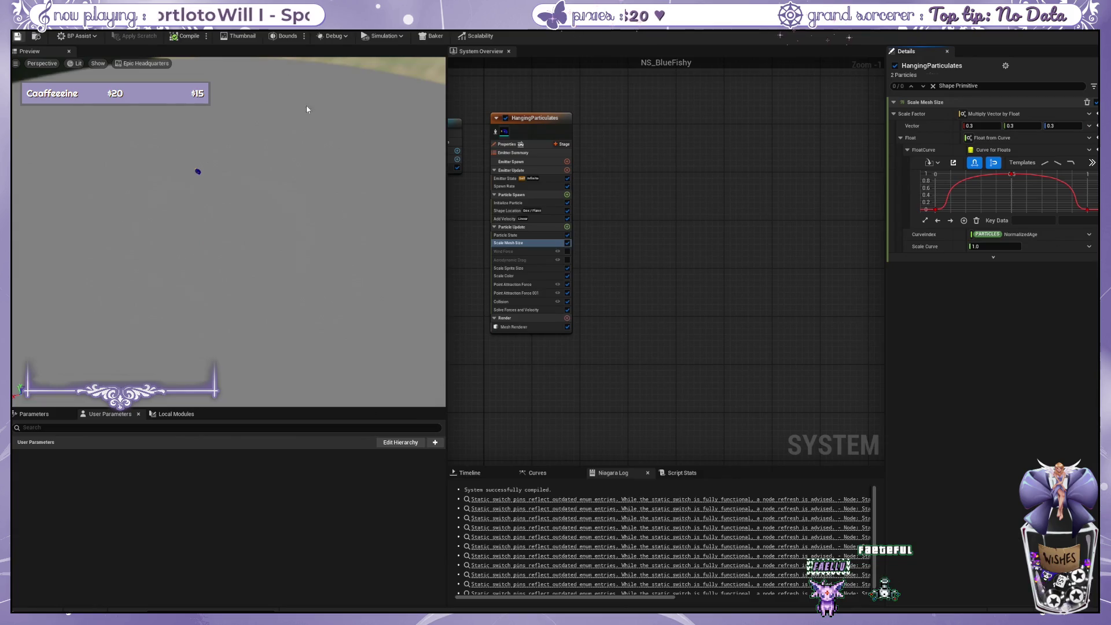
pyautogui.hotkey('ctrl', 'Tab')
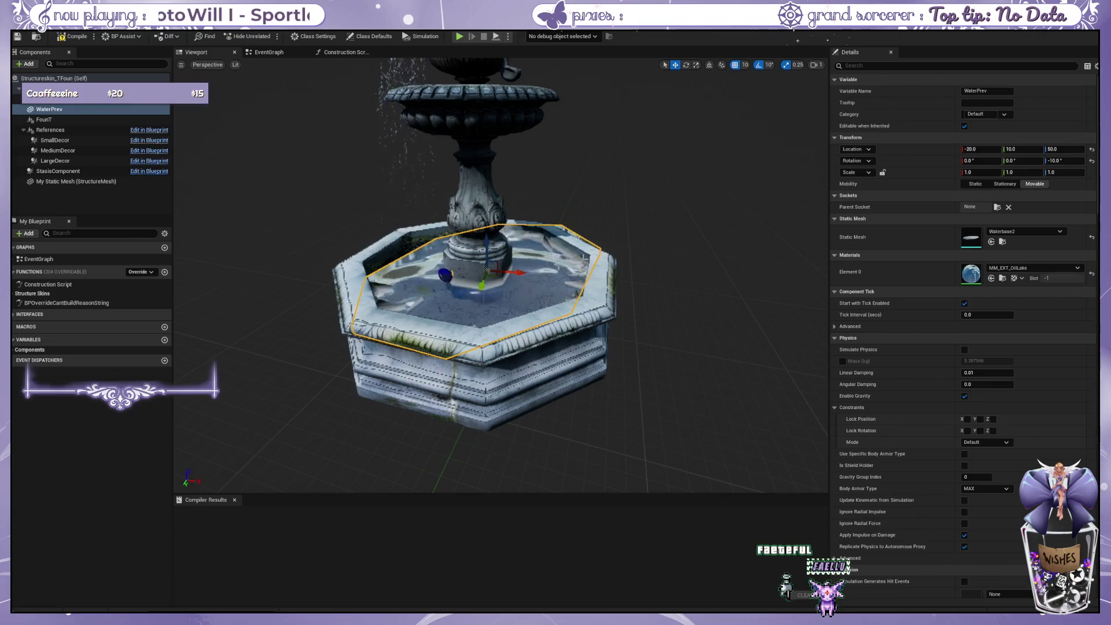
pyautogui.scroll(3, 578, 274)
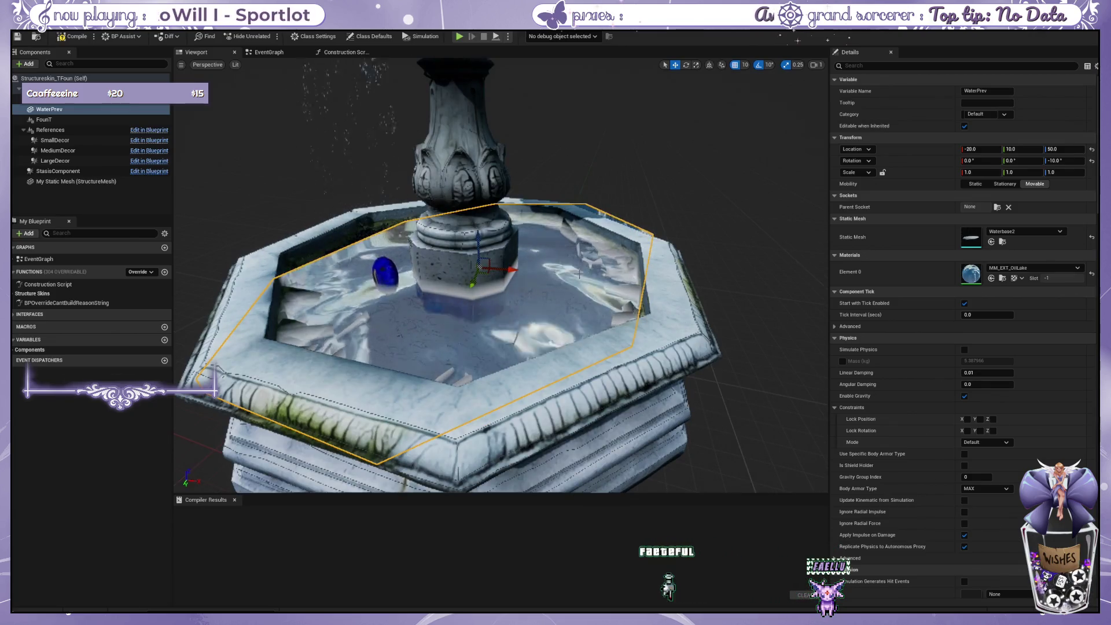
pyautogui.scroll(-3, 578, 274)
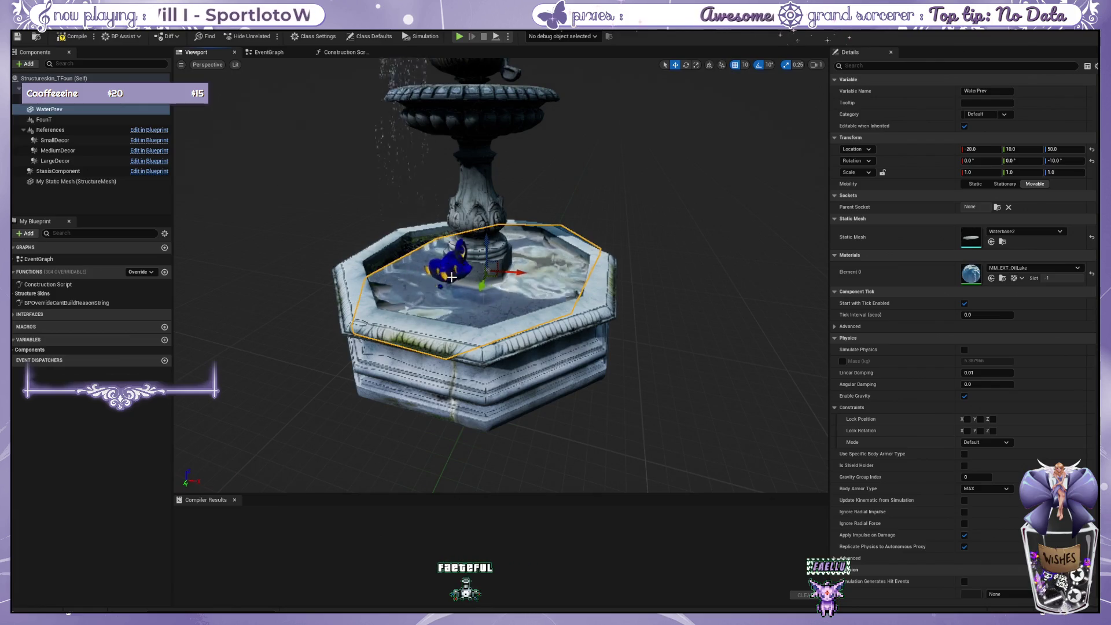
pyautogui.click(456, 278)
pyautogui.click(461, 278)
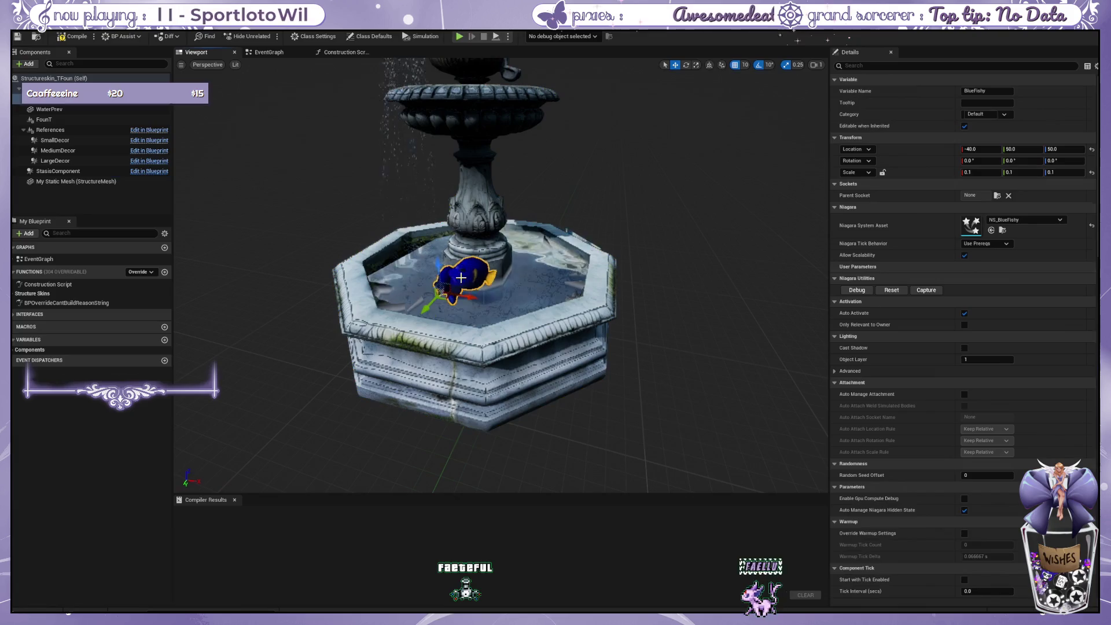
pyautogui.scroll(3, 461, 278)
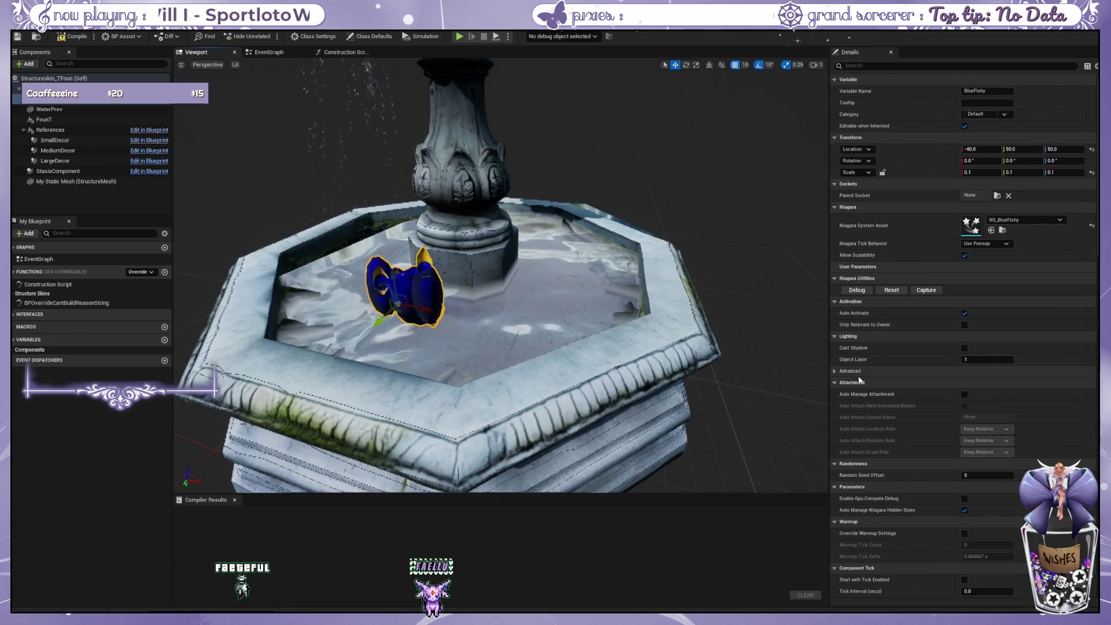
pyautogui.scroll(-5, 613, 285)
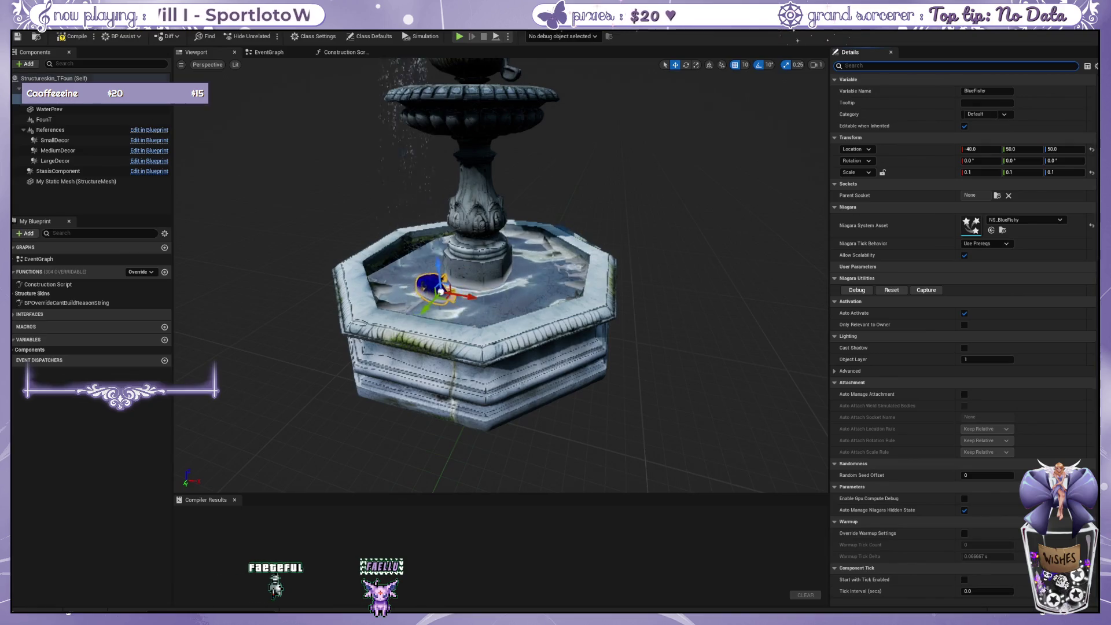
# In Class Defaults, find the skin settings and set the second particle system to NS_BlueFishy.
pyautogui.click(343, 168)
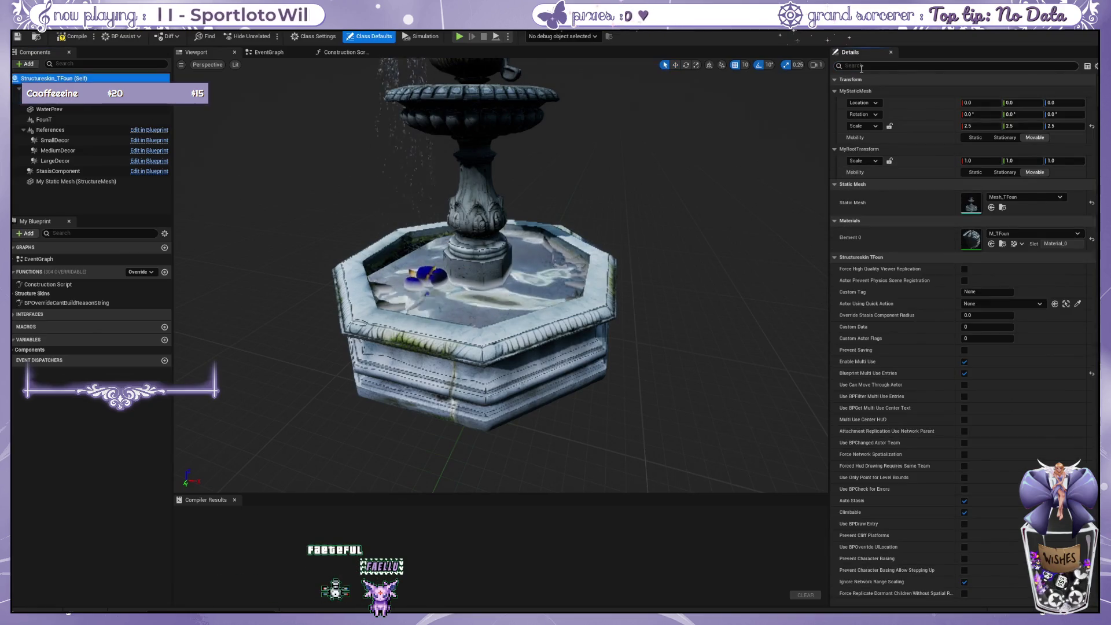
pyautogui.write('skin se')
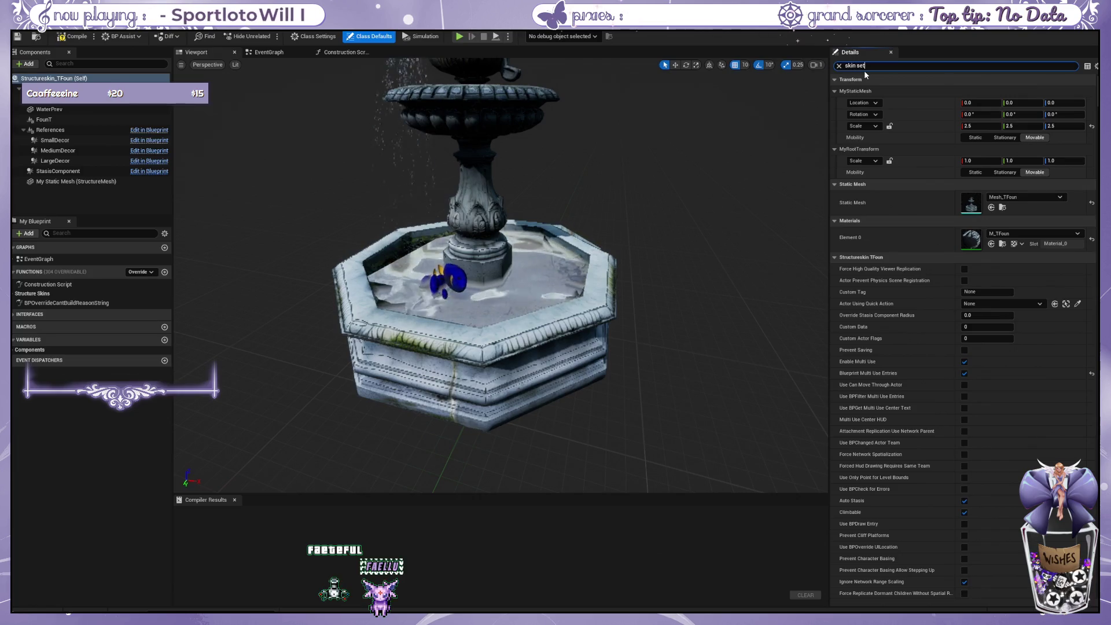
pyautogui.write('tings')
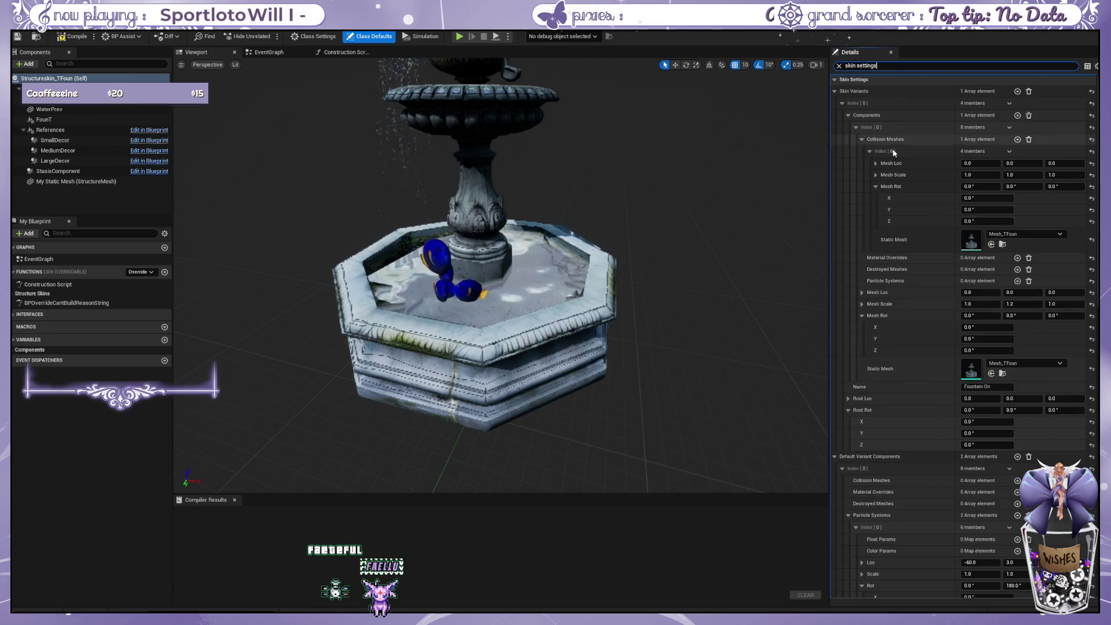
pyautogui.scroll(-1, 885, 199)
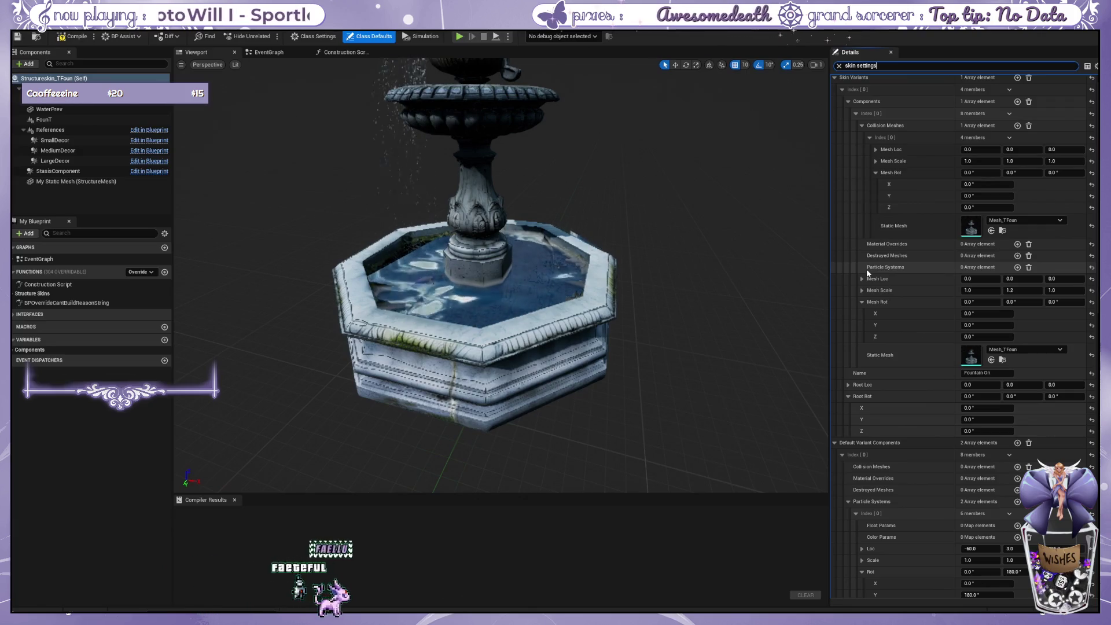
pyautogui.scroll(1, 867, 271)
pyautogui.click(835, 91)
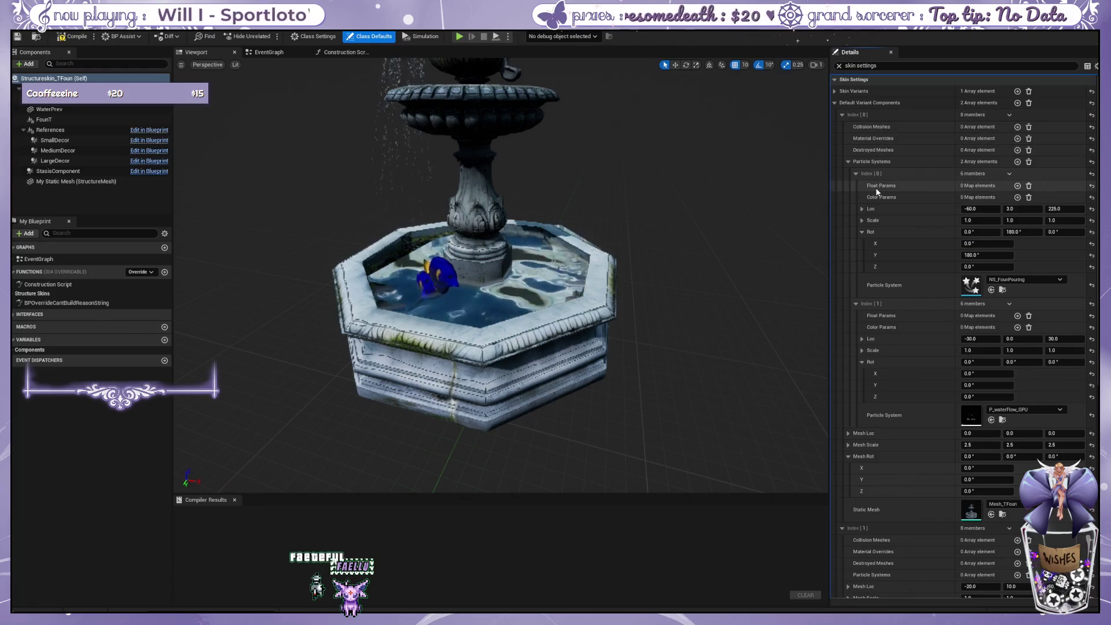
pyautogui.scroll(-6, 876, 187)
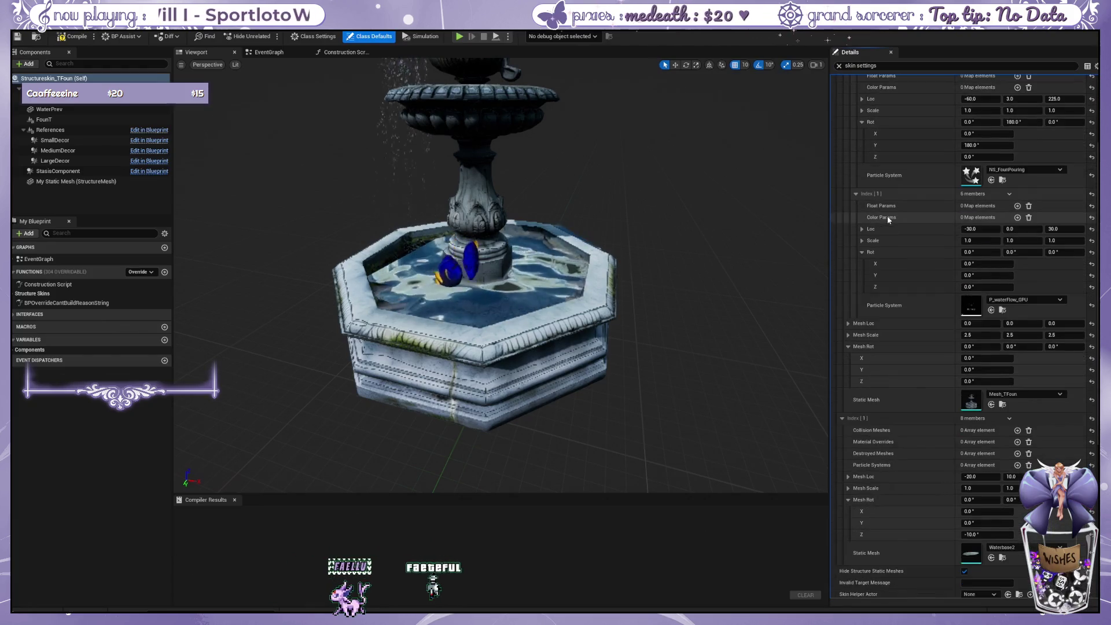
pyautogui.scroll(-1, 892, 273)
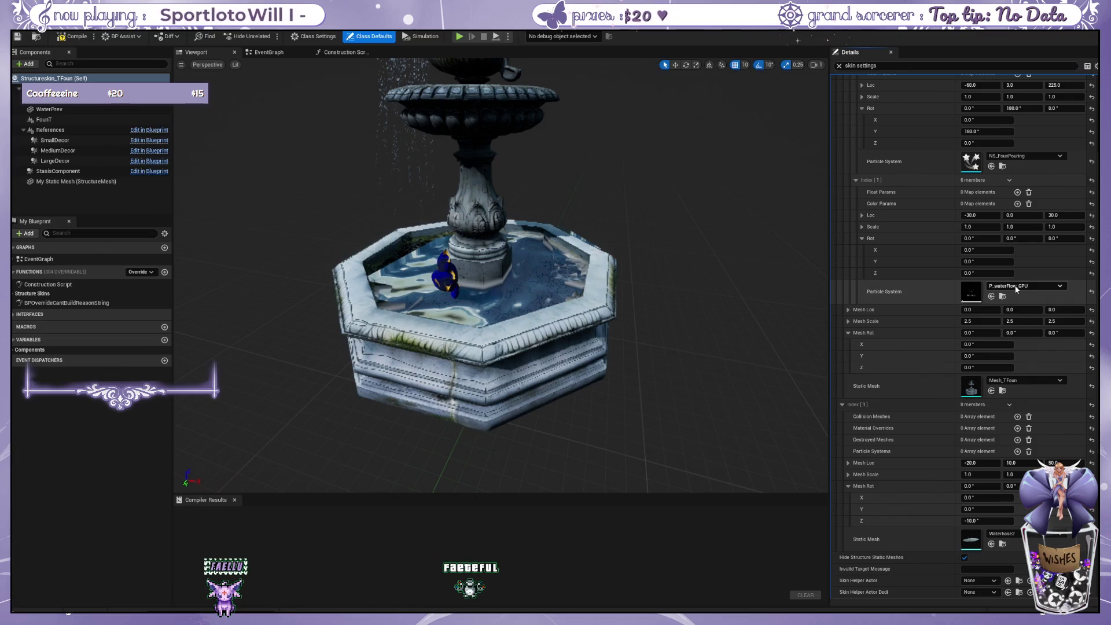
pyautogui.hotkey('ctrl', 'z')
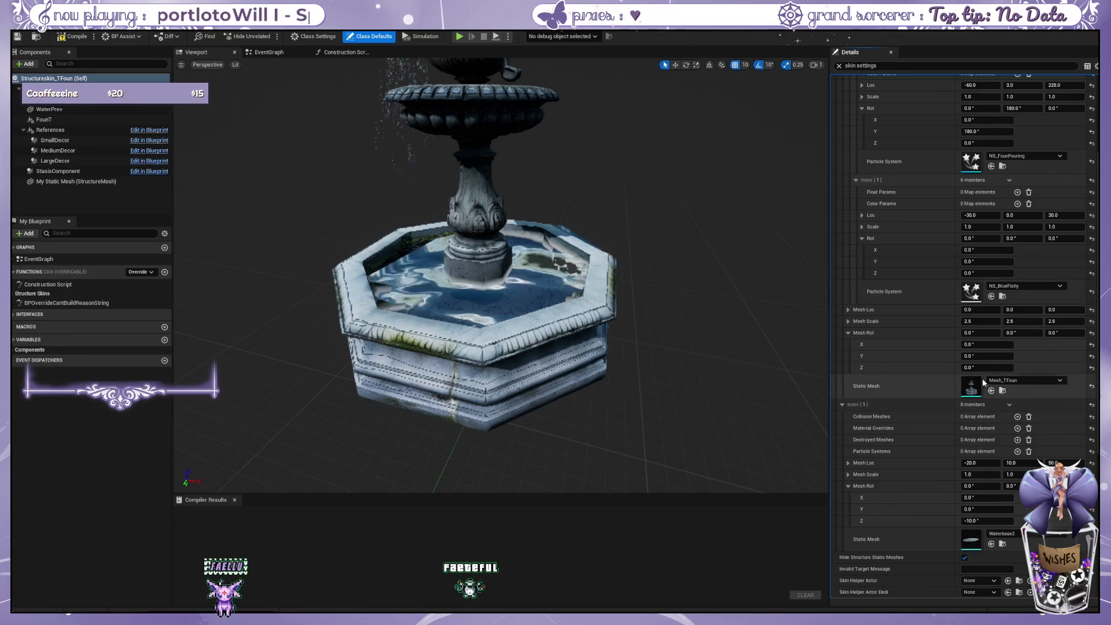
# Set Mesh Scale to 1 and Mesh Loc to -40, 50, 50, then compile the Blueprint.
pyautogui.click(1069, 320)
pyautogui.write('1')
pyautogui.click(987, 309)
pyautogui.write('-40')
pyautogui.press('Tab')
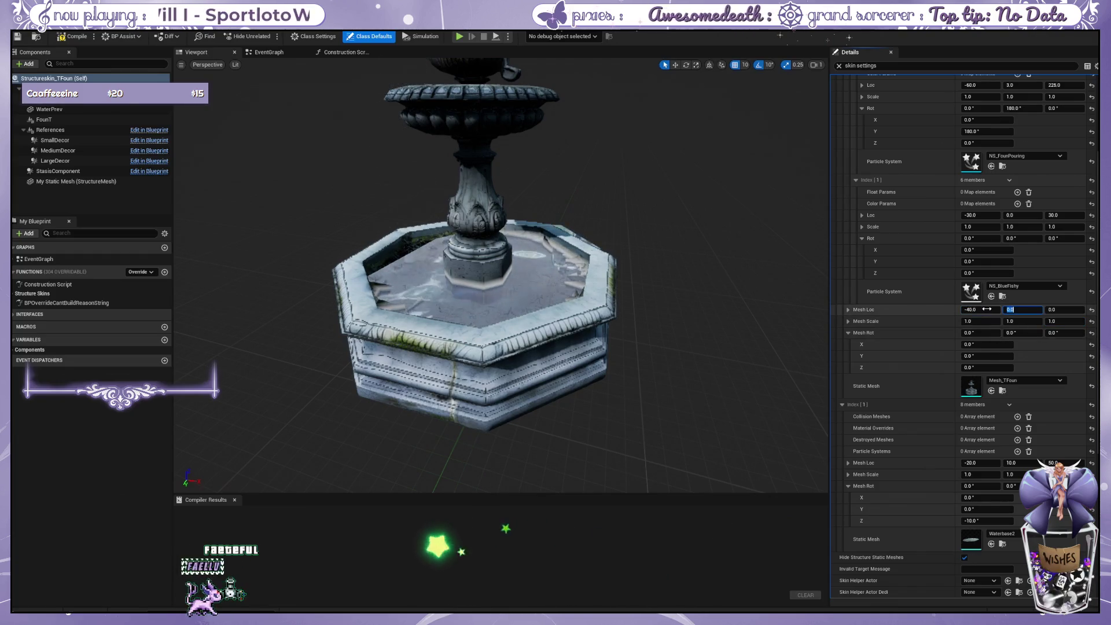
pyautogui.write('50')
pyautogui.press('Tab')
pyautogui.write('50')
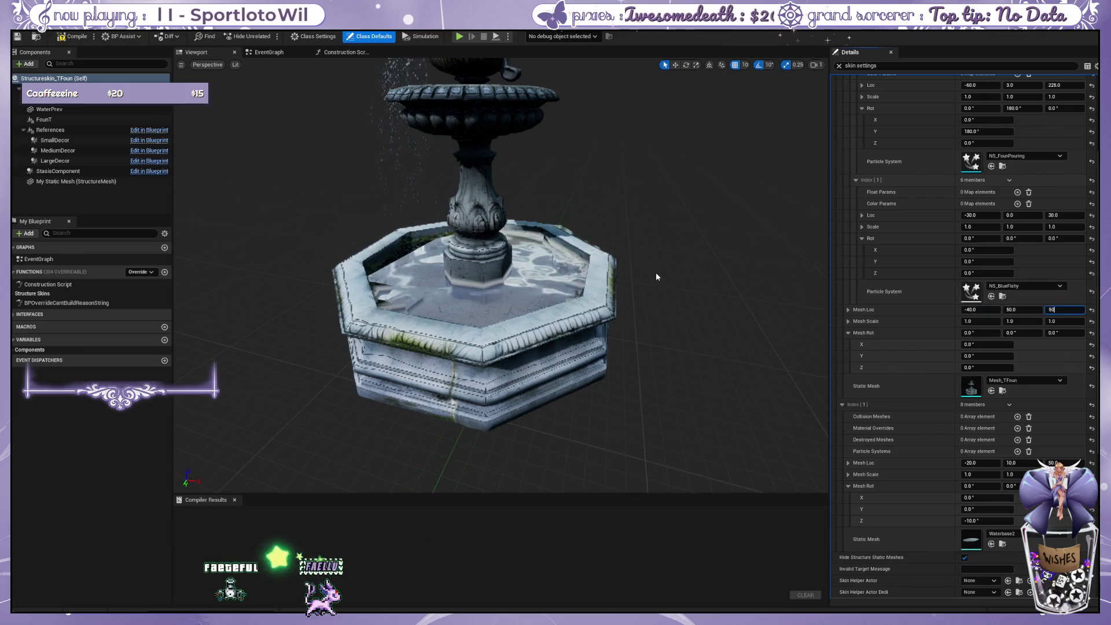
pyautogui.click(73, 36)
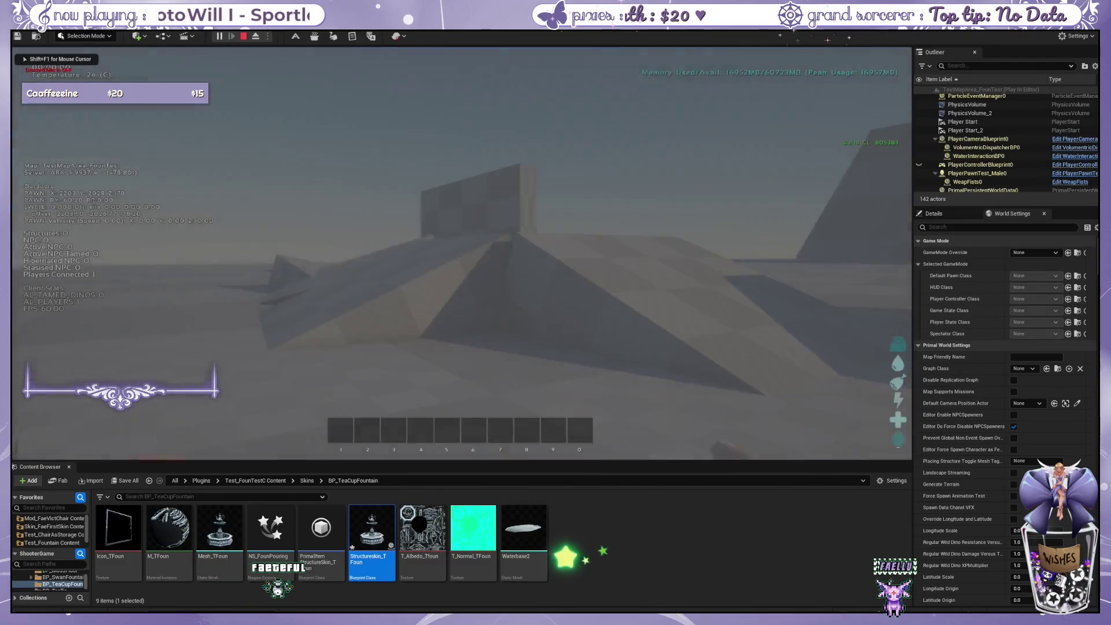
# Walk toward the fountains and spawn a DecorBox with the recalled console command.
pyautogui.press('w')
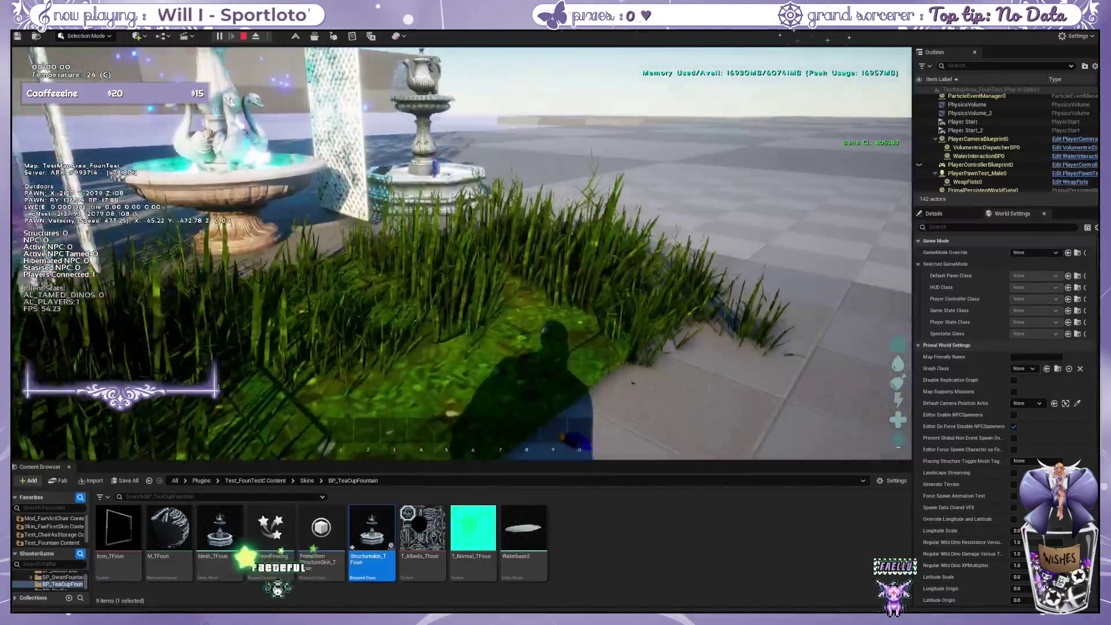
pyautogui.press('`')
pyautogui.press('Up')
pyautogui.press('Return')
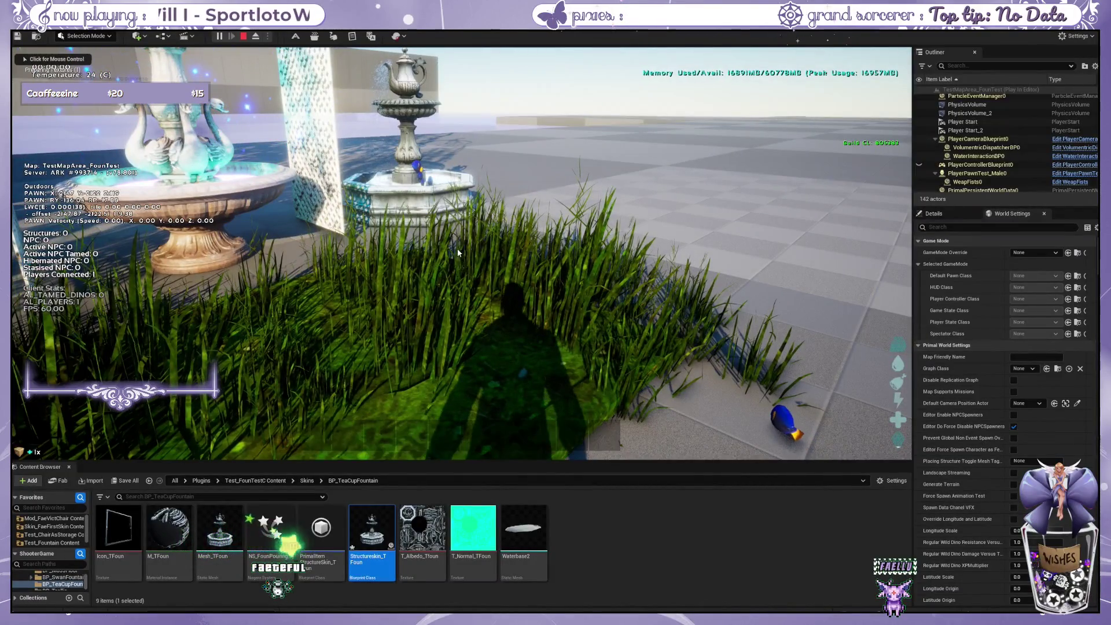
# Put the teacup fountain cosmetic from the inventory onto hotbar slot 2.
pyautogui.press('i')
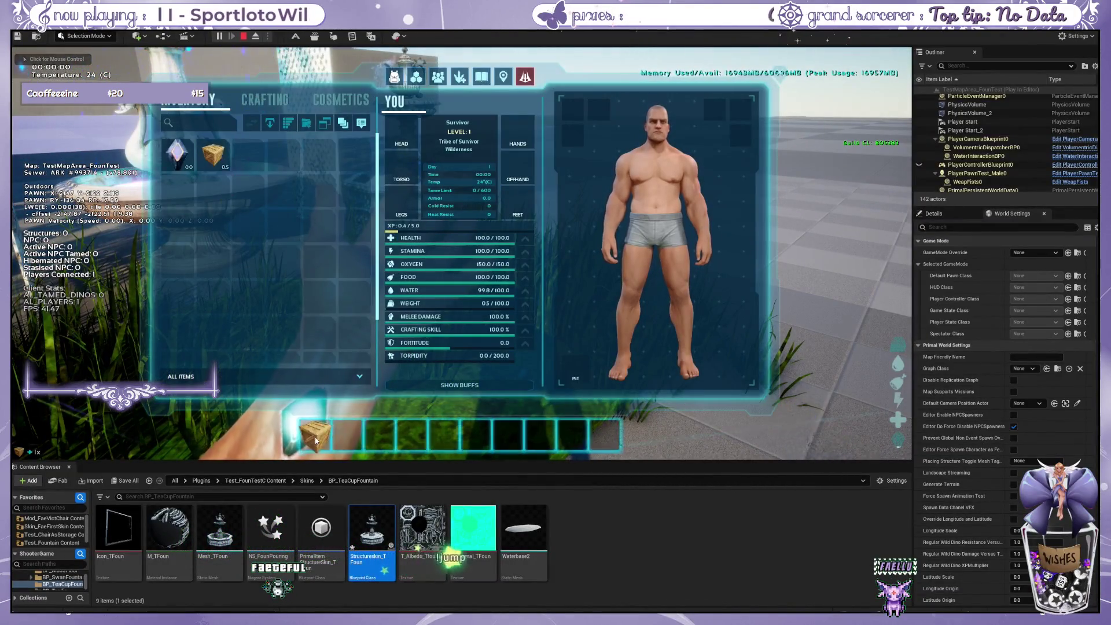
pyautogui.click(340, 100)
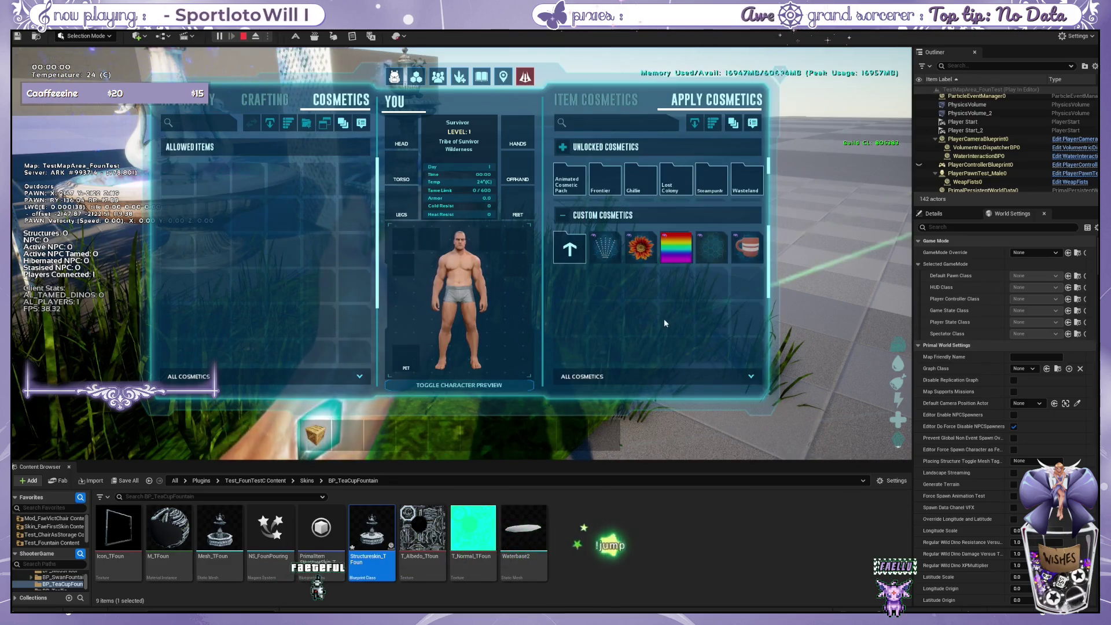
pyautogui.moveTo(747, 248); pyautogui.dragTo(368, 448)
pyautogui.press('i')
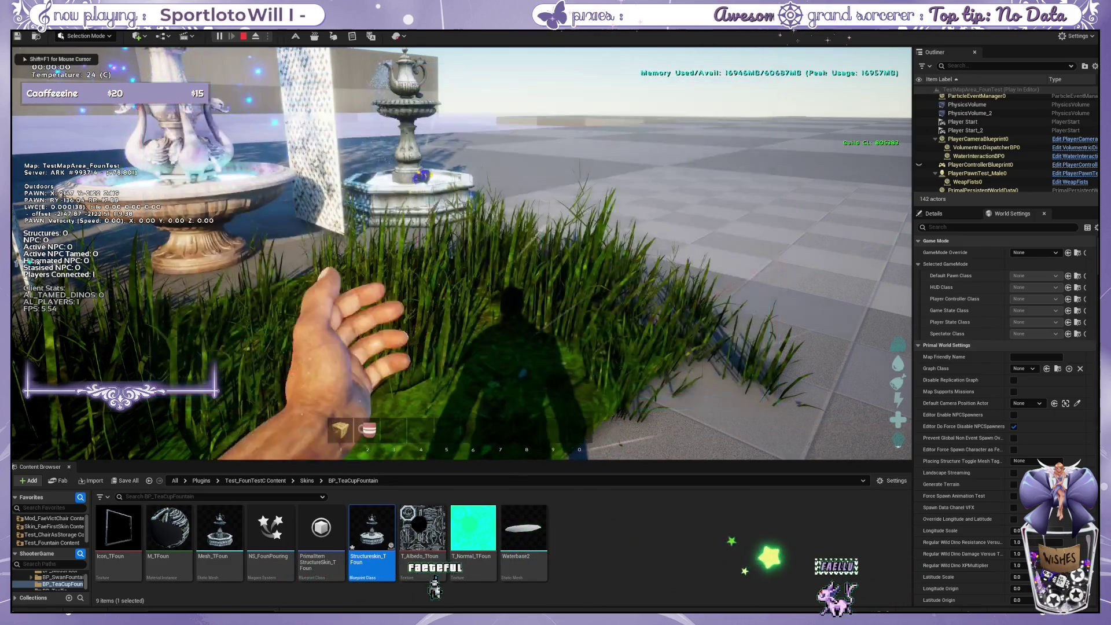
# Place a small decor box on the floor and apply the teacup fountain skin to it.
pyautogui.press('1')
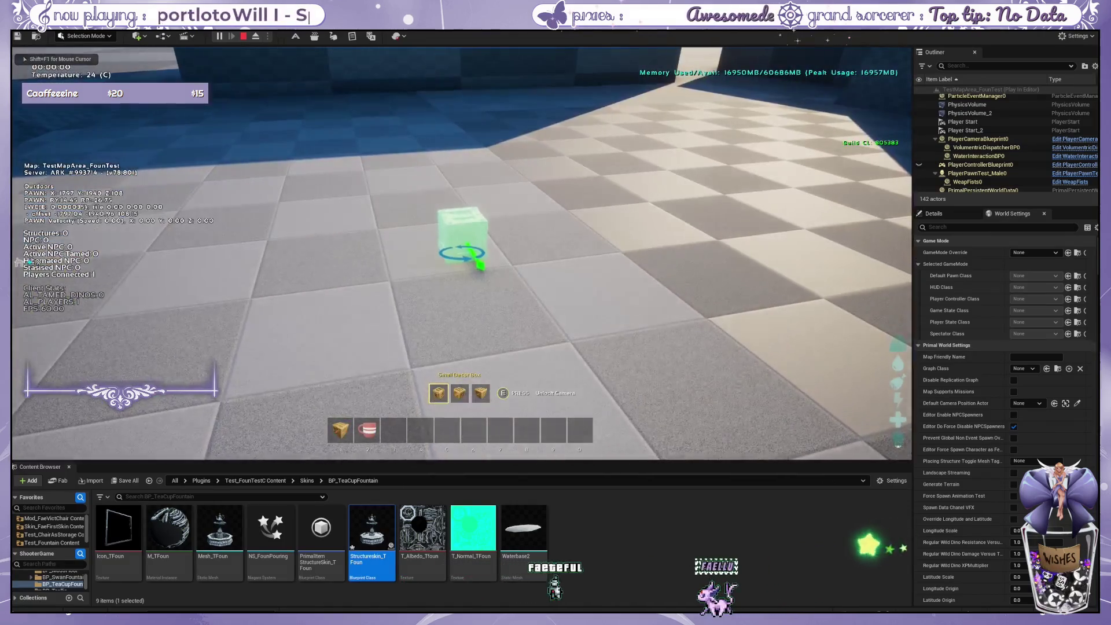
pyautogui.click(462, 253)
pyautogui.press('2')
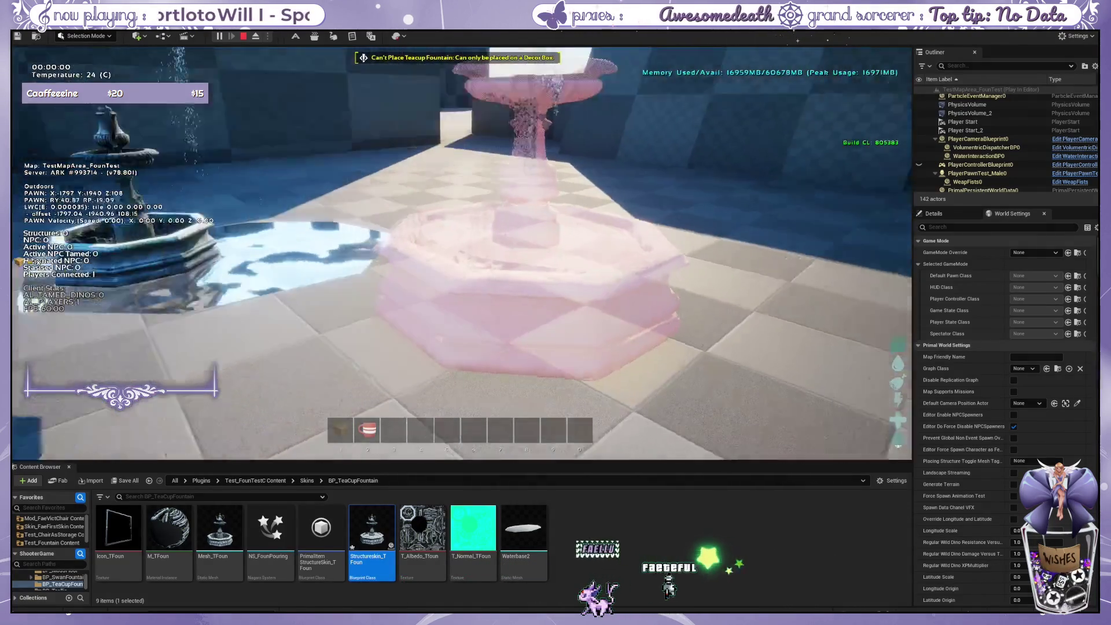
pyautogui.click(462, 253)
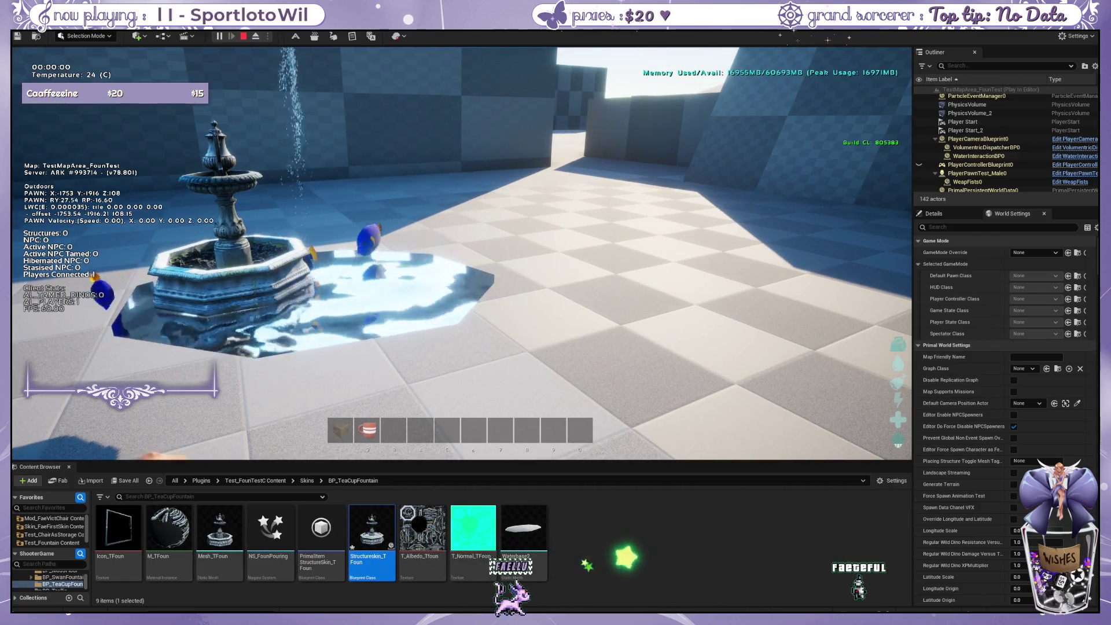
# Open the teacup fountain's skin settings and change its Variant from Default to Fountain On.
pyautogui.hotkey('shift', 'F1')
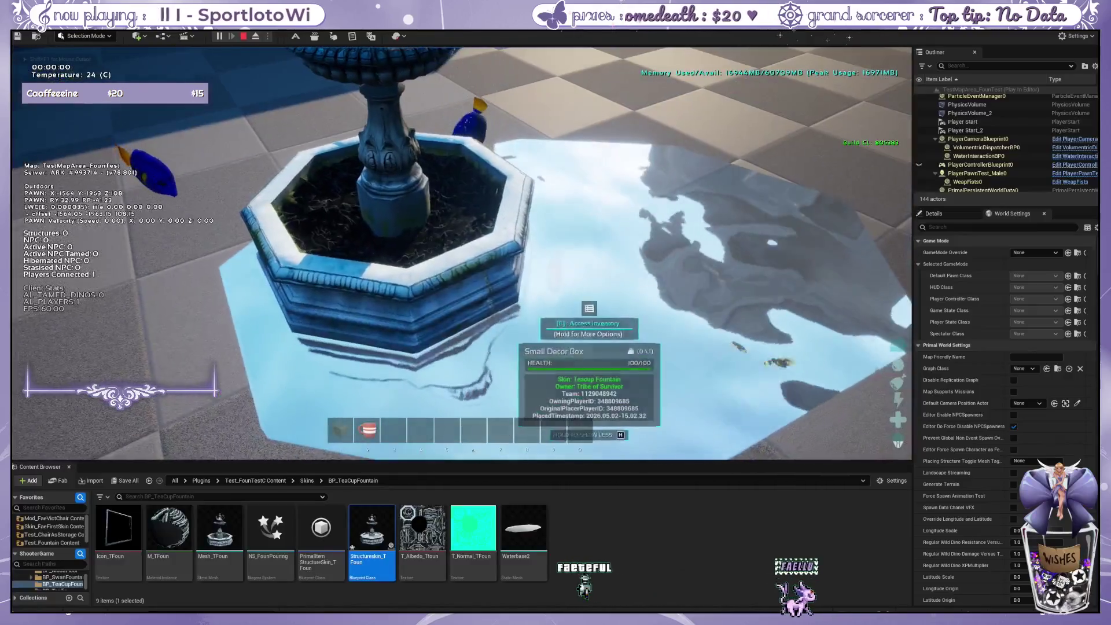
pyautogui.press('e')
pyautogui.click(381, 229)
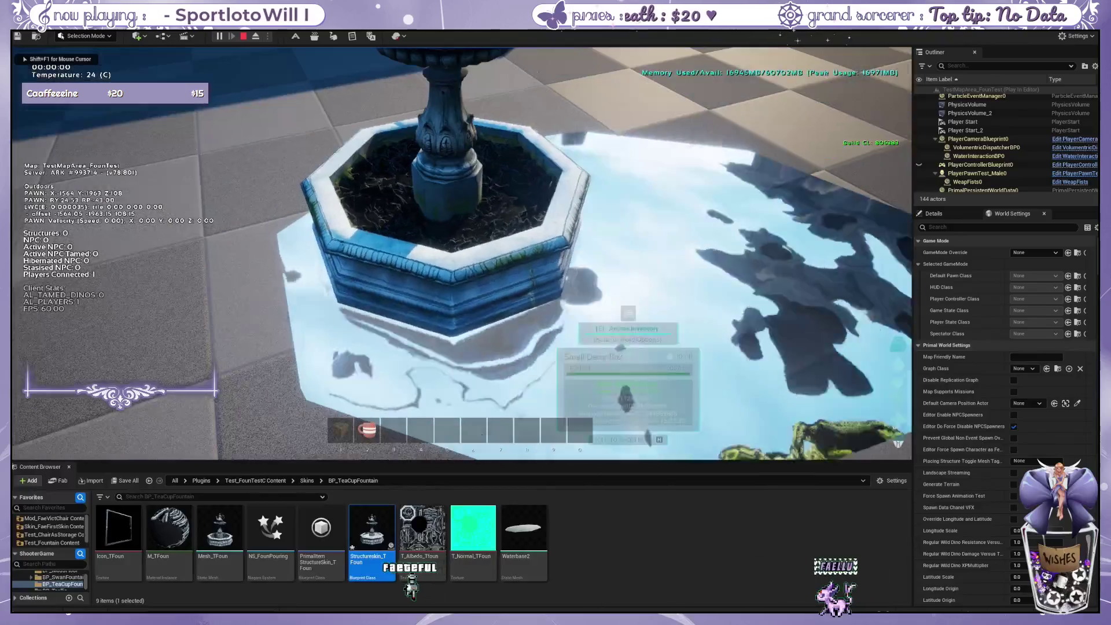
pyautogui.press('e')
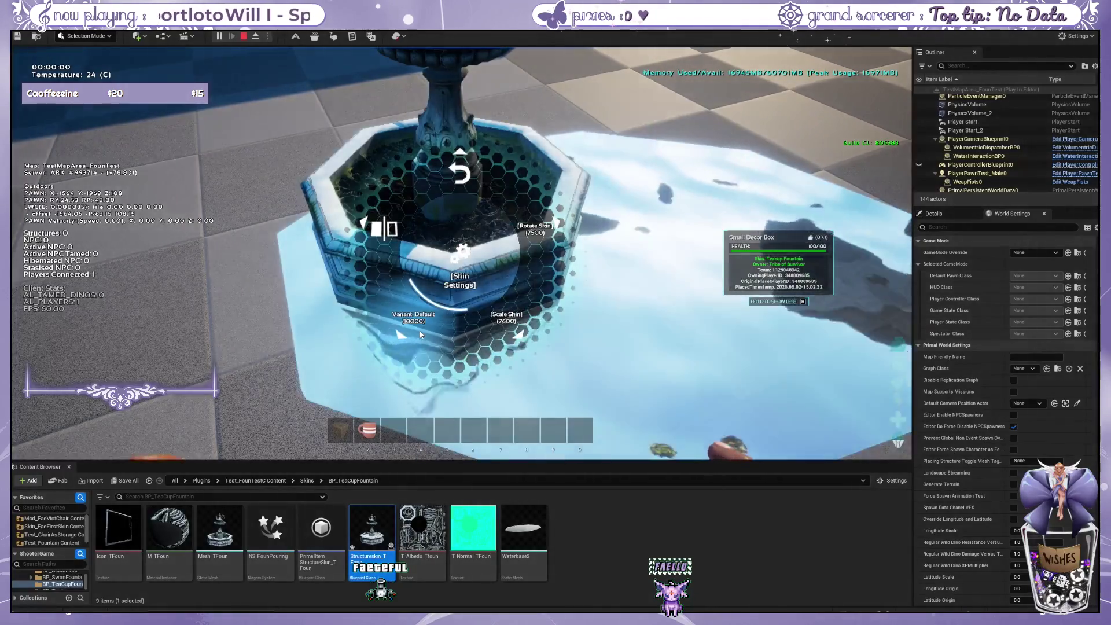
pyautogui.click(420, 335)
pyautogui.press('w')
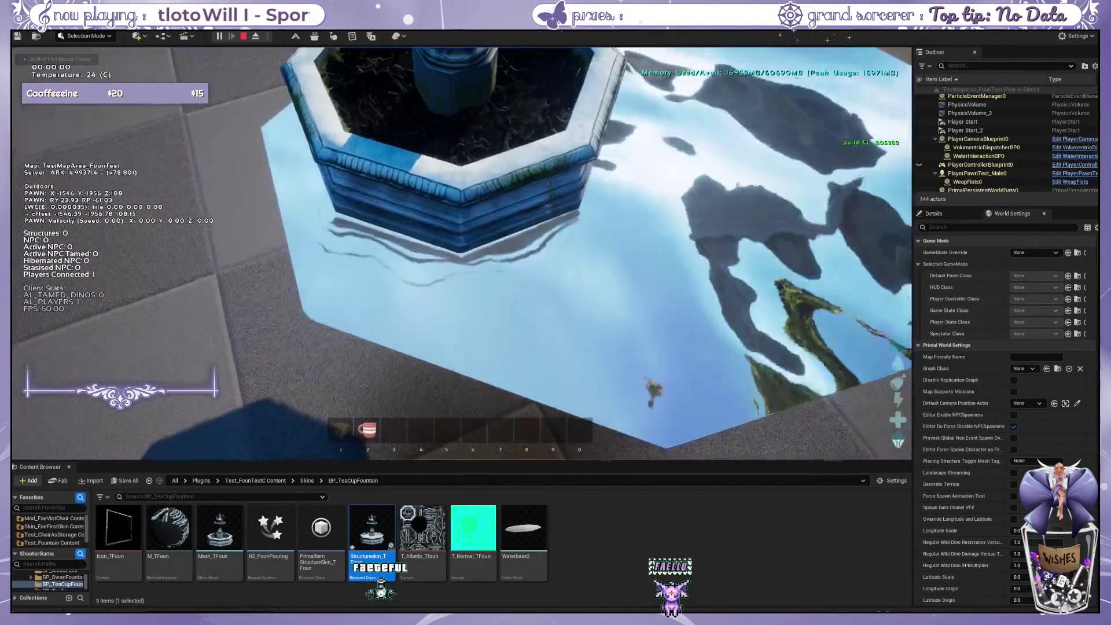
pyautogui.press('w')
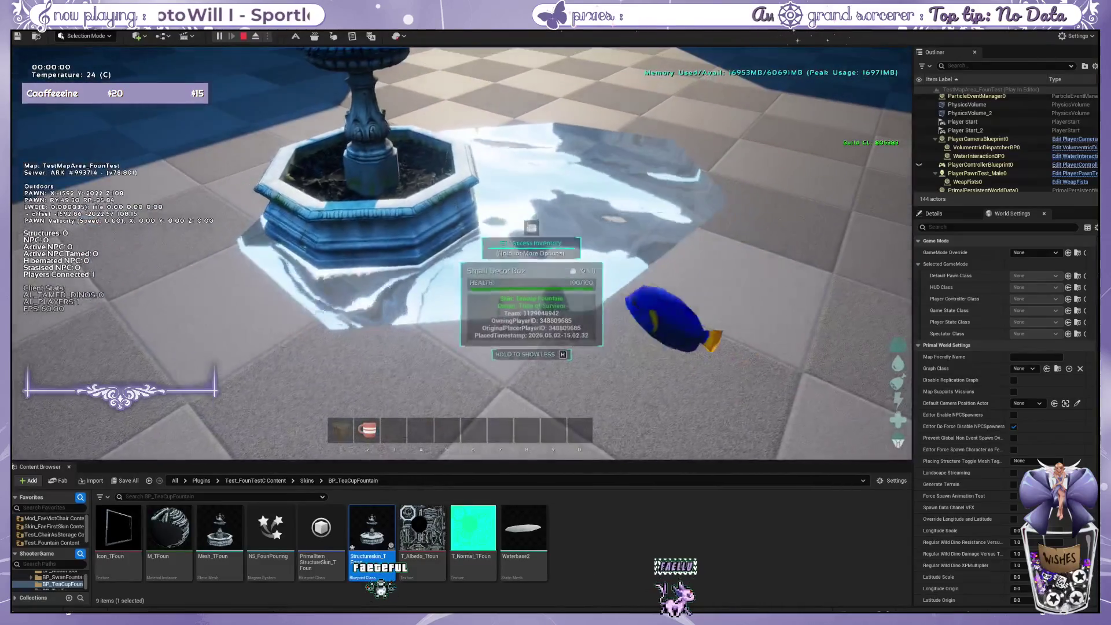
pyautogui.press('e')
pyautogui.click(417, 318)
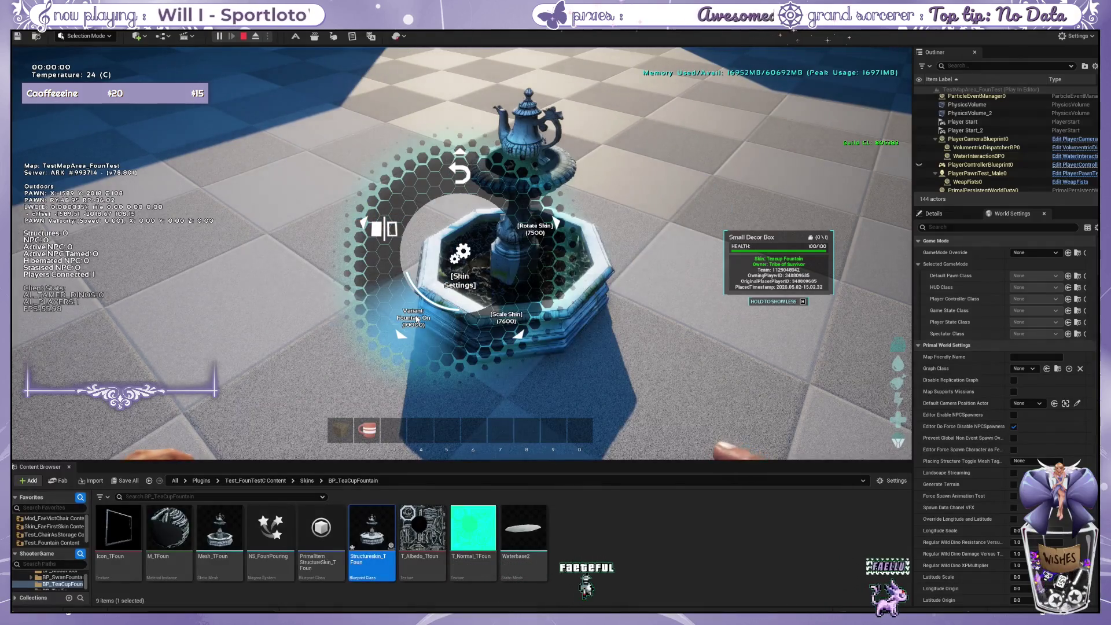
pyautogui.press('s')
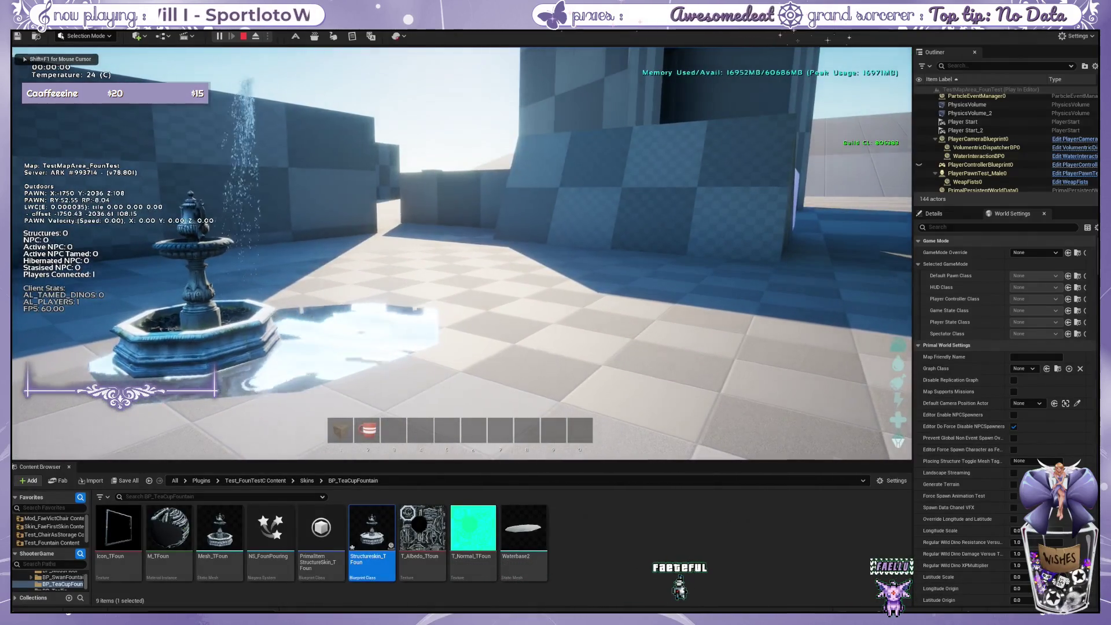
pyautogui.hotkey('shift', 'F1')
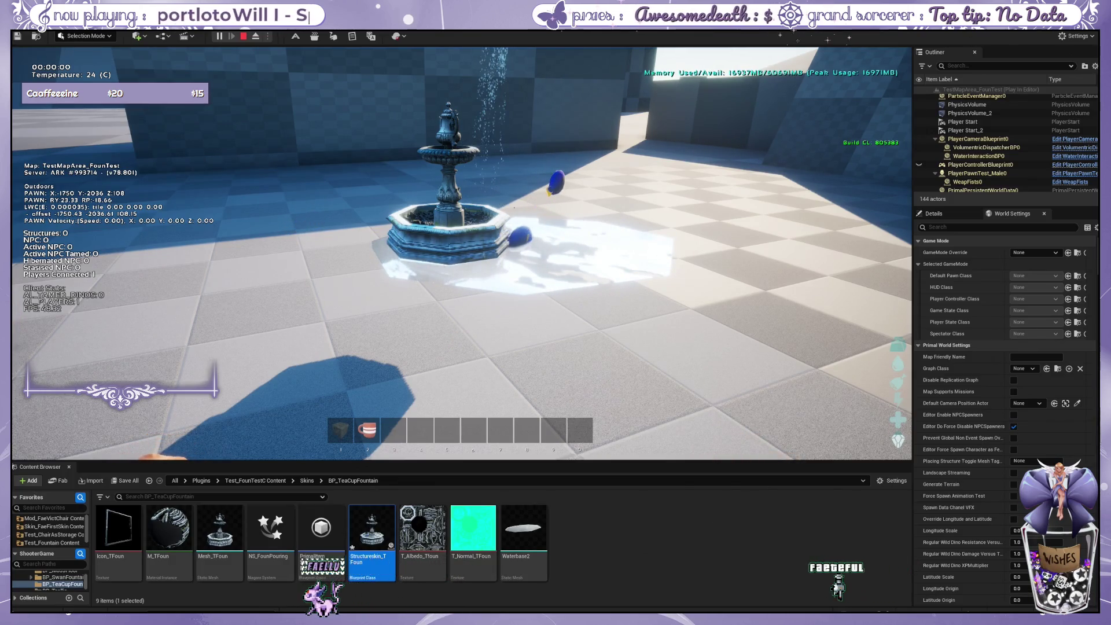
pyautogui.press('w')
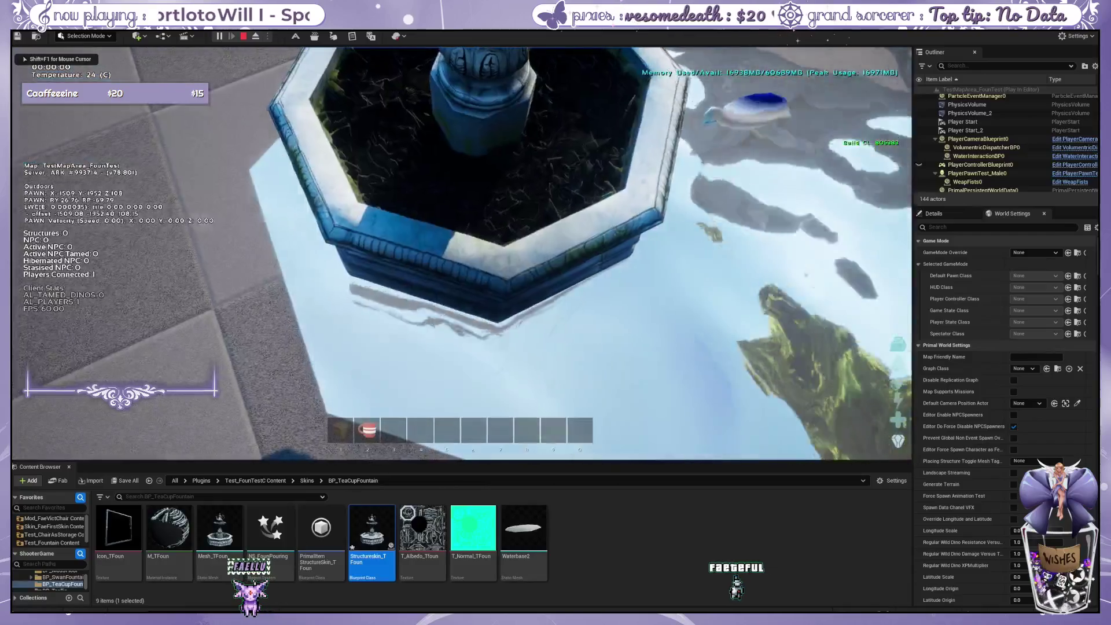
pyautogui.press('e')
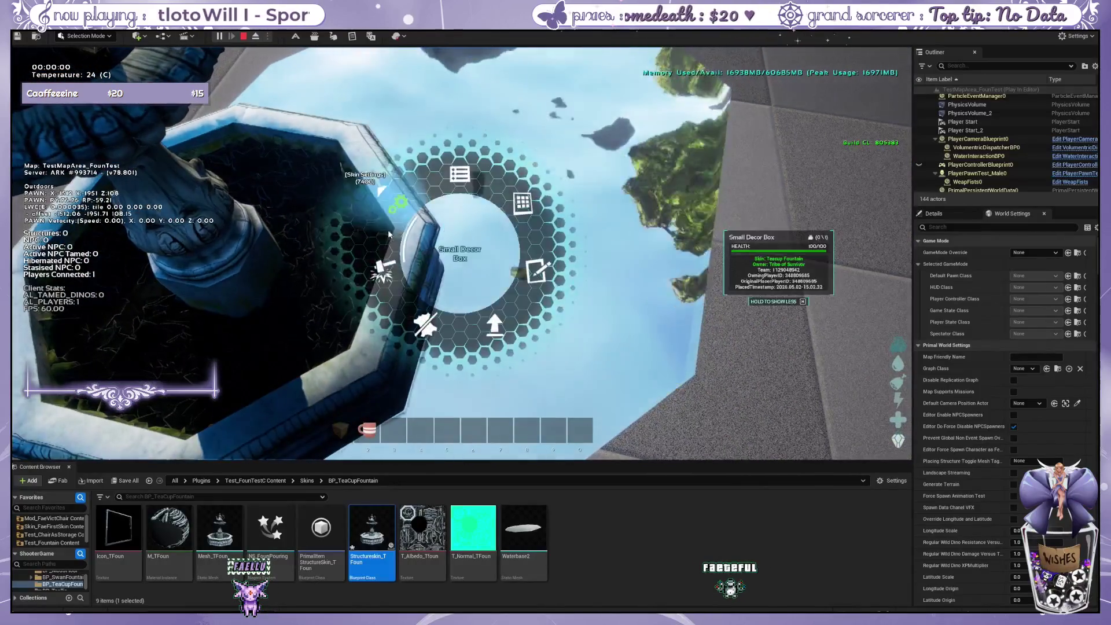
pyautogui.press('s')
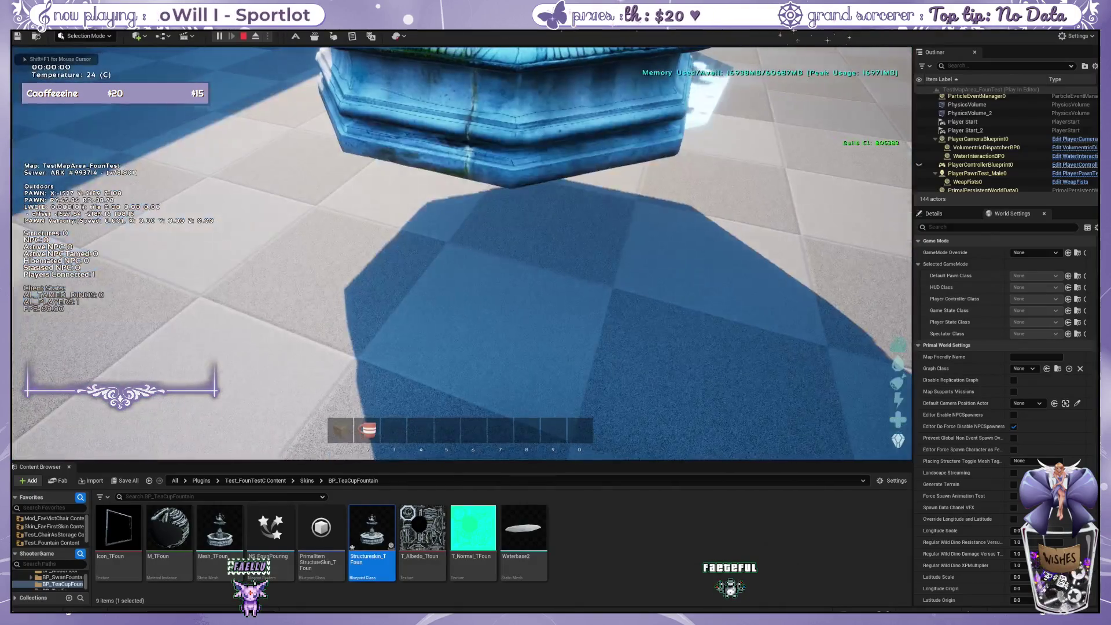
pyautogui.press('d')
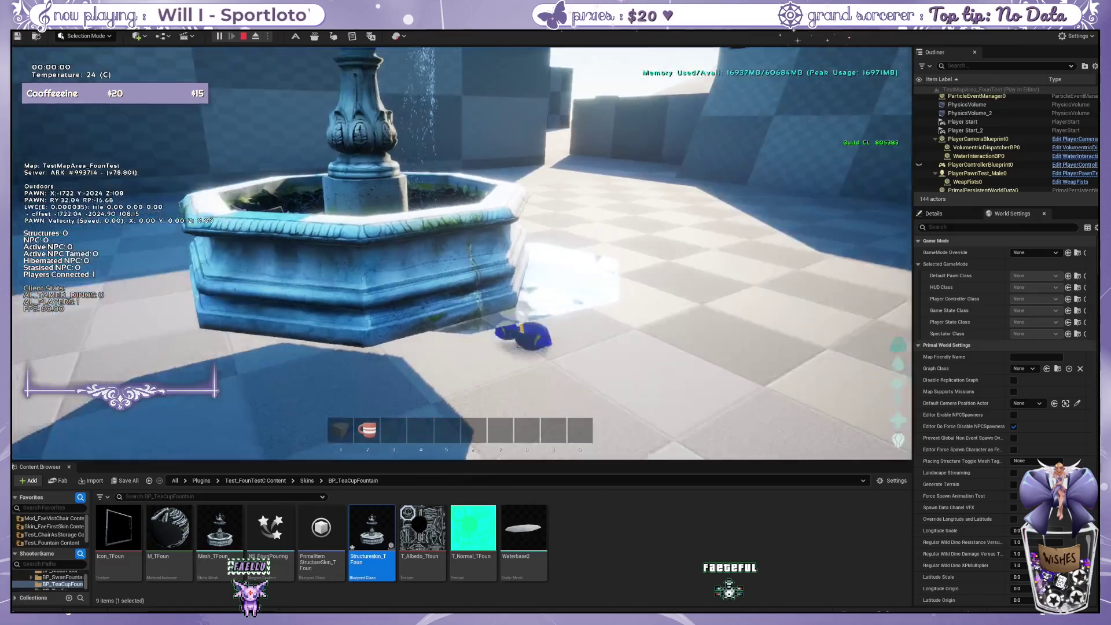
pyautogui.press('s')
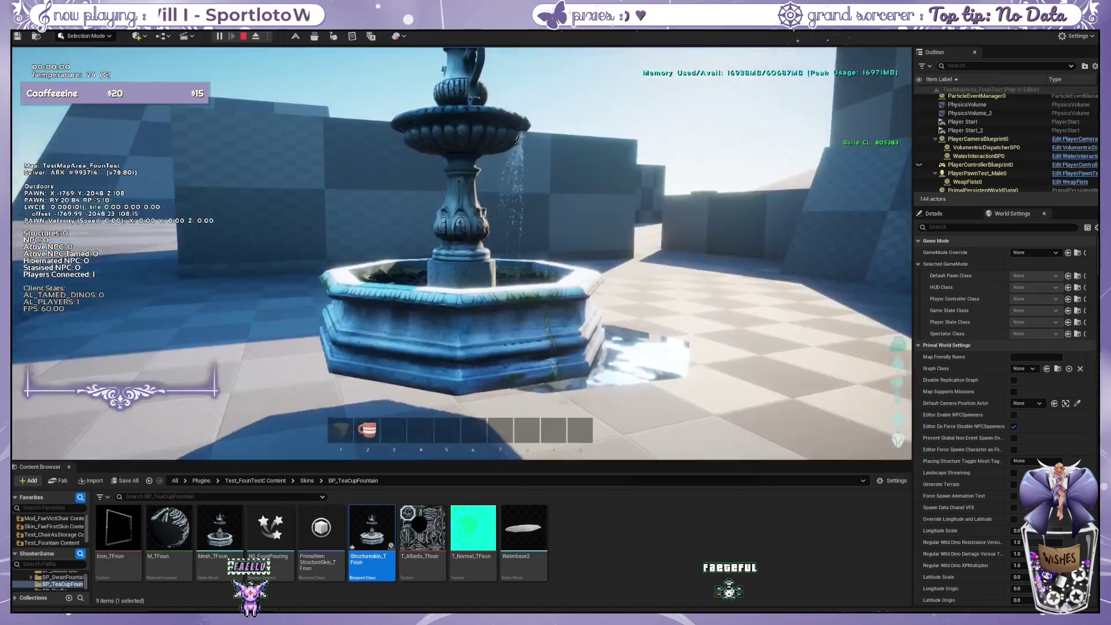
pyautogui.click(614, 377)
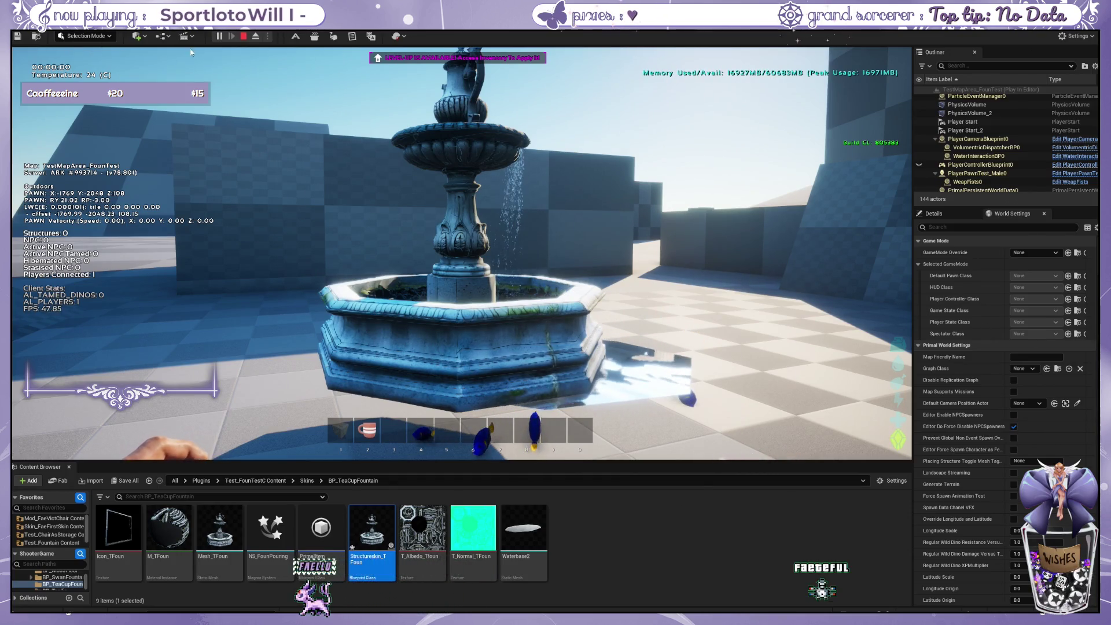
pyautogui.press('w')
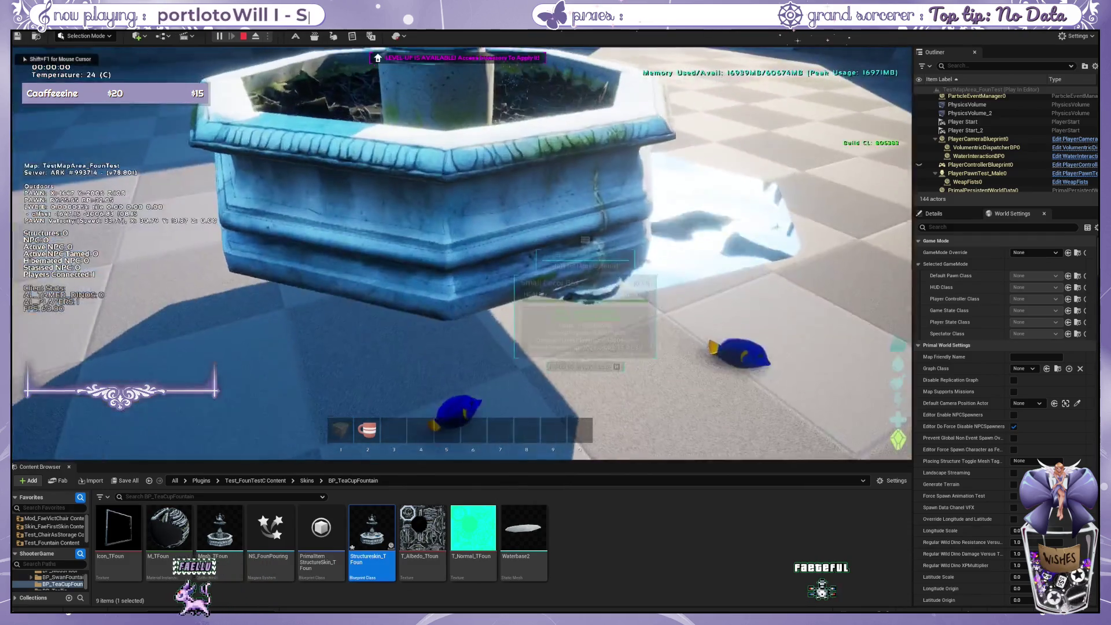
pyautogui.press('e')
pyautogui.press('s')
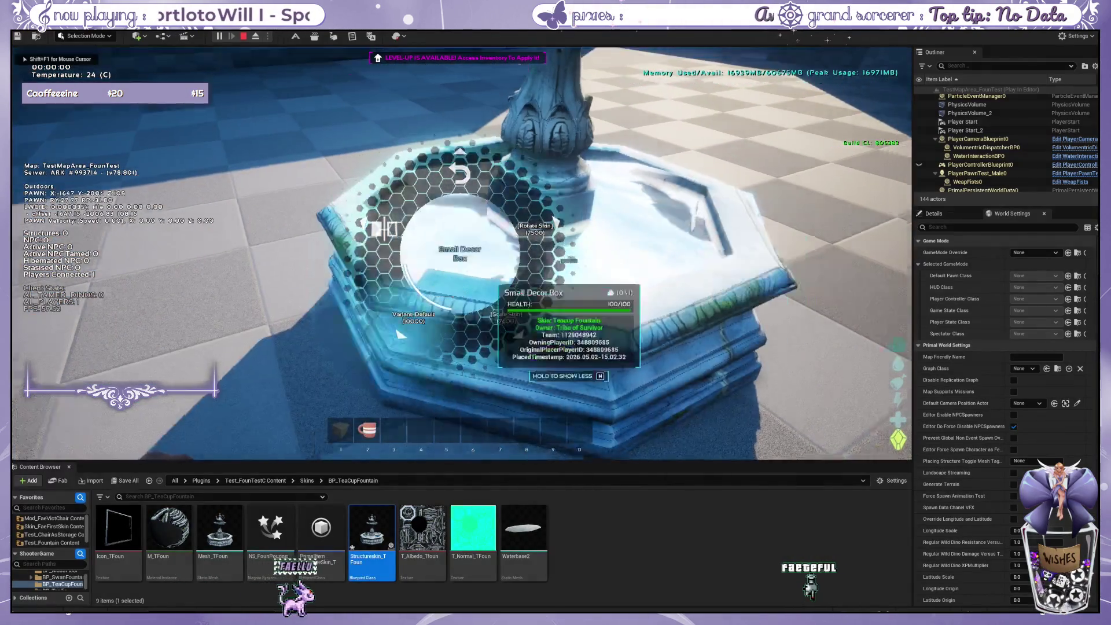
pyautogui.press('d')
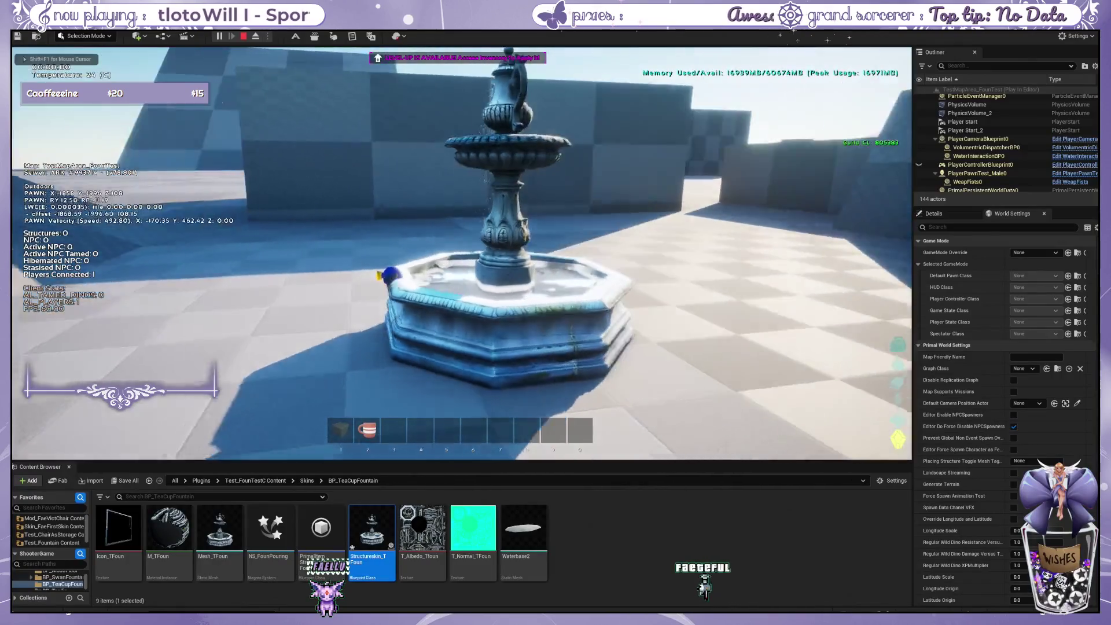
pyautogui.press('w')
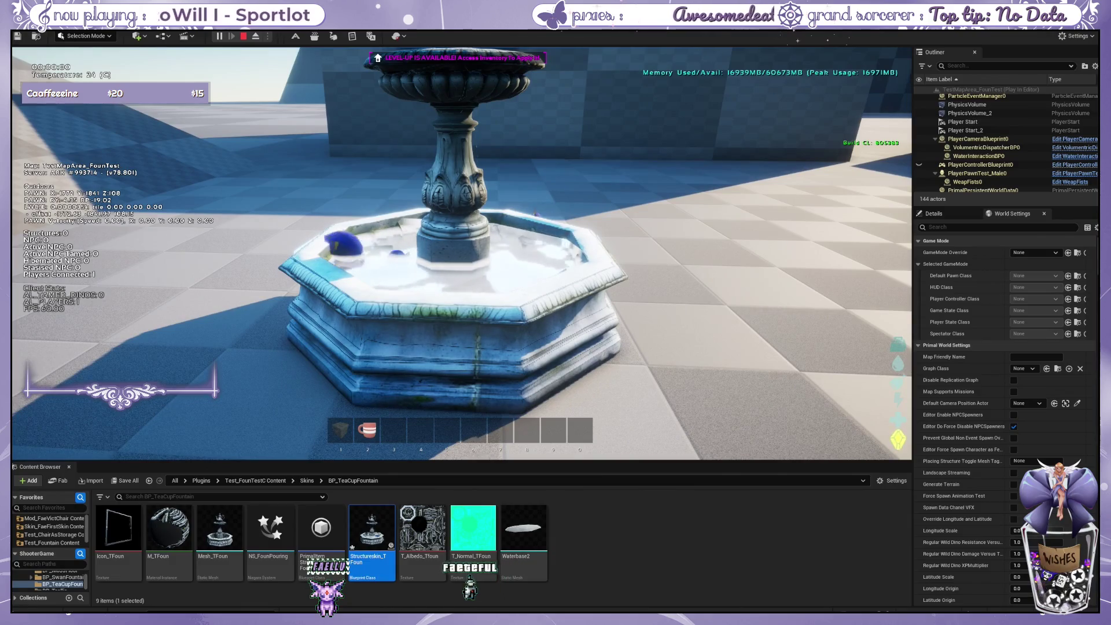
pyautogui.press('a')
pyautogui.press('a')
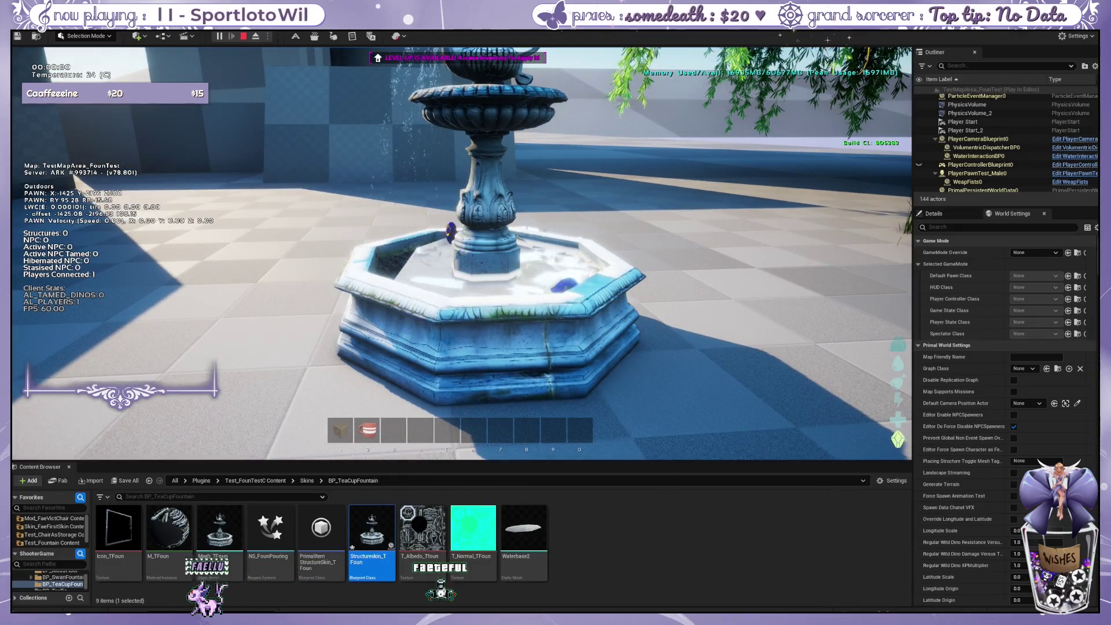
pyautogui.press('w')
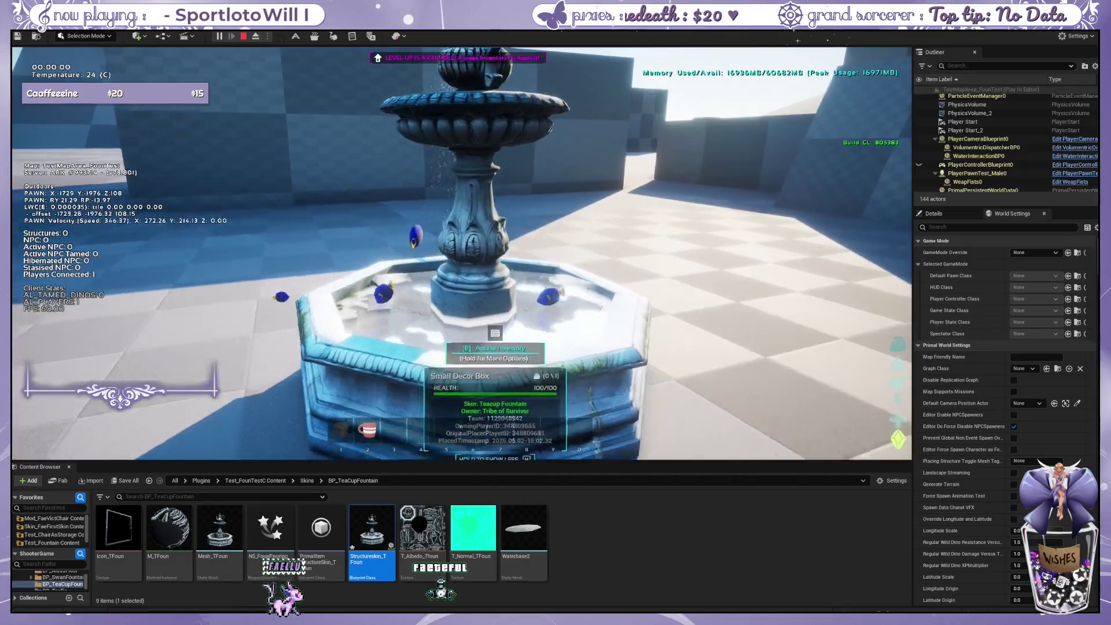
pyautogui.press('w')
pyautogui.press('d')
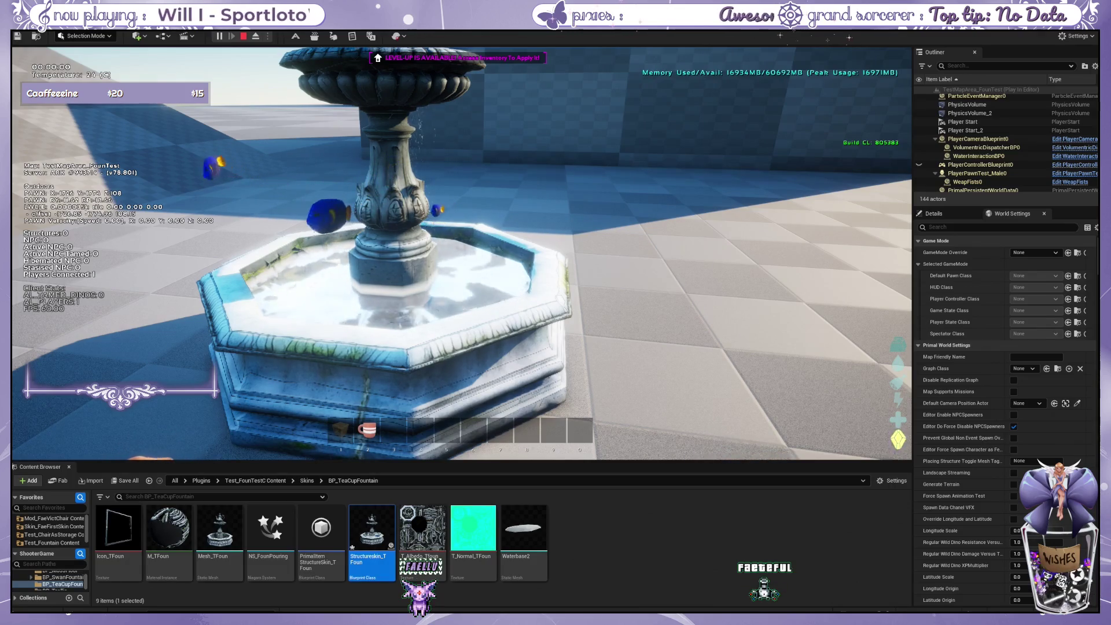
pyautogui.press('w')
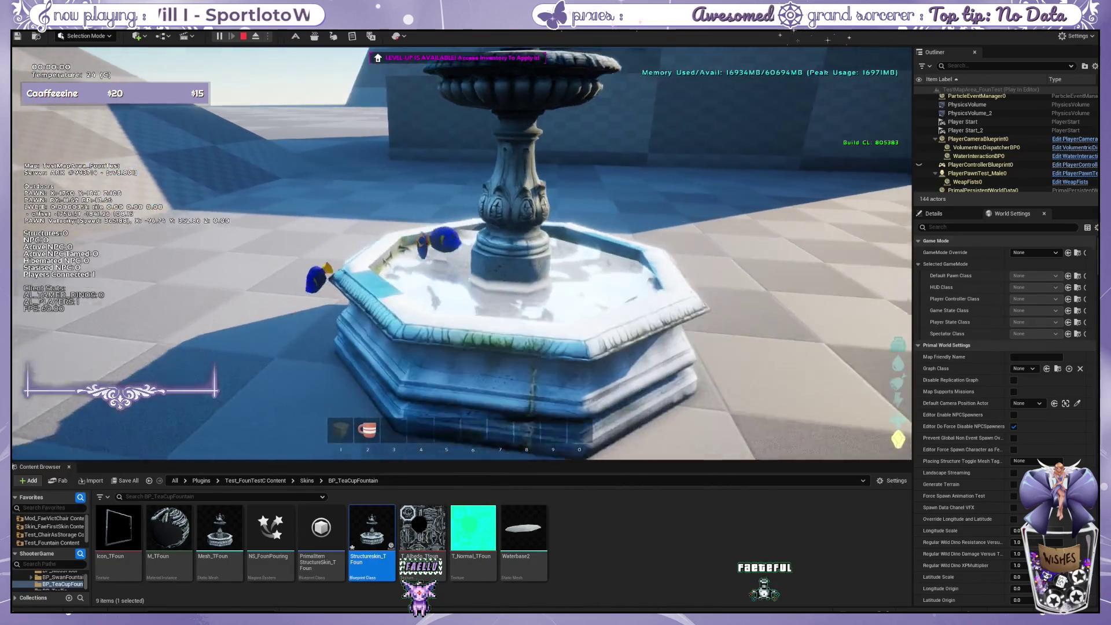
pyautogui.hotkey('shift', 'F1')
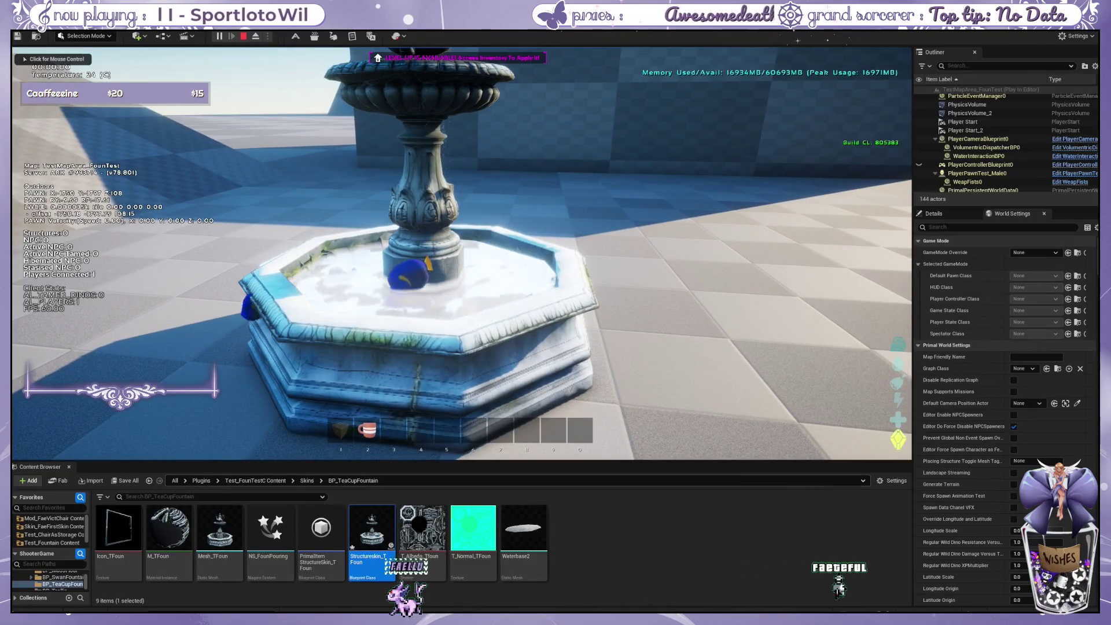
pyautogui.click(338, 475)
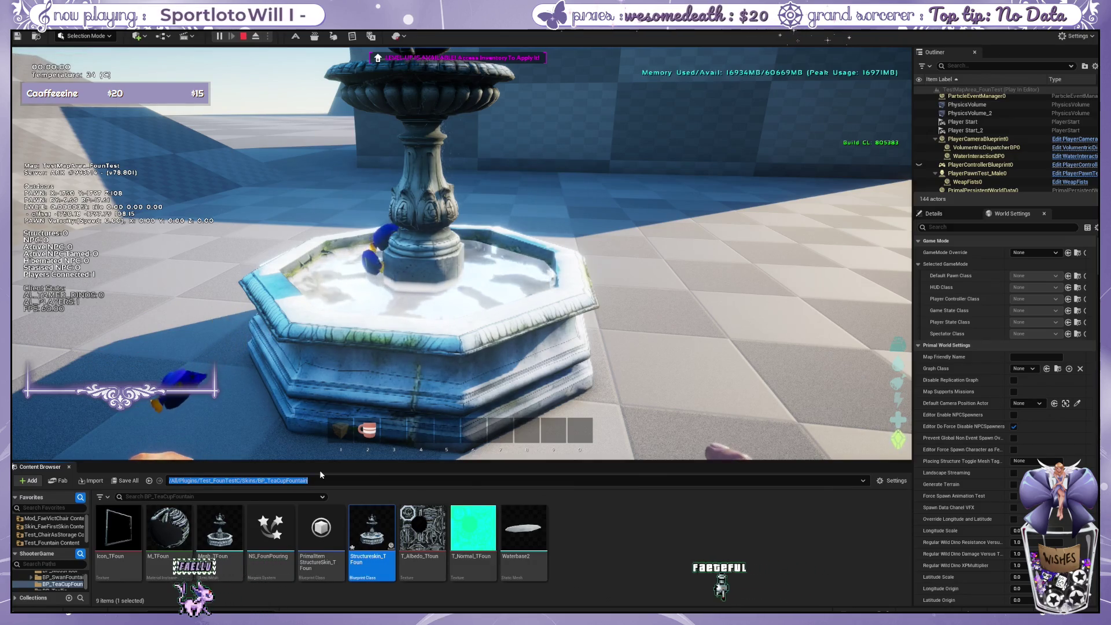
# Search all project content for 'oil lake' and select the MM_EXT_OilLake material.
pyautogui.click(579, 517)
pyautogui.click(372, 531)
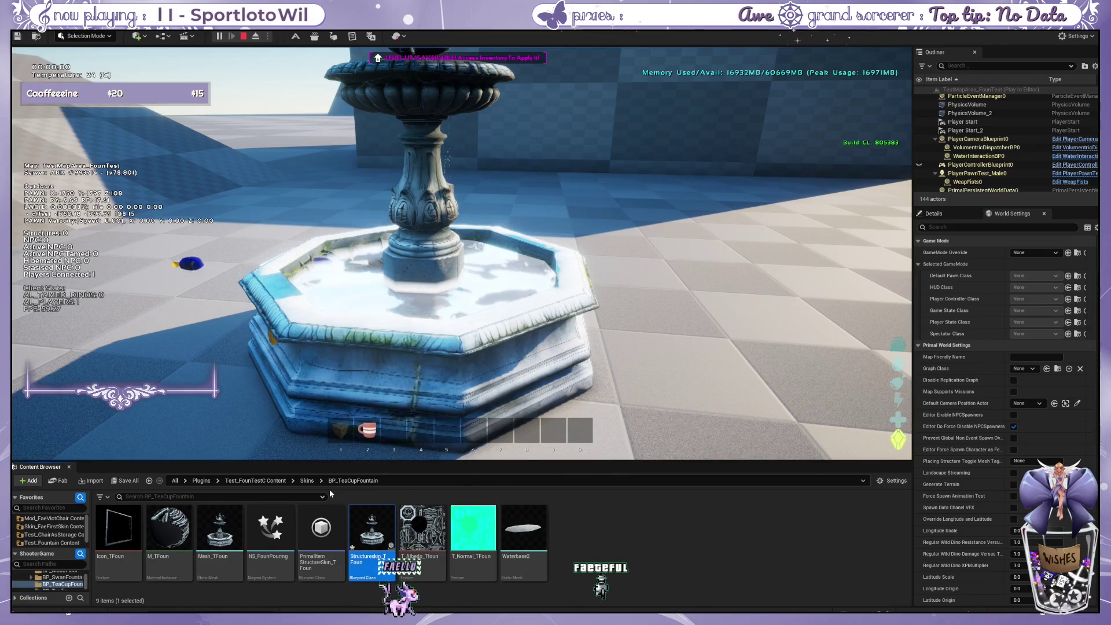
pyautogui.click(307, 481)
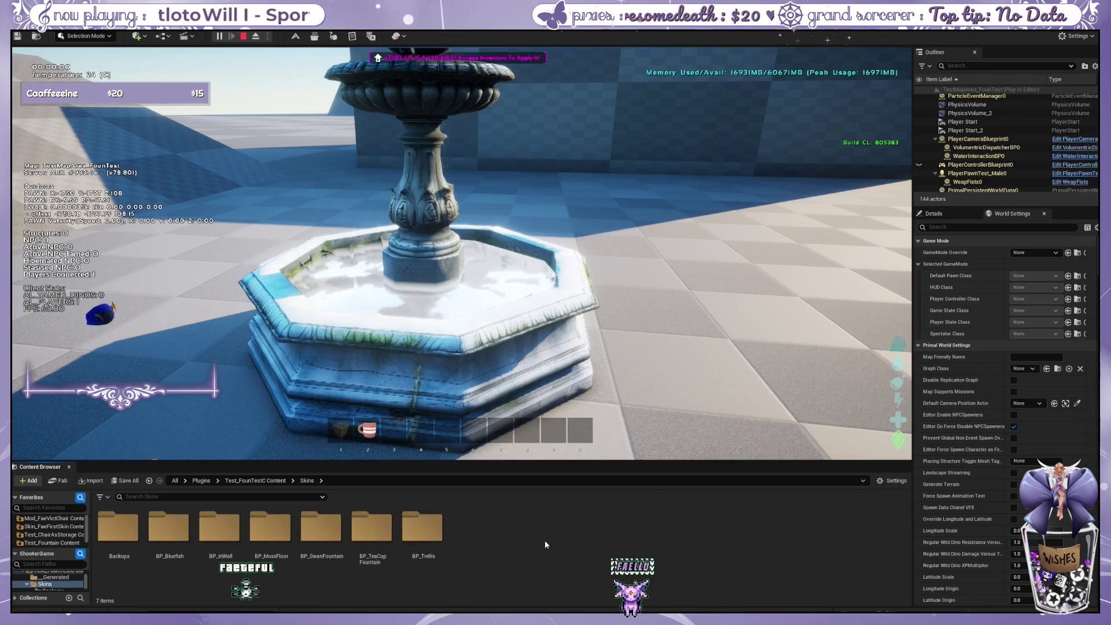
pyautogui.click(175, 480)
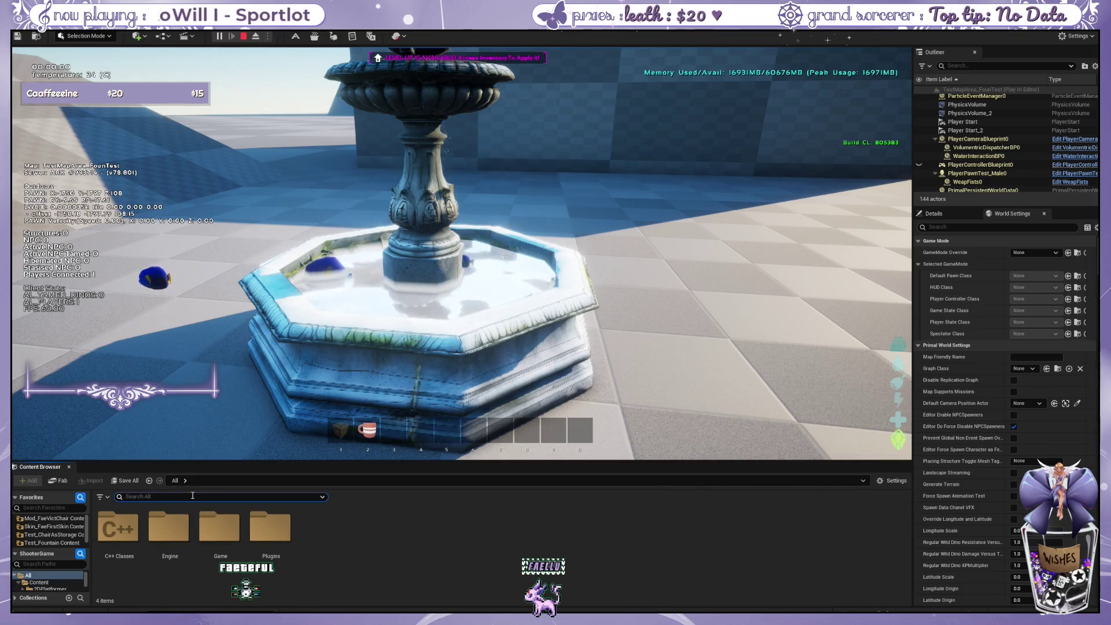
pyautogui.write('oil lake')
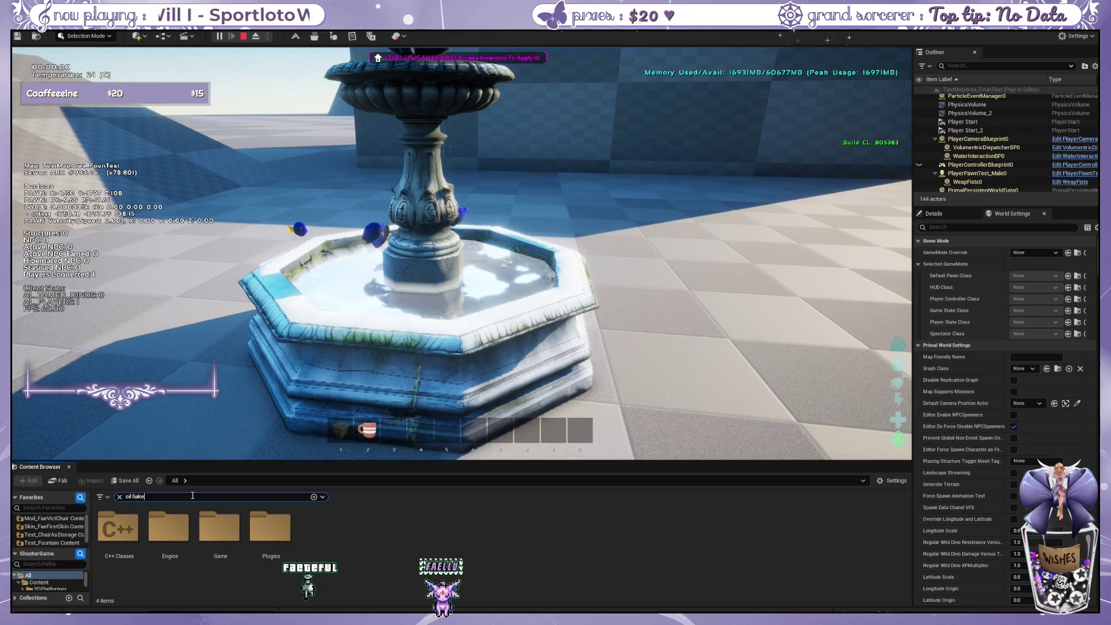
pyautogui.press('BackSpace')
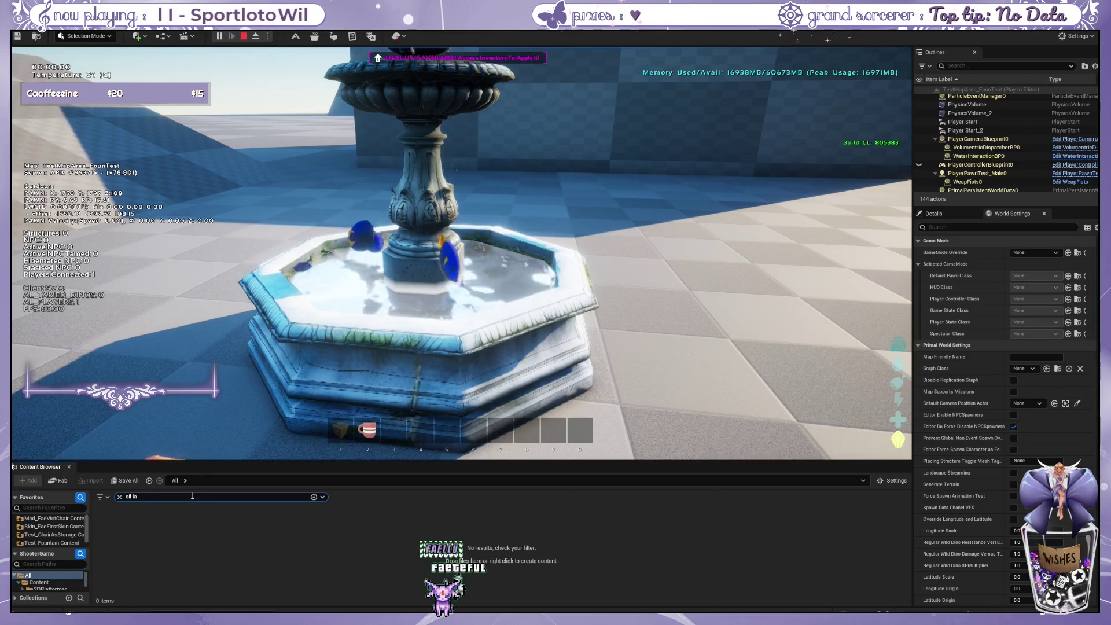
pyautogui.write('ke')
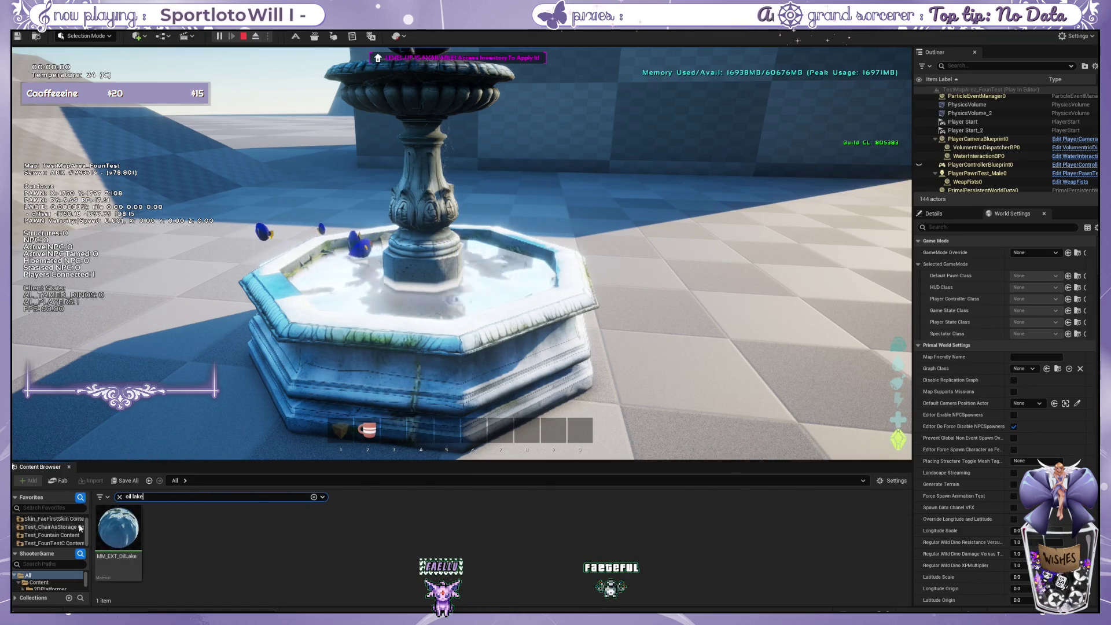
pyautogui.click(120, 539)
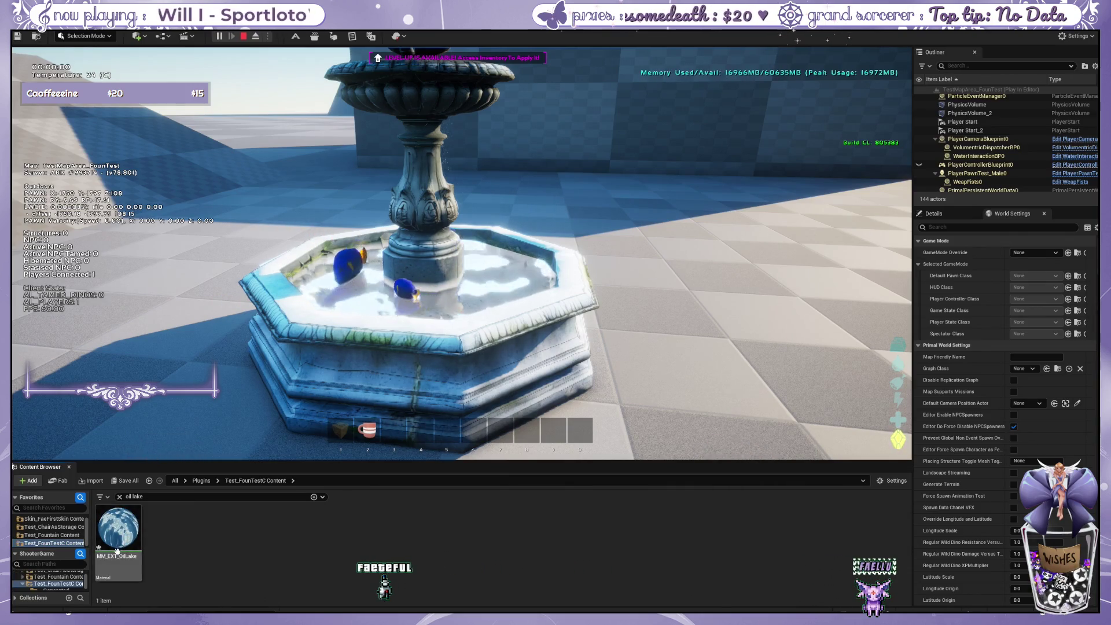
pyautogui.click(118, 527)
# Move MM_EXT_OilLake into the Skins > BP_Bluefish folder and open that folder.
pyautogui.click(120, 496)
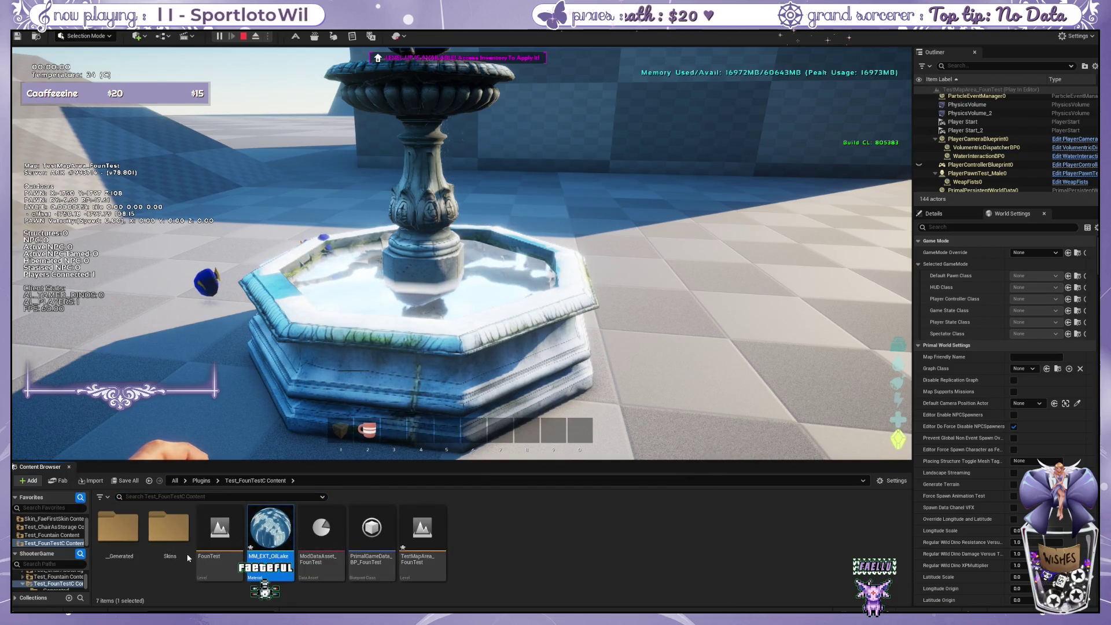
pyautogui.doubleClick(174, 529)
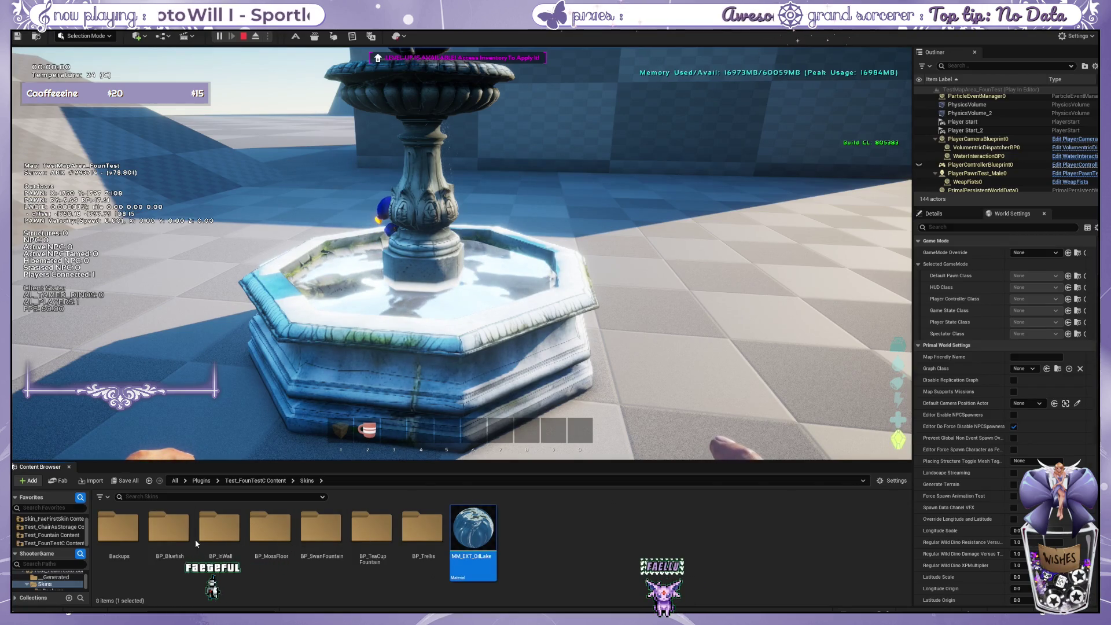
pyautogui.press('Delete')
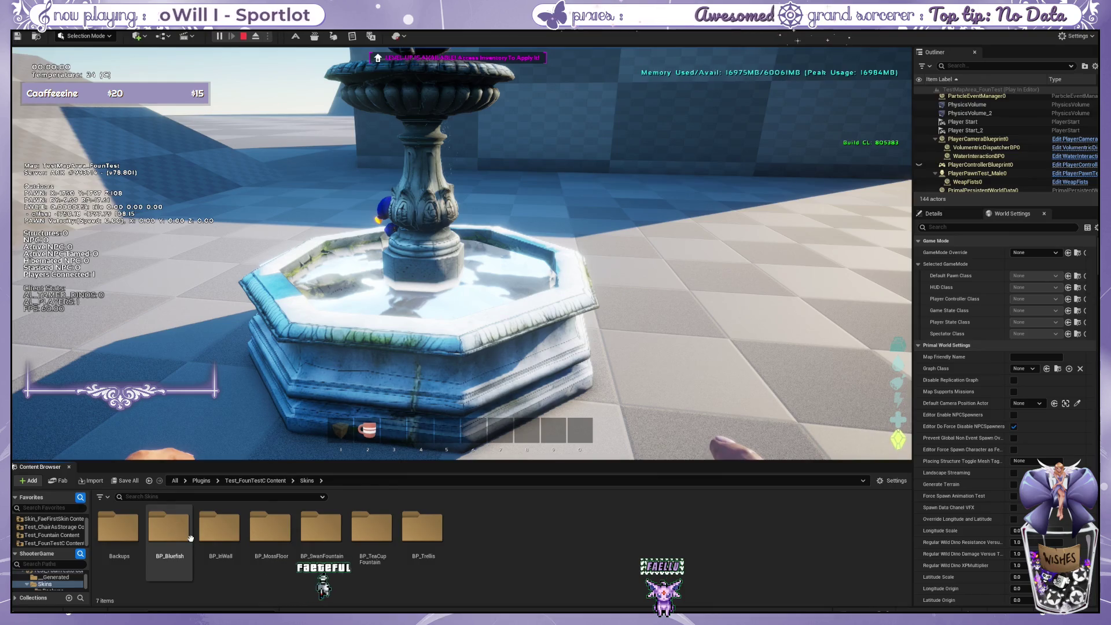
pyautogui.doubleClick(182, 531)
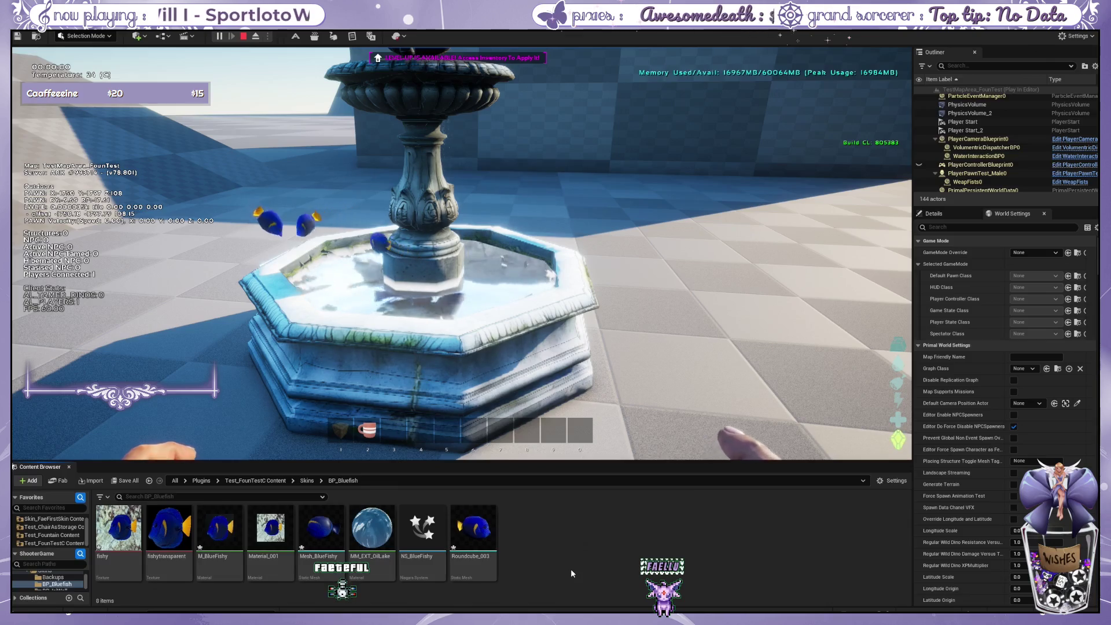
pyautogui.click(473, 529)
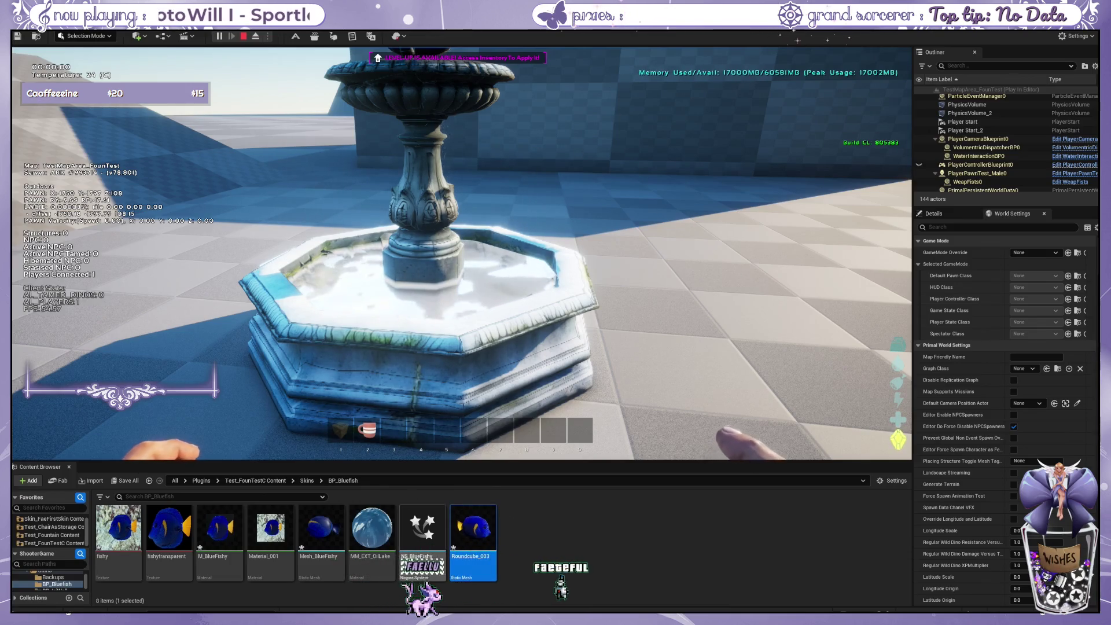
pyautogui.click(373, 559)
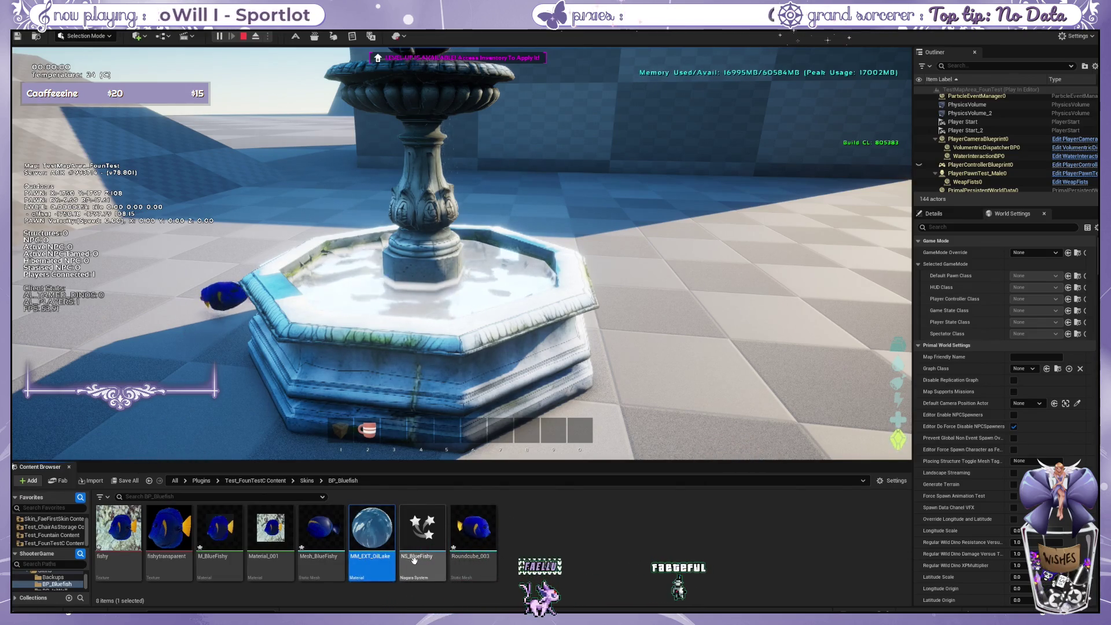
pyautogui.click(379, 556)
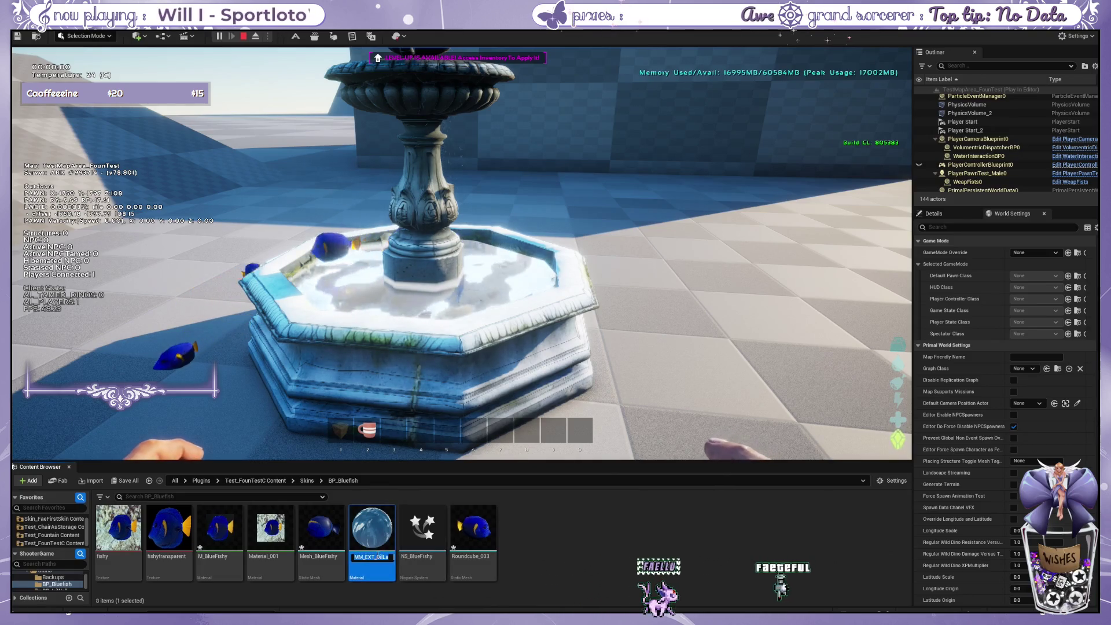
# Rename the oil lake material to M_FishWater and toggle third-person view to check the fish.
pyautogui.write('M_FishWater')
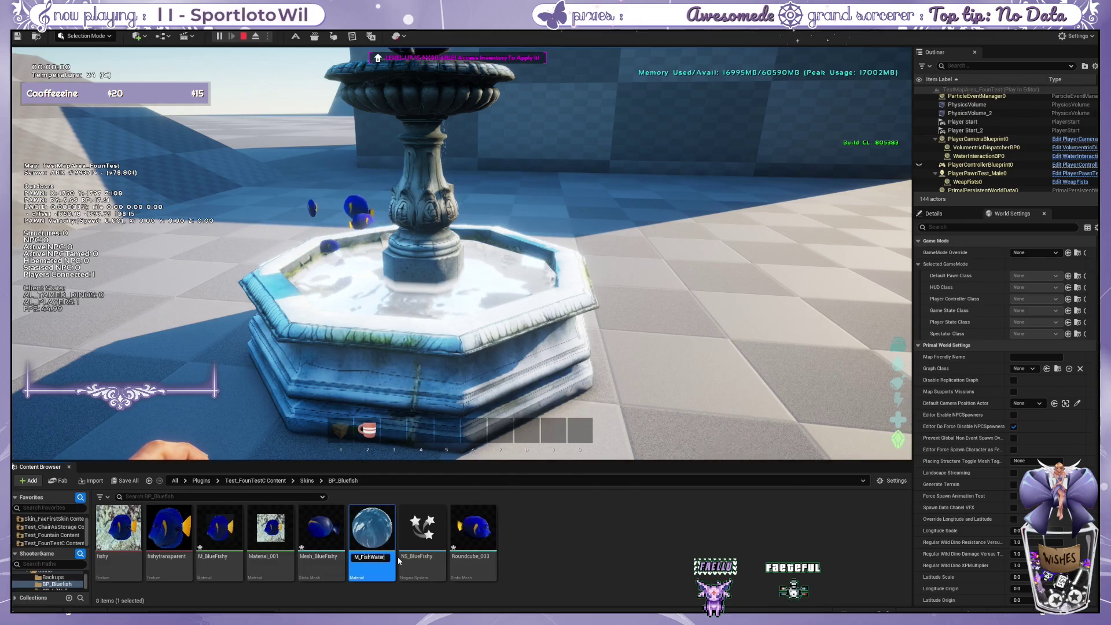
pyautogui.press('Return')
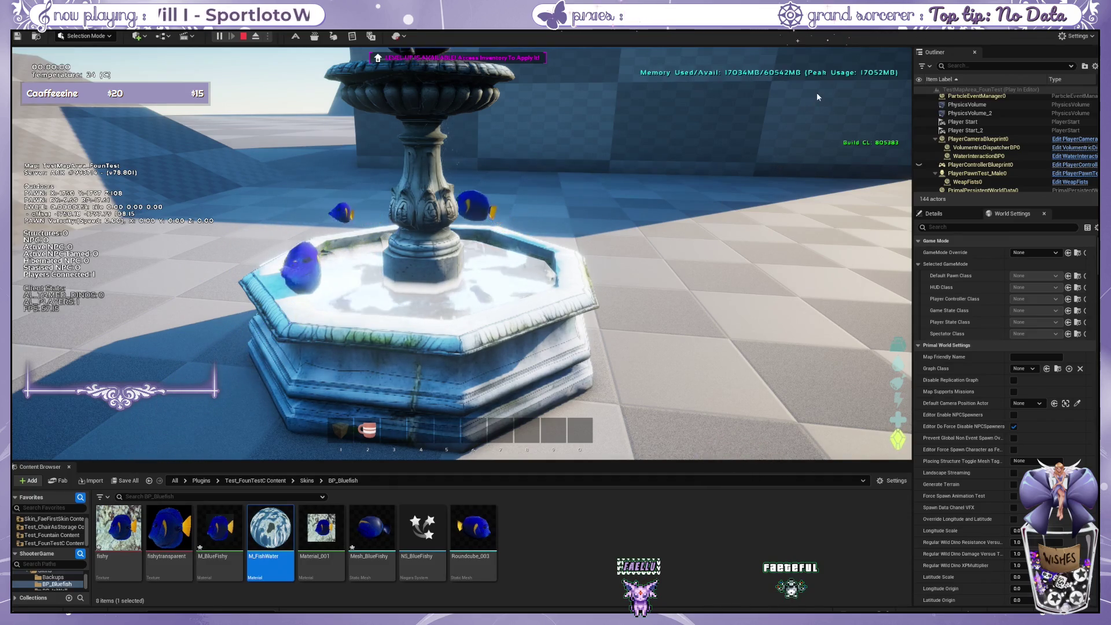
pyautogui.press('k')
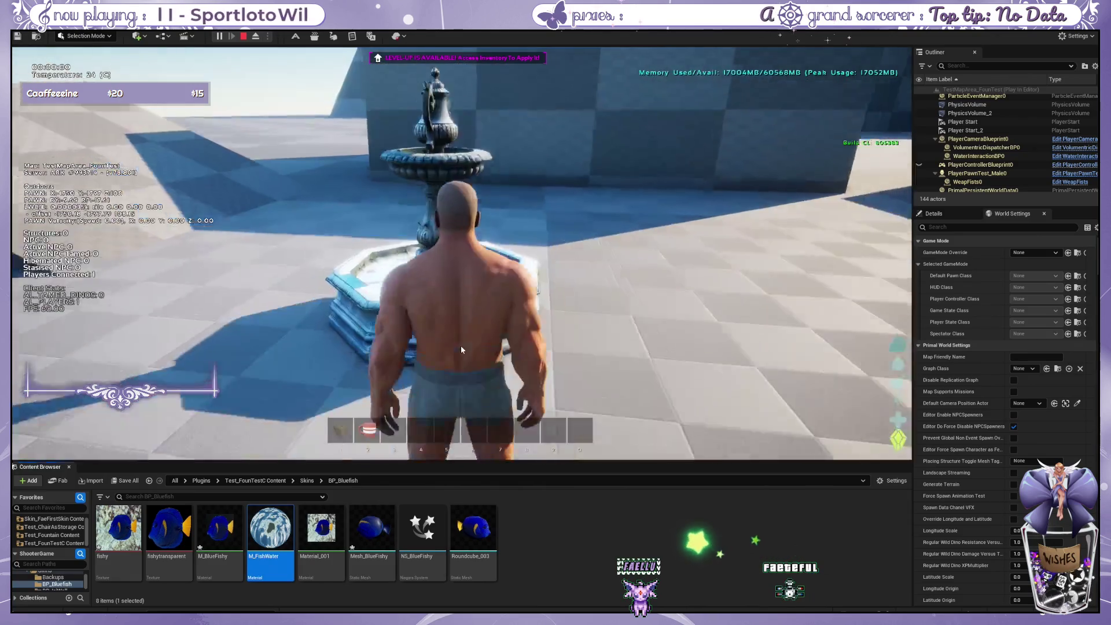
pyautogui.press('k')
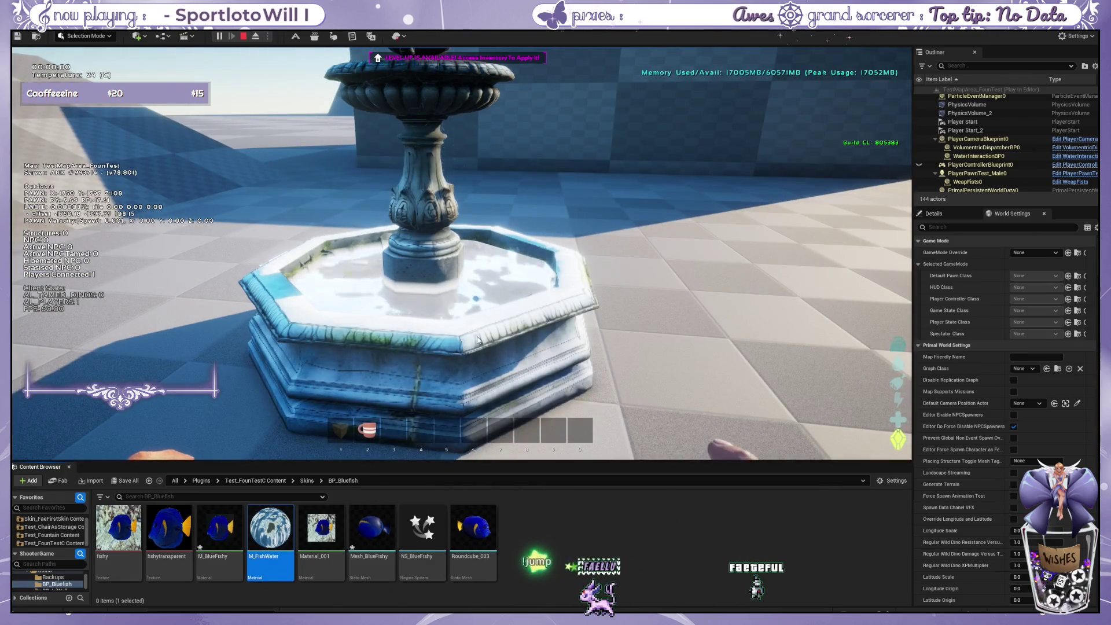
# Release the game view and select Material_001 in the BP_Bluefish folder.
pyautogui.click(478, 339)
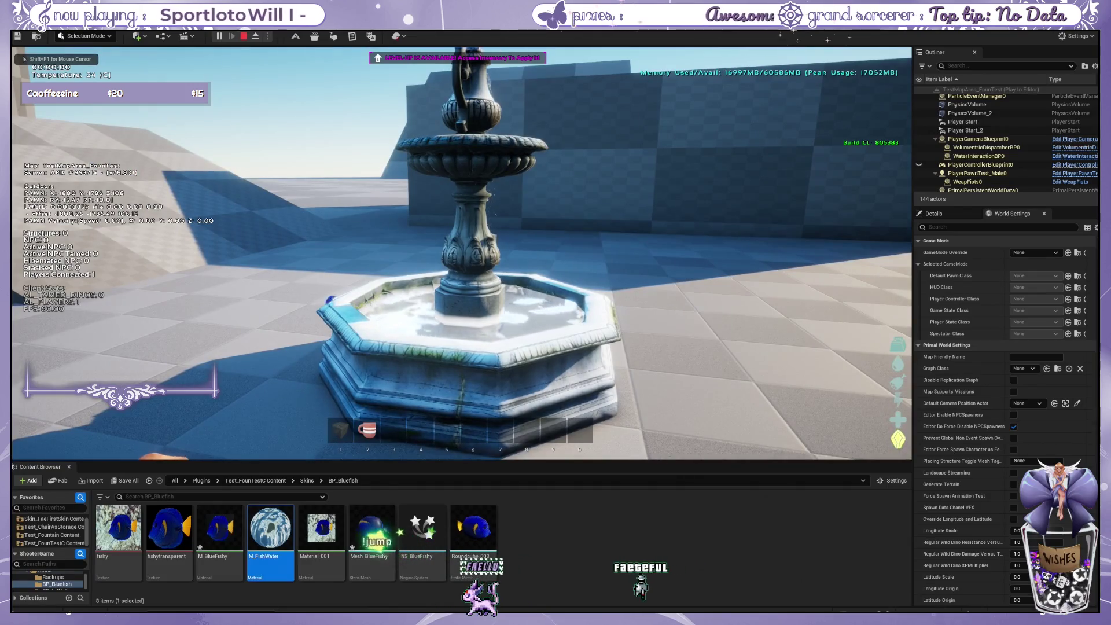
pyautogui.hotkey('shift', 'F1')
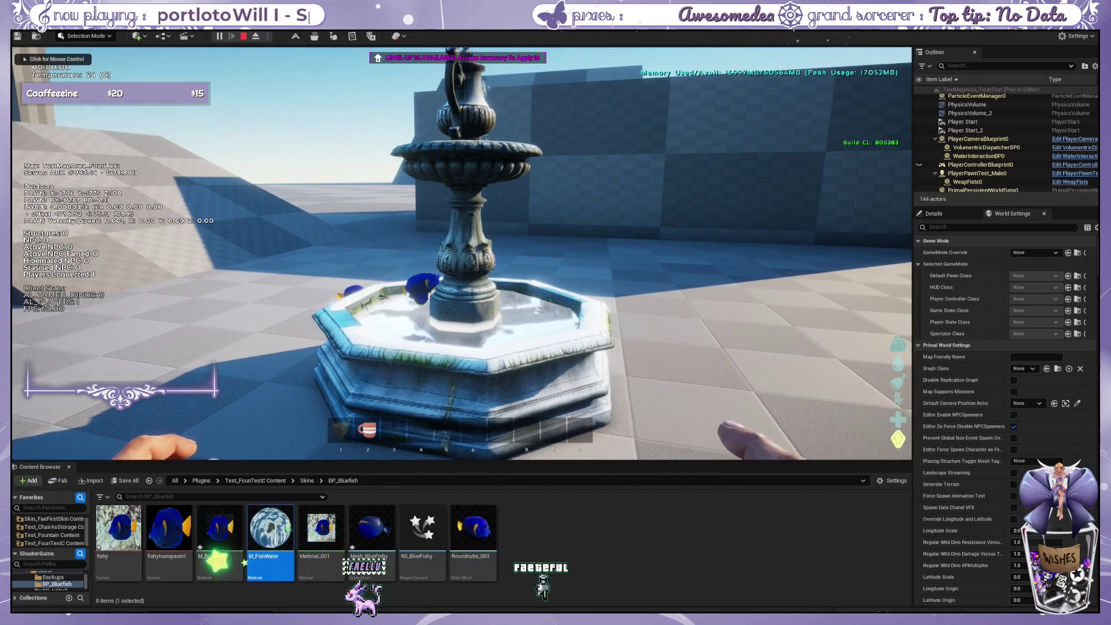
pyautogui.press('Escape')
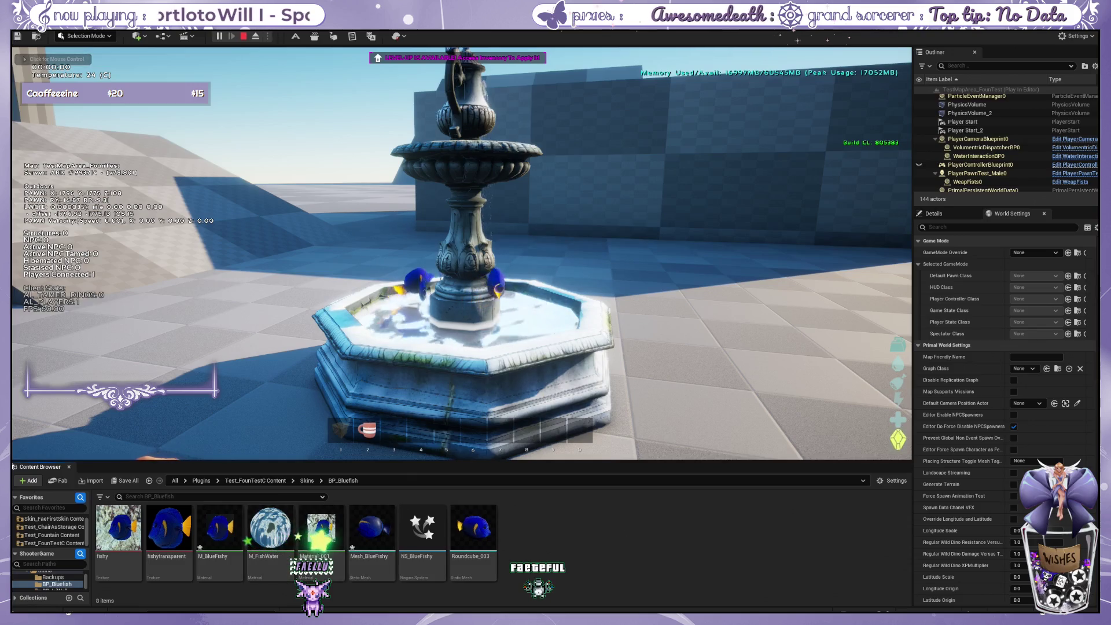
pyautogui.click(309, 524)
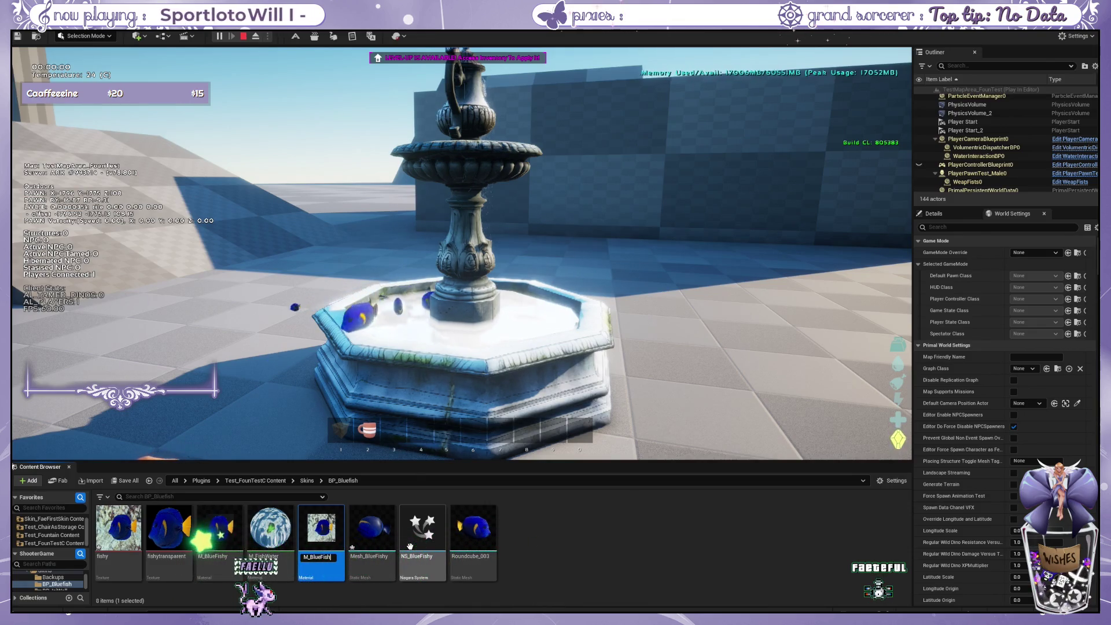
# Confirm the M_BlueFish material name, then append a W to make it M_BlueFishW.
pyautogui.press('BackSpace')
pyautogui.press('Return')
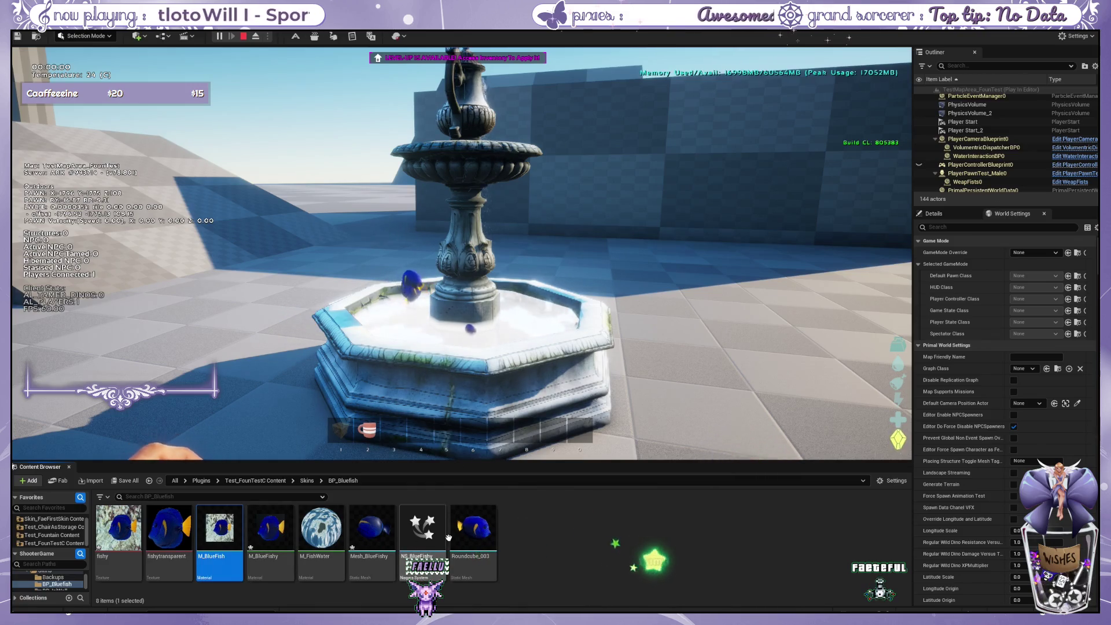
pyautogui.click(228, 556)
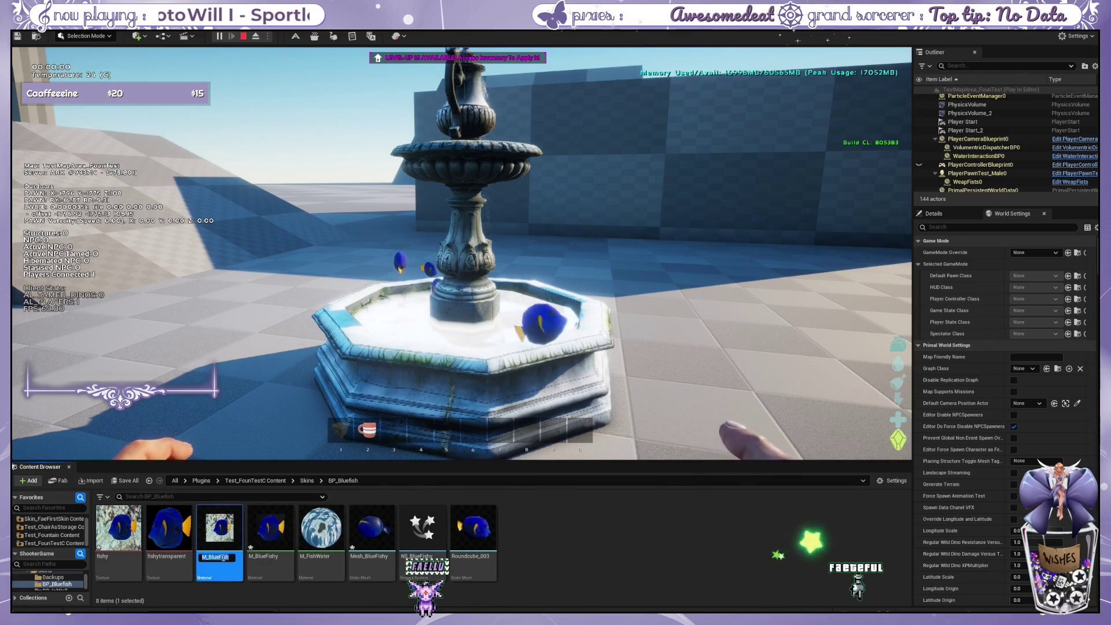
pyautogui.write('W')
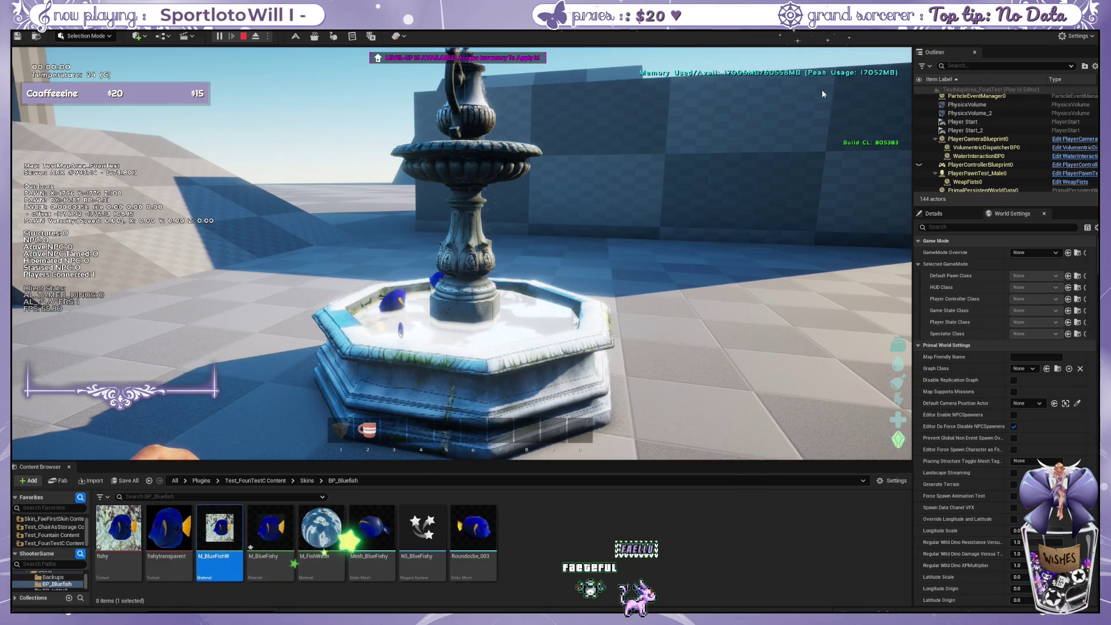
# Rename the fish texture to T_BlueFishyT by adding the 'T_BlueFishy' prefix.
pyautogui.click(473, 528)
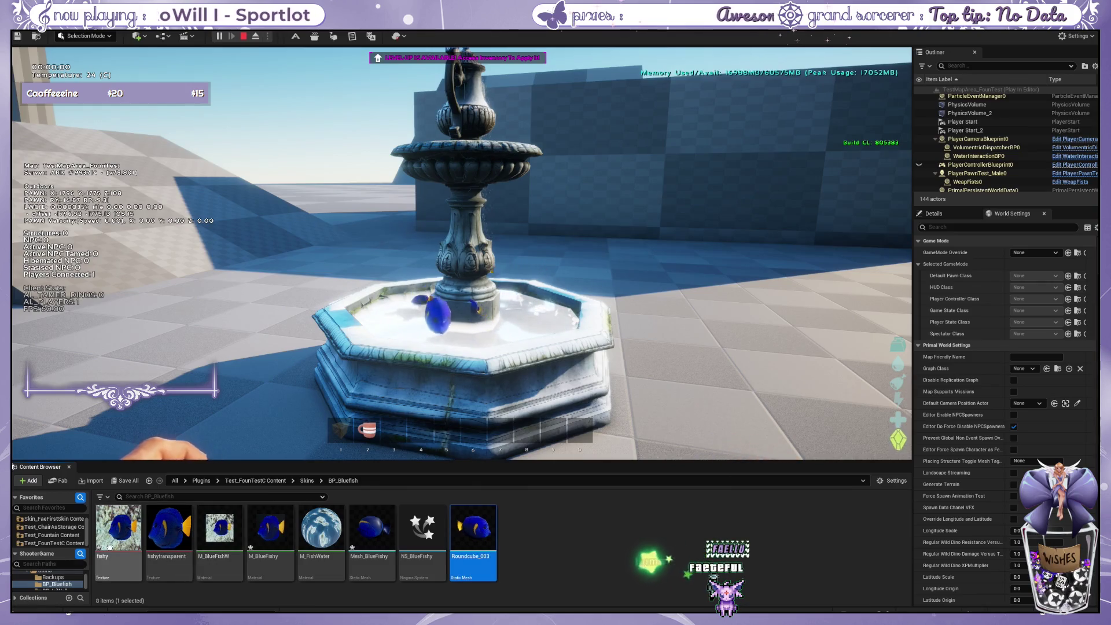
pyautogui.press('Home')
pyautogui.press('F2')
pyautogui.write('T_Blue')
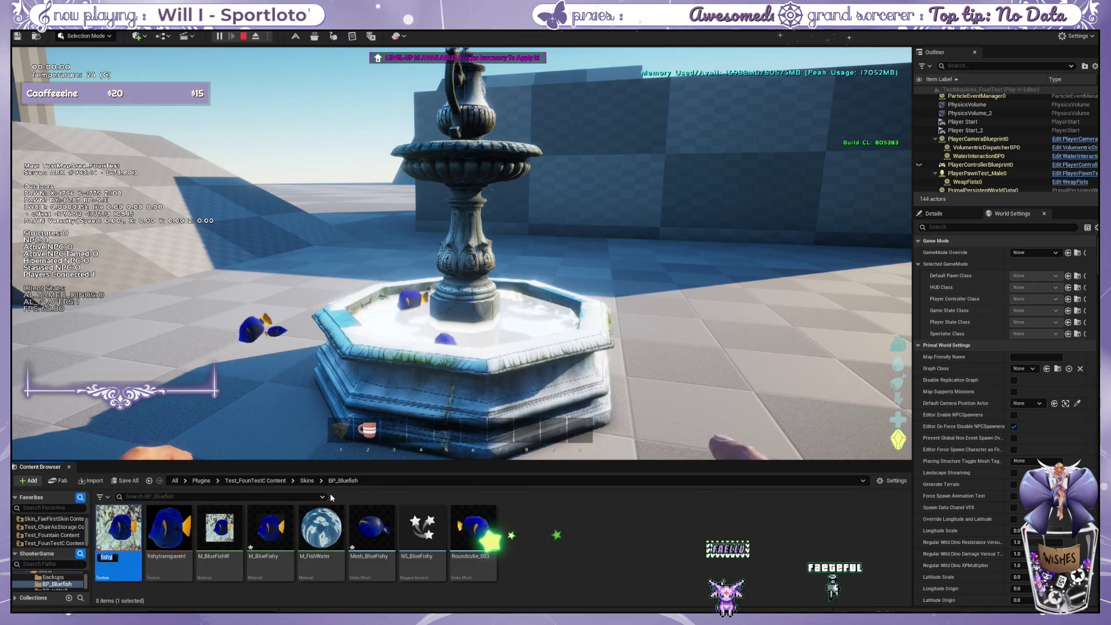
pyautogui.write('Fishy')
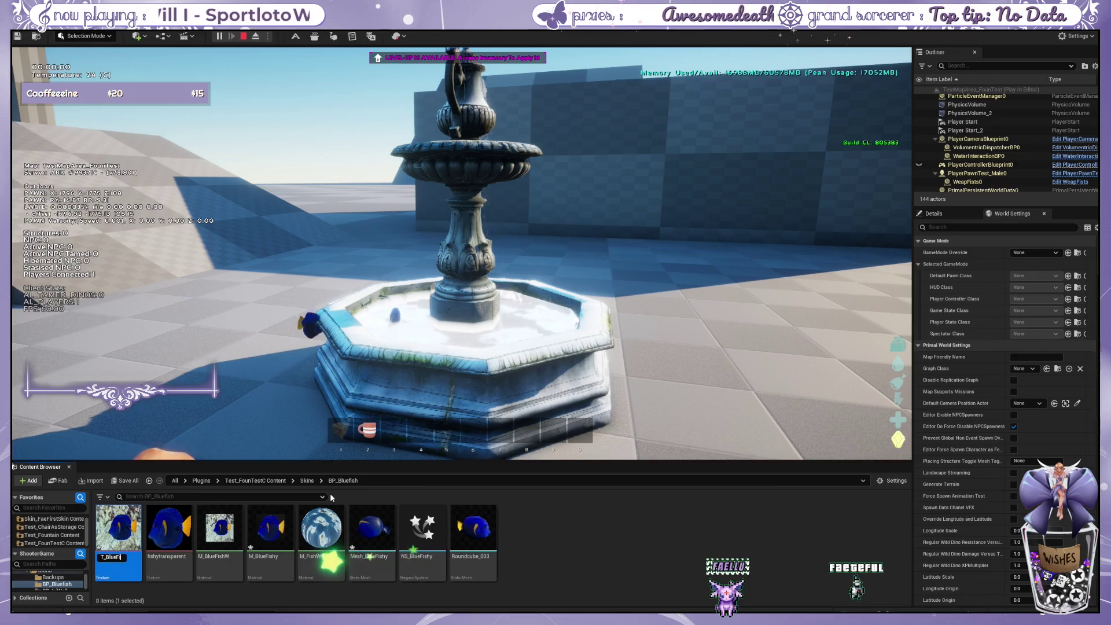
pyautogui.press('Return')
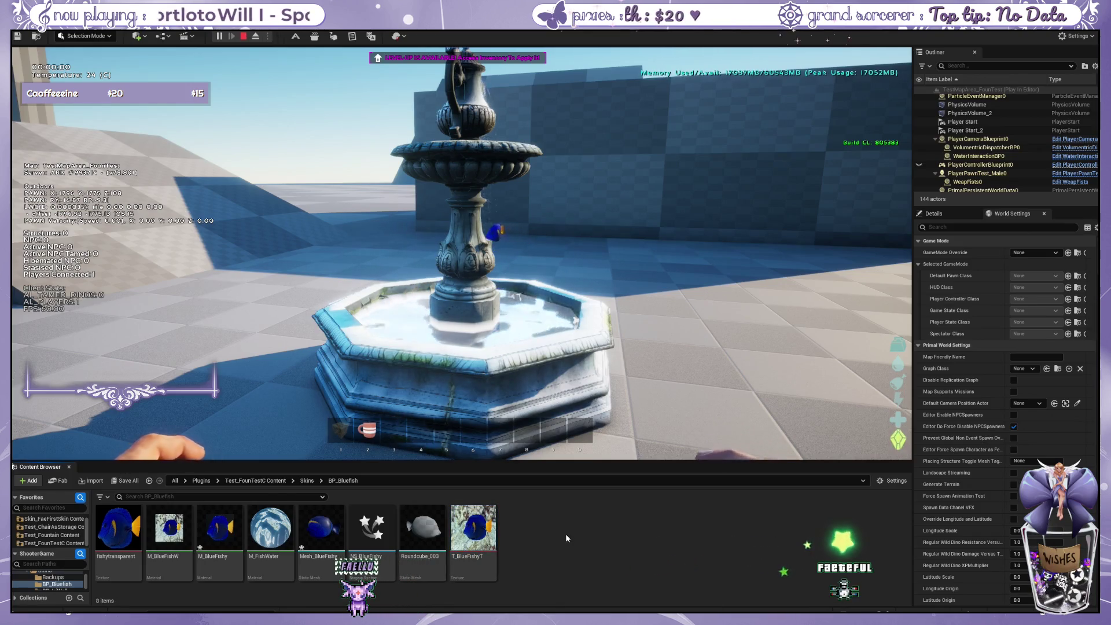
# Rename M_BlueFishW back to M_BlueFish by deleting the trailing W, then select T_BlueFishyT.
pyautogui.click(168, 556)
pyautogui.click(168, 556)
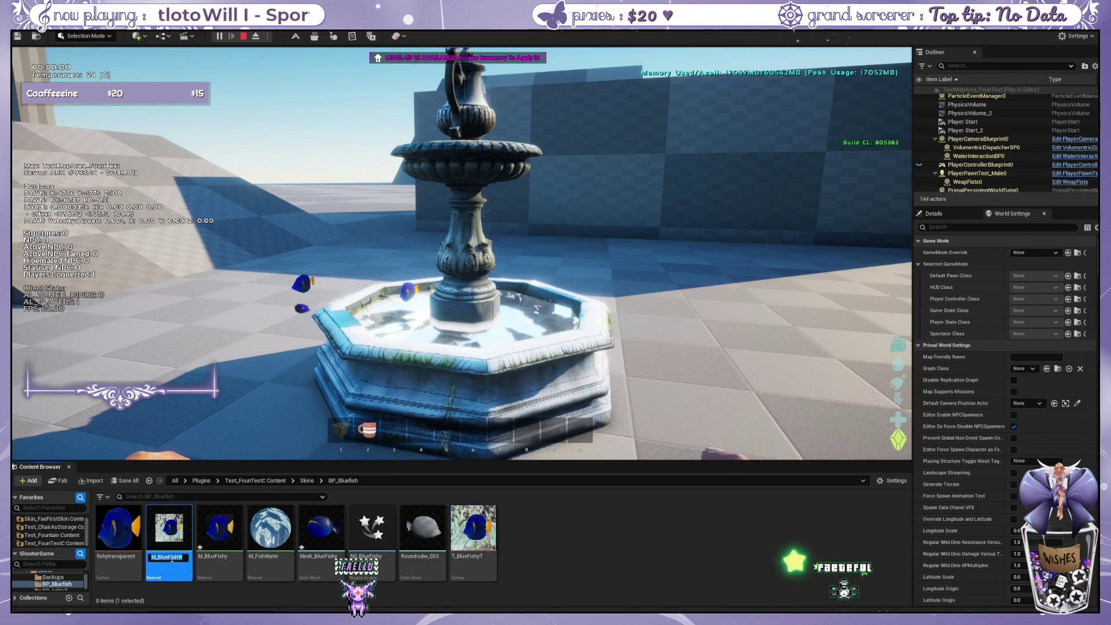
pyautogui.press('BackSpace')
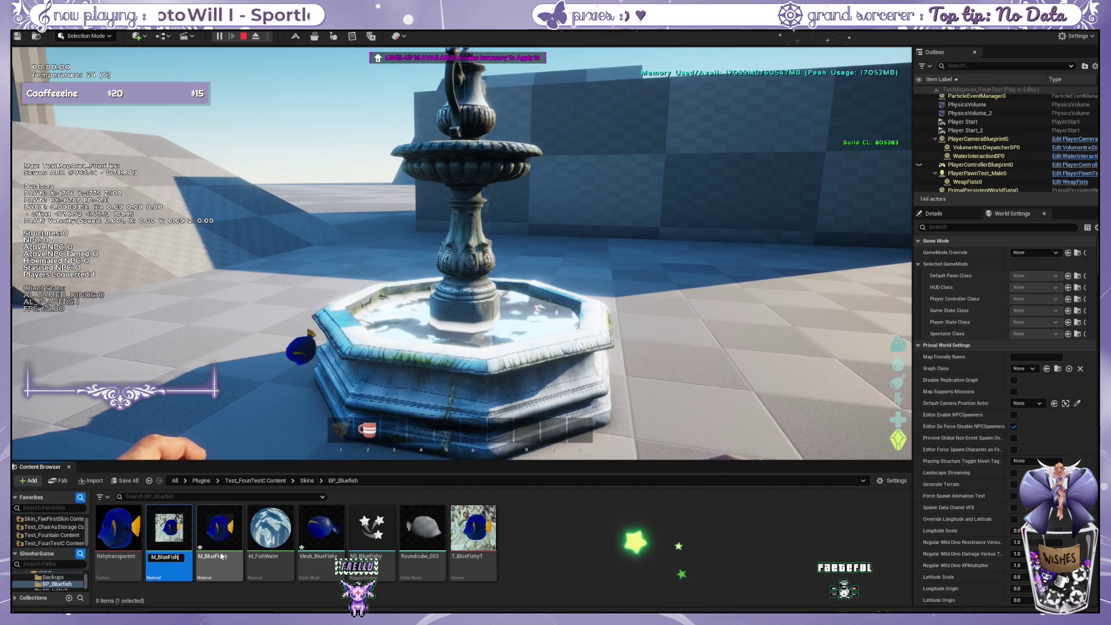
pyautogui.click(479, 523)
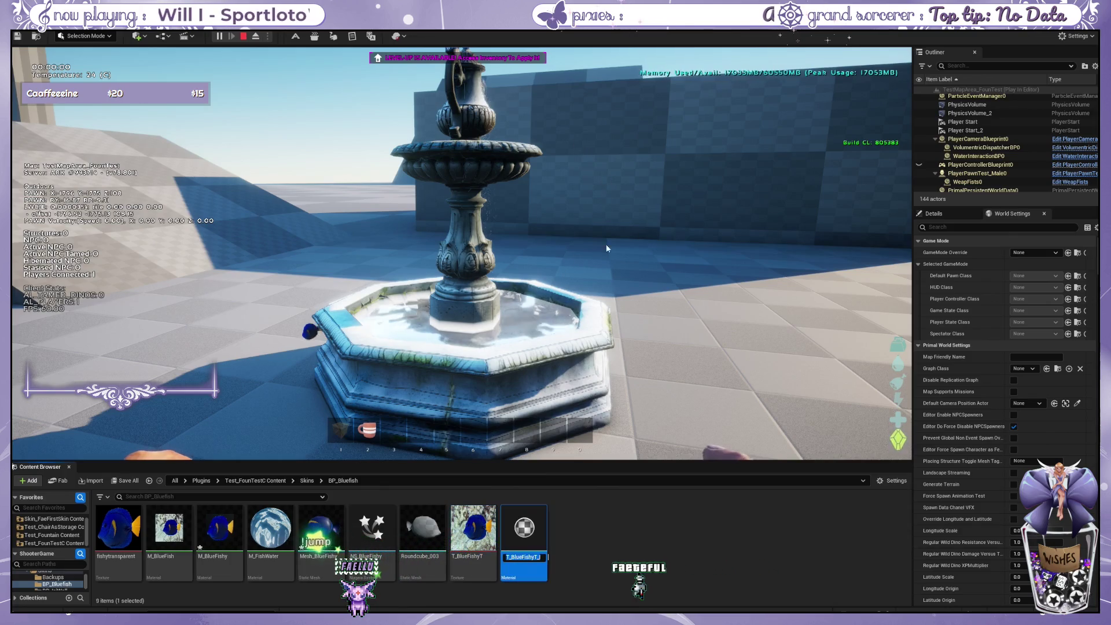
# Name the material generated from T_BlueFishyT 'M_BlueFishyT' and open it in the material editor.
pyautogui.write('M')
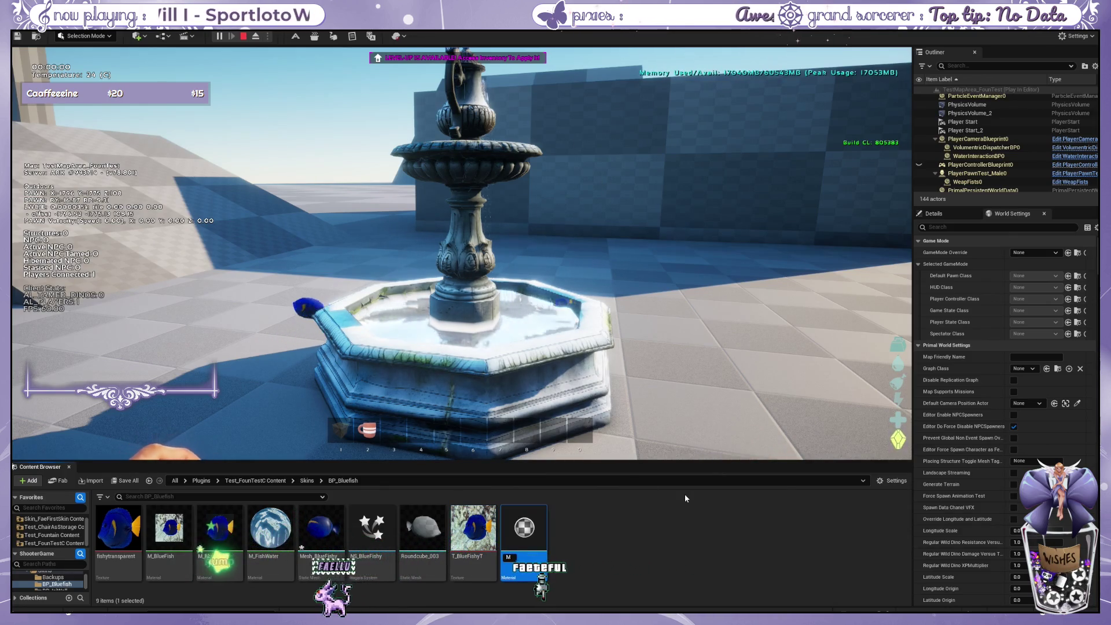
pyautogui.write('_BlueFishyT')
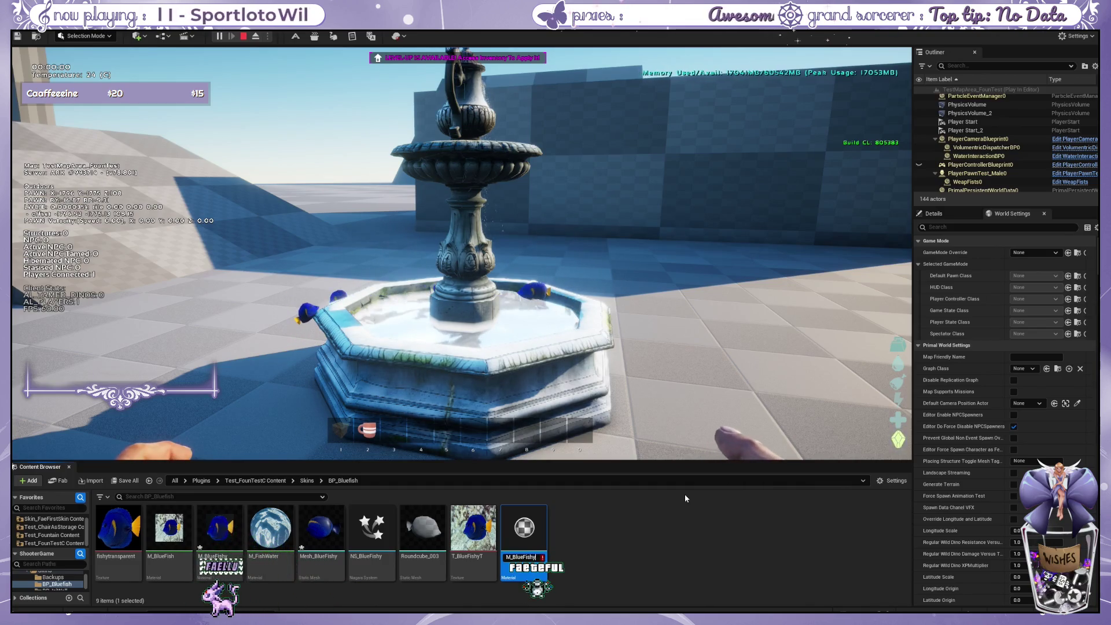
pyautogui.press('Return')
pyautogui.click(270, 519)
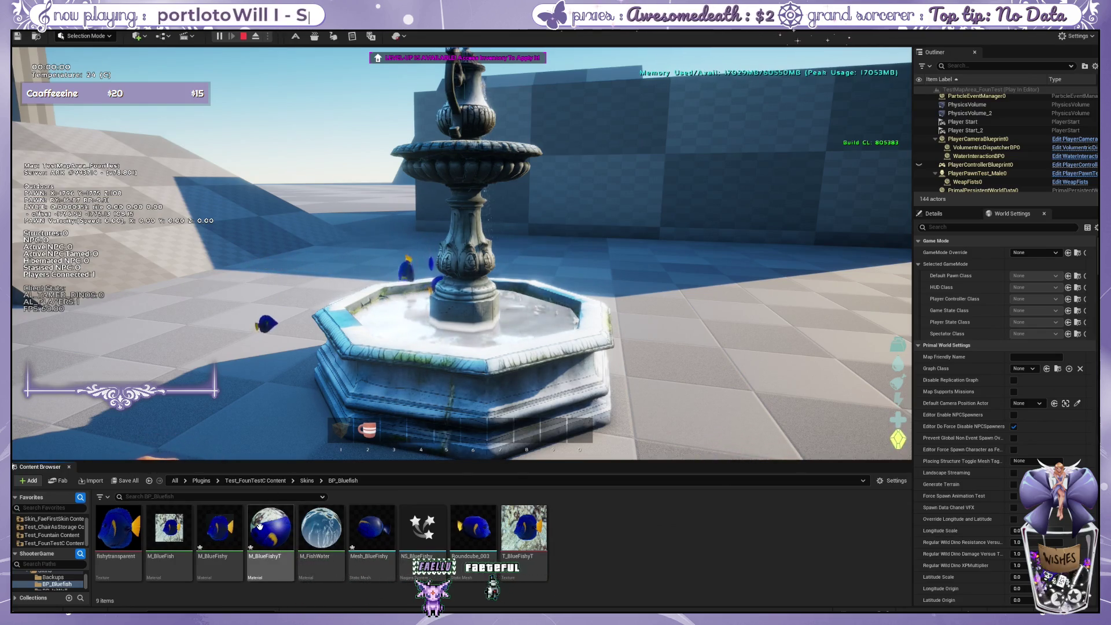
pyautogui.click(463, 522)
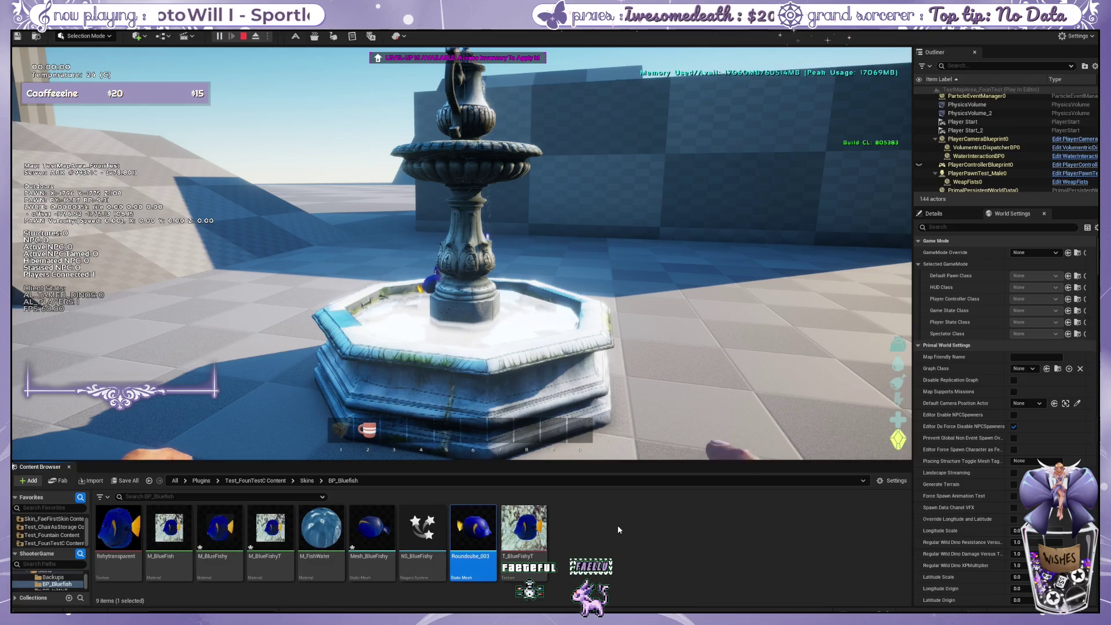
pyautogui.click(283, 533)
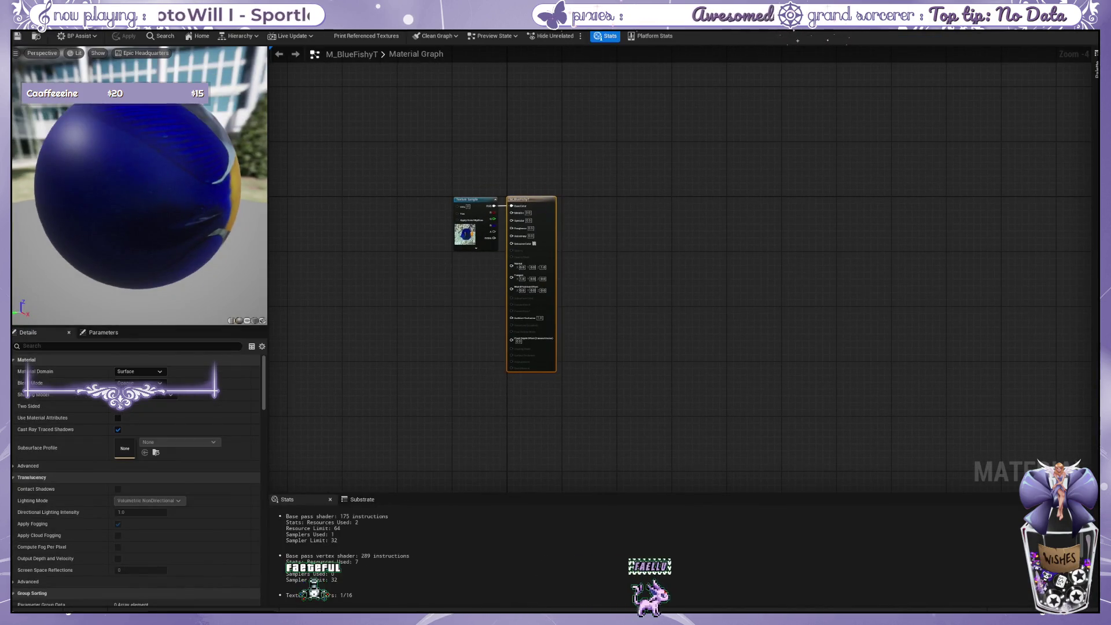
# Preview M_BlueFishyT on the plane, then on the custom fish mesh, and spread the Texture Sample and output nodes apart.
pyautogui.click(254, 324)
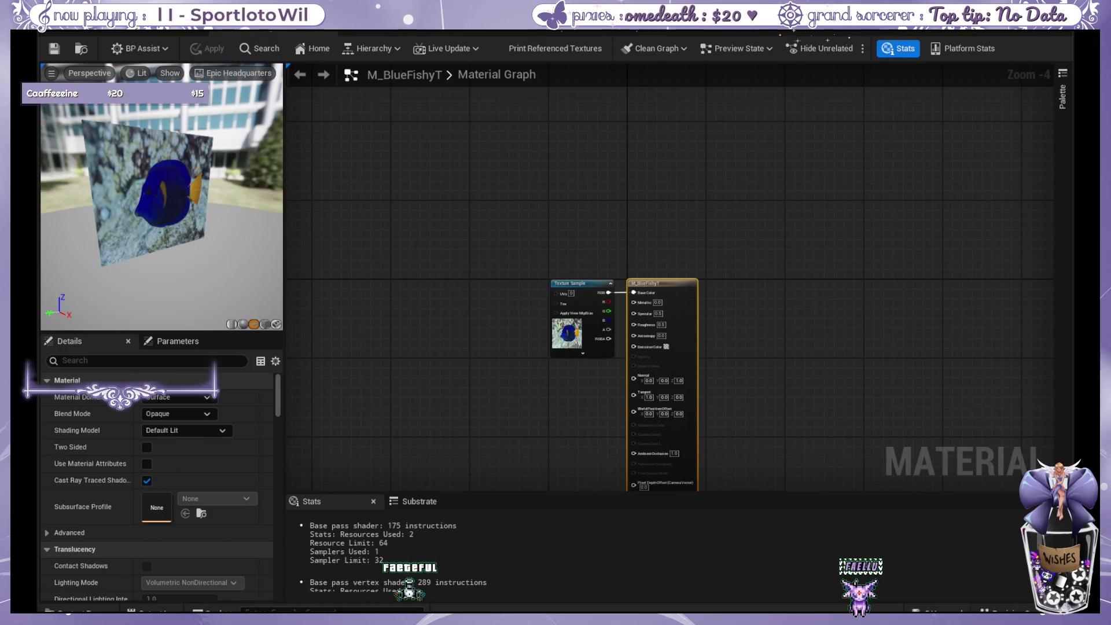
pyautogui.click(276, 324)
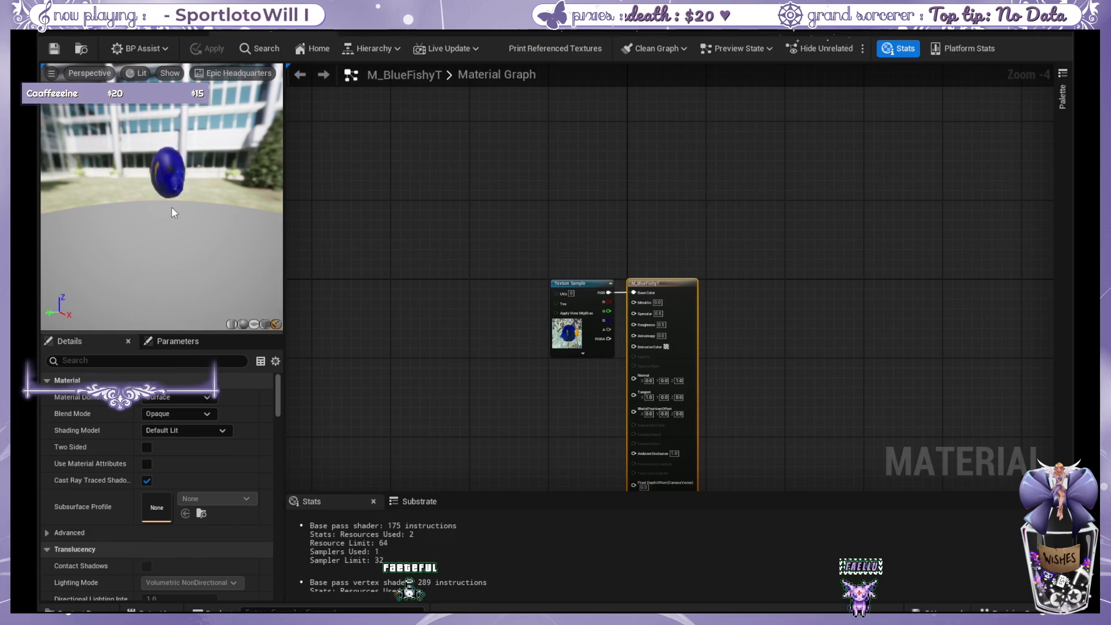
pyautogui.moveTo(172, 161); pyautogui.dragTo(119, 159)
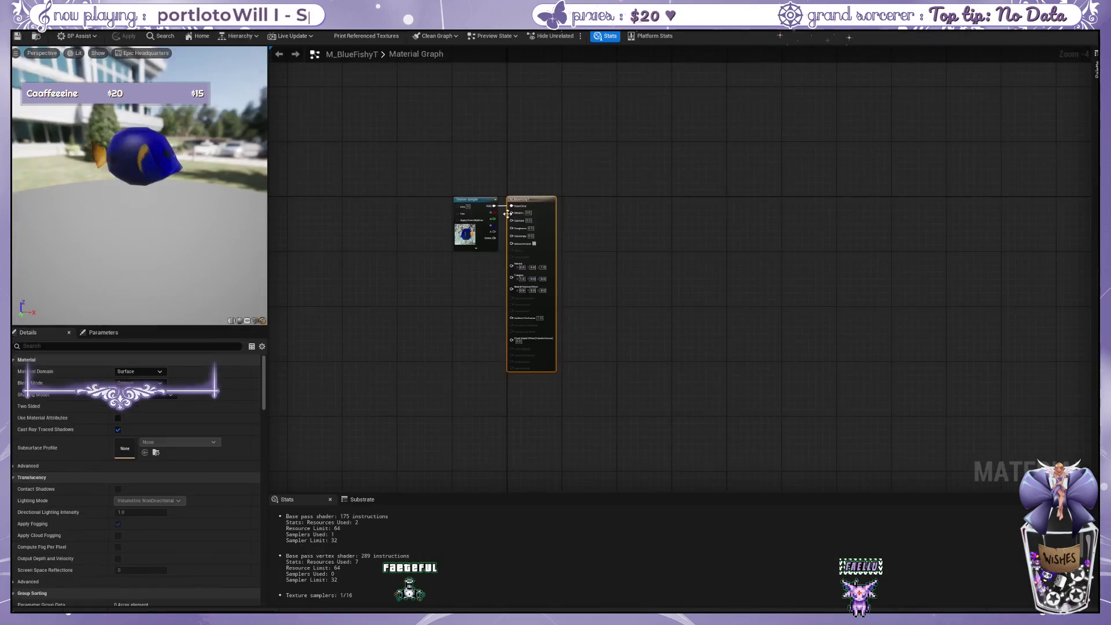
pyautogui.moveTo(465, 174); pyautogui.dragTo(432, 172)
pyautogui.moveTo(504, 176); pyautogui.dragTo(502, 172)
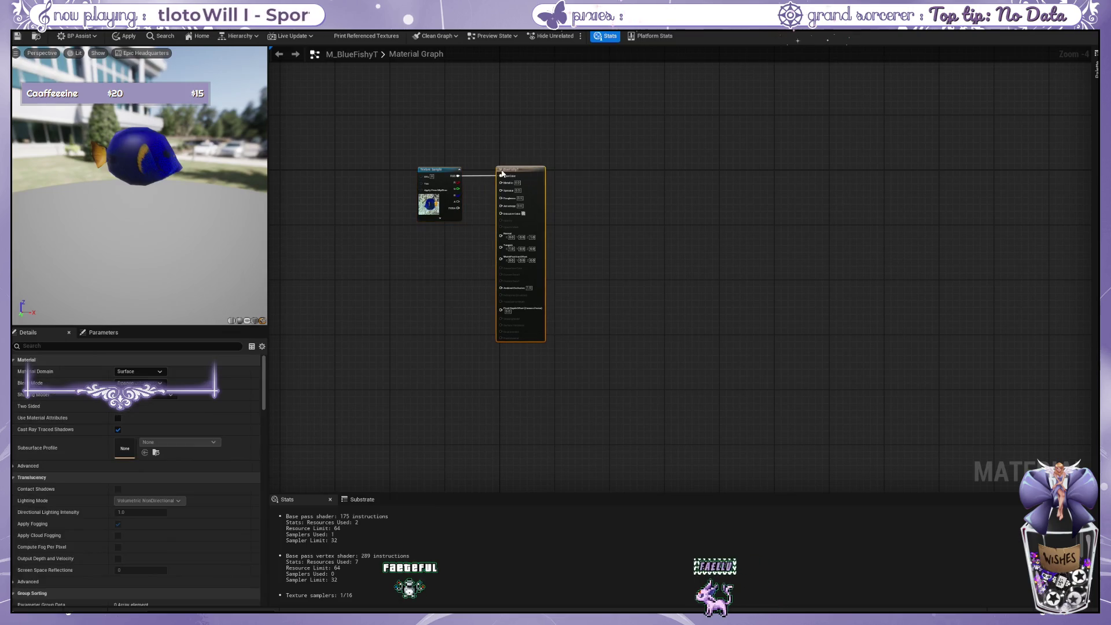
# Toggle Platform Stats on and off and bring up the M_BlueFish material graph.
pyautogui.click(657, 163)
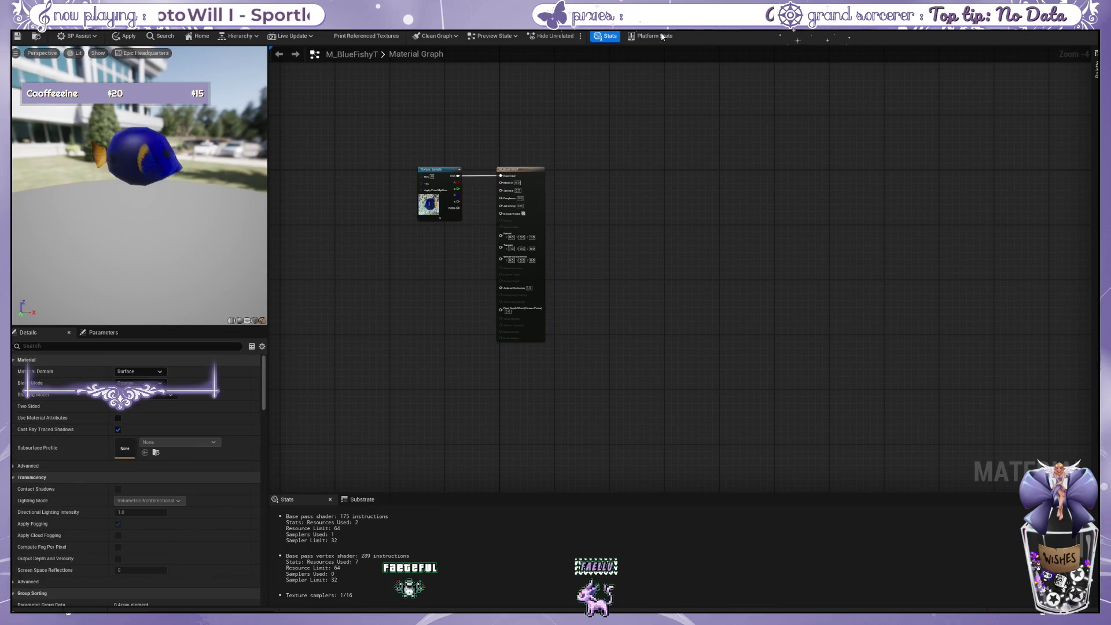
pyautogui.click(659, 35)
pyautogui.click(630, 36)
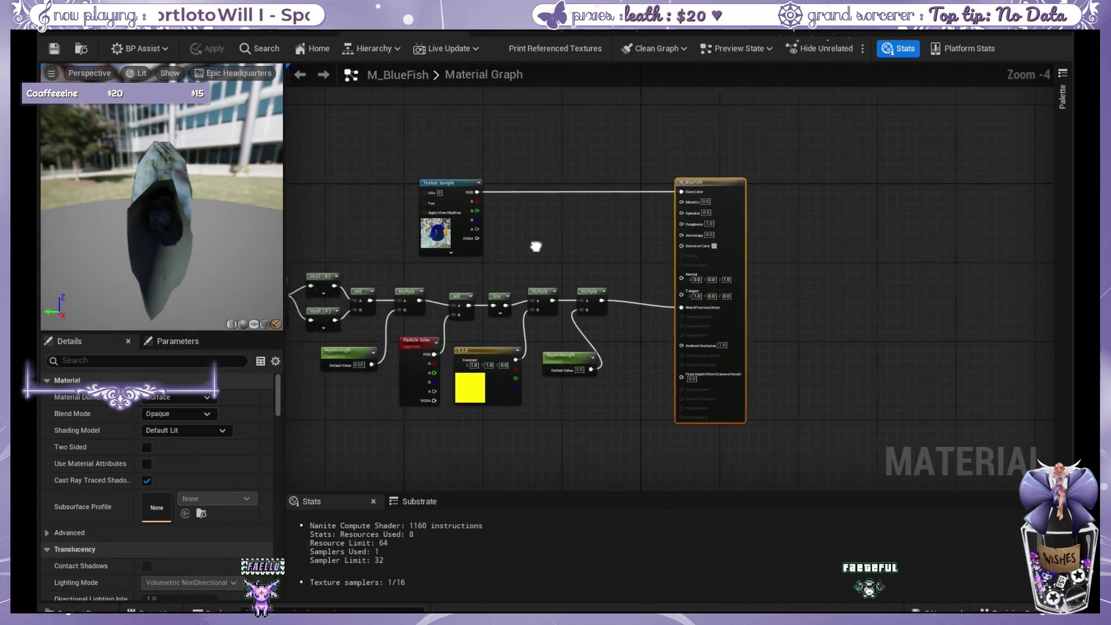
# View M_BlueFish on the custom fish mesh, zoomed in close on the fish.
pyautogui.moveTo(162, 203); pyautogui.dragTo(241, 197)
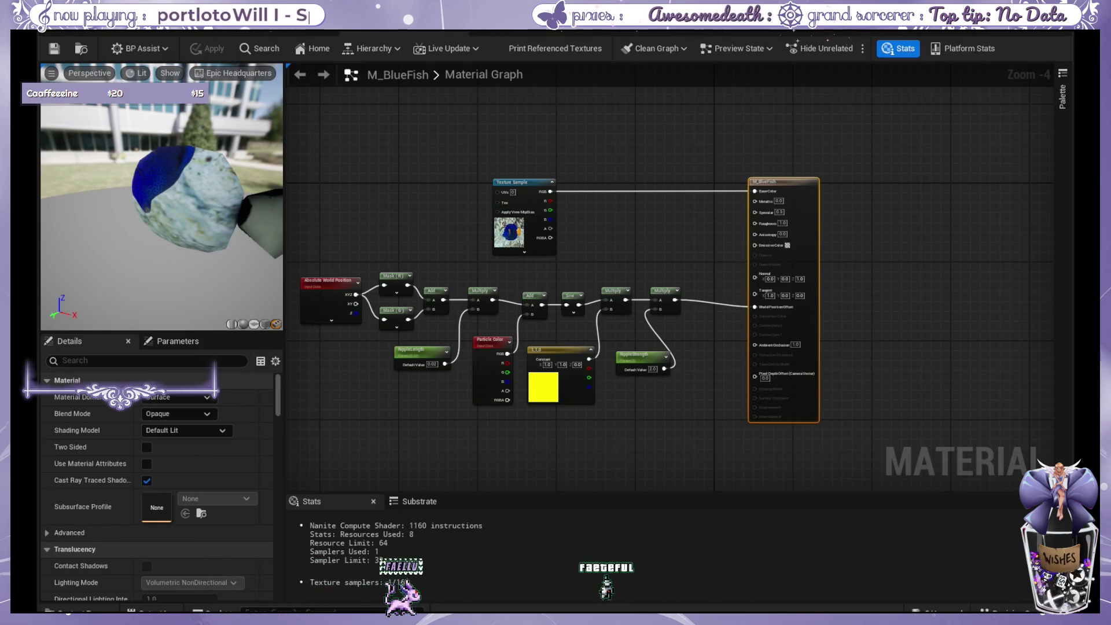
pyautogui.click(277, 324)
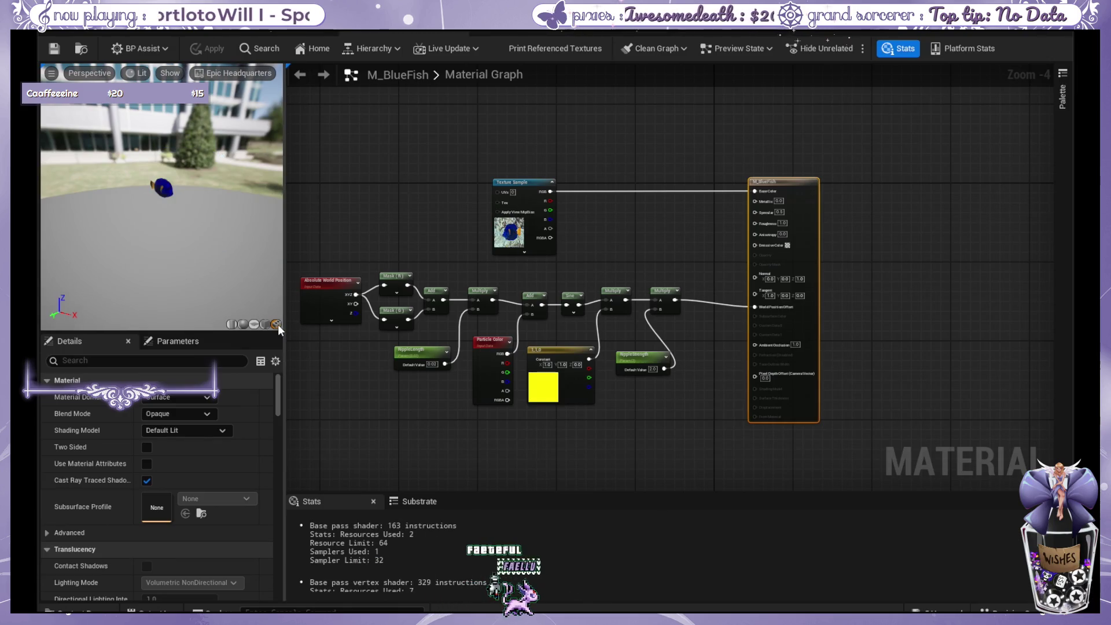
pyautogui.scroll(5, 172, 190)
pyautogui.moveTo(174, 182)
pyautogui.mouseDown()
pyautogui.moveTo(144, 184)
pyautogui.moveTo(227, 161)
pyautogui.moveTo(269, 164)
pyautogui.moveTo(159, 166)
pyautogui.moveTo(197, 166)
pyautogui.mouseUp()
pyautogui.scroll(2, 182, 166)
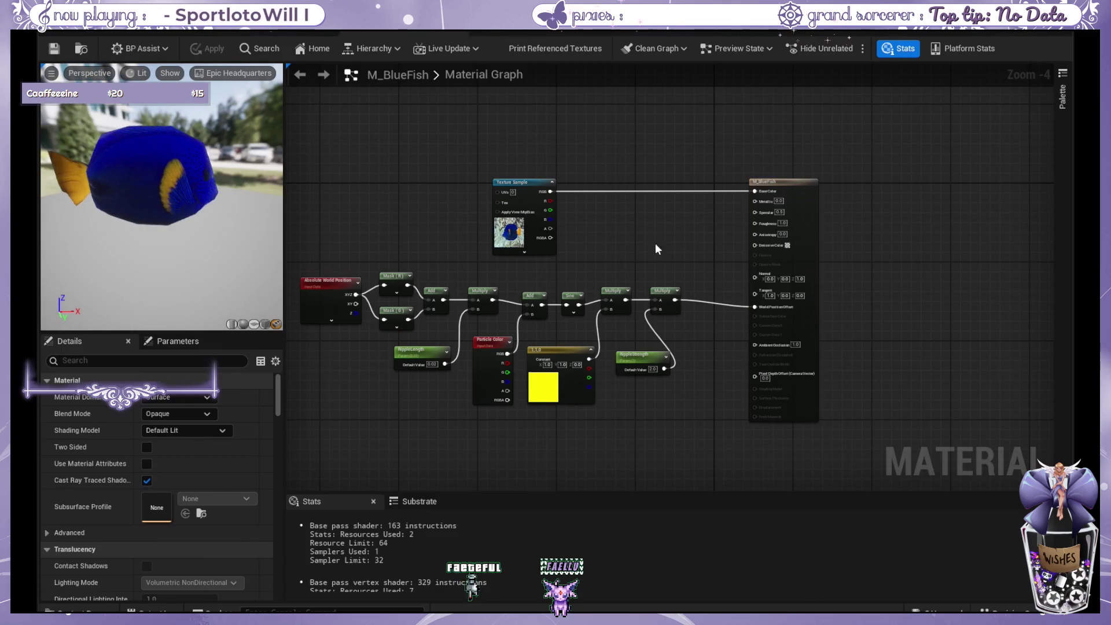
# Move the Texture Sample node right toward the output and switch to NS_BlueFishy.
pyautogui.moveTo(518, 176); pyautogui.dragTo(651, 181)
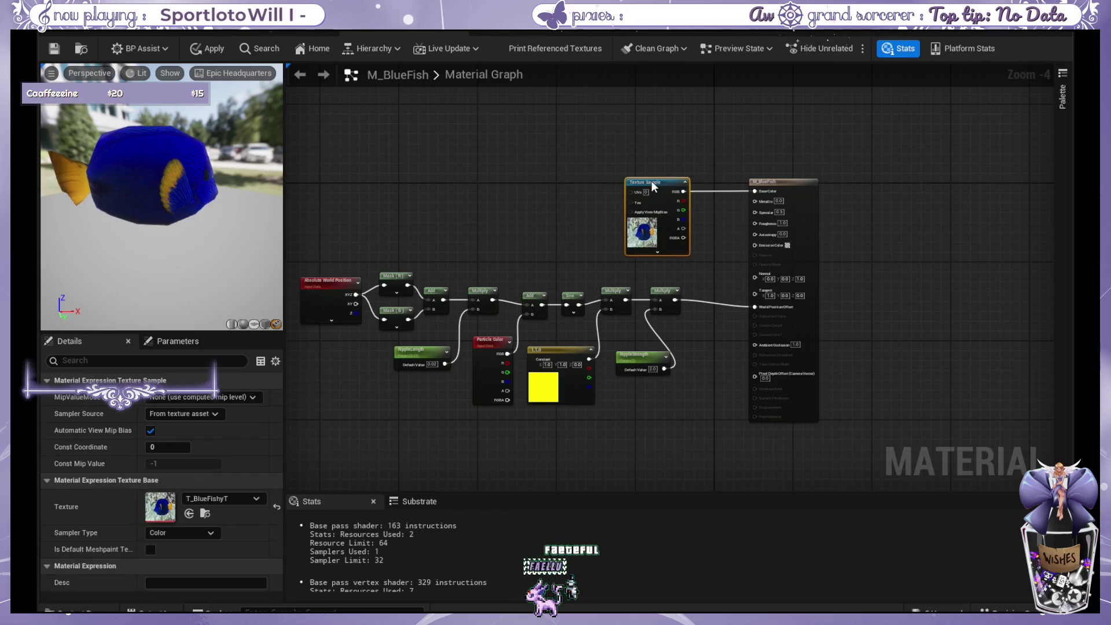
pyautogui.click(532, 172)
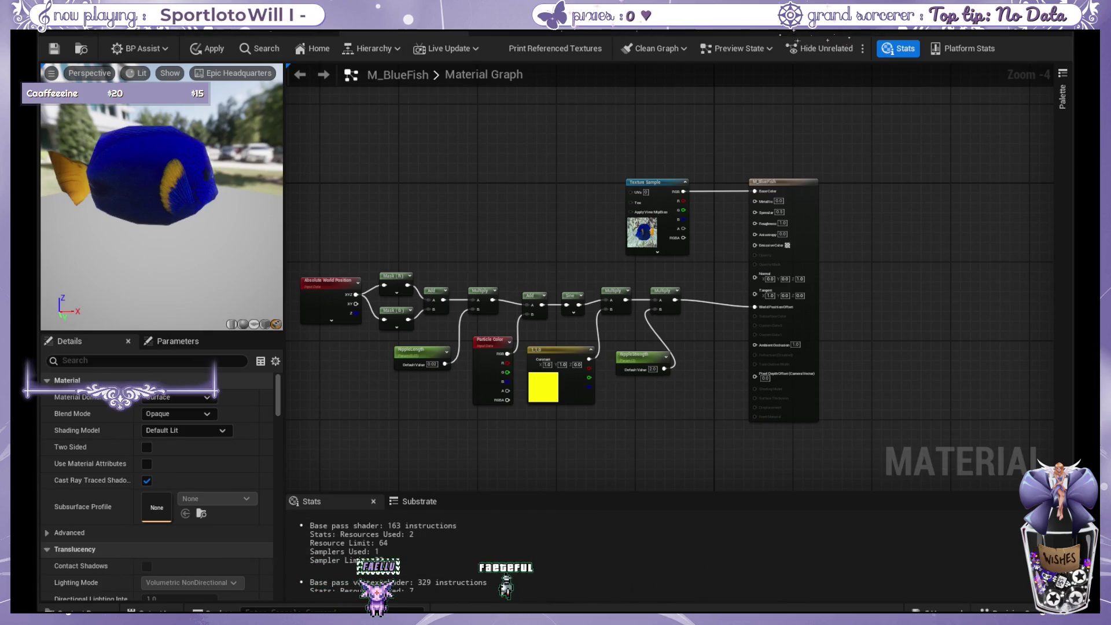
pyautogui.hotkey('alt', 'Tab')
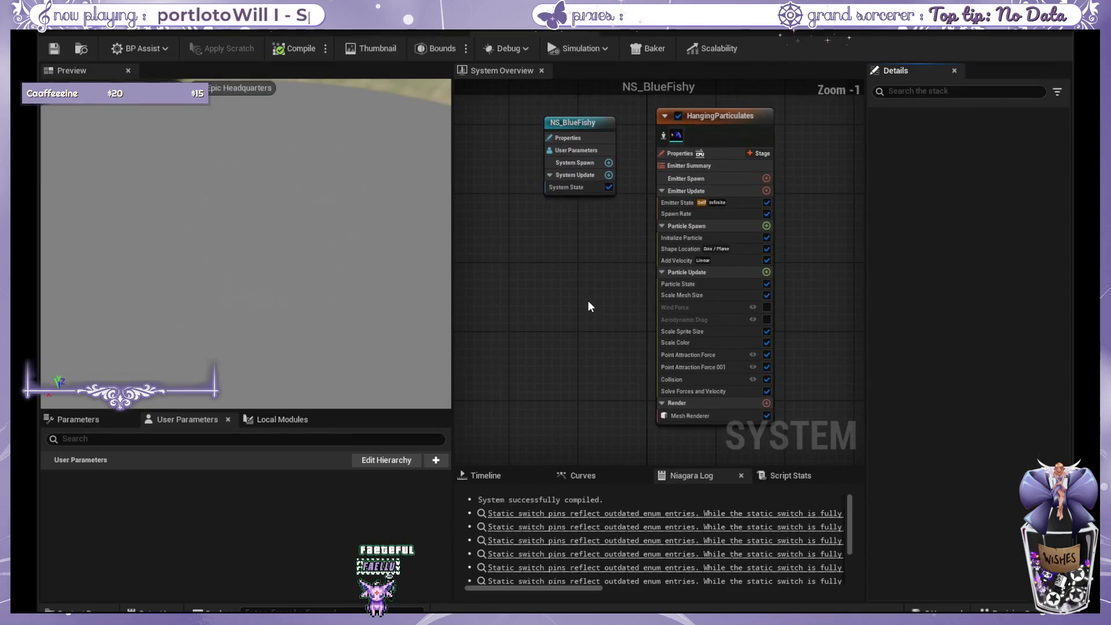
# In NS_BlueFishy's Mesh Renderer, enable material overrides and set override slot 0 to M_FishWater.
pyautogui.click(258, 219)
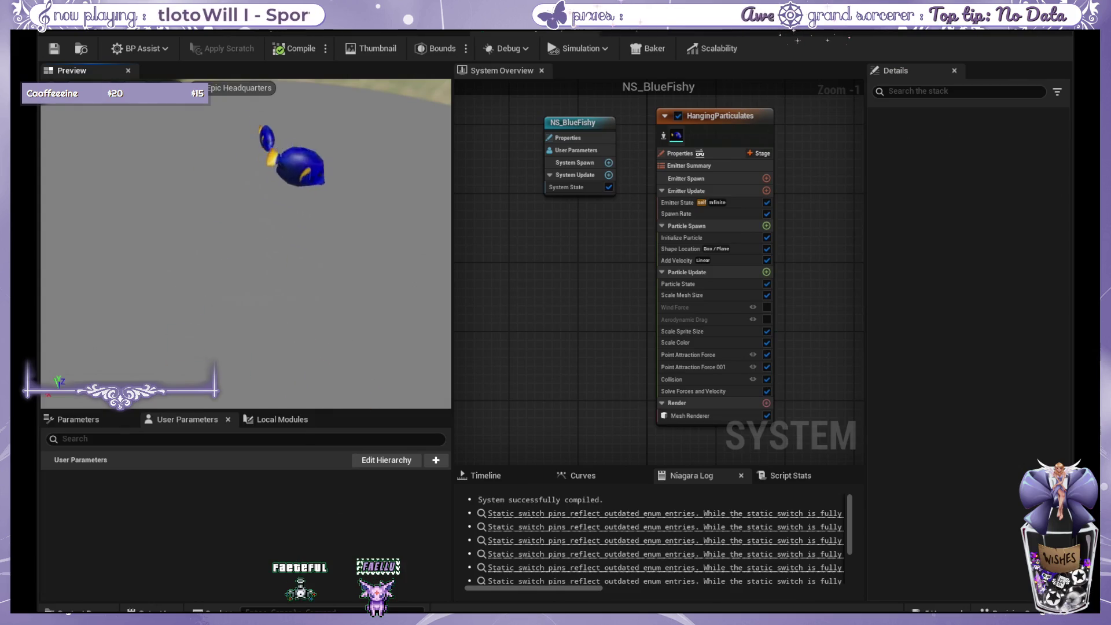
pyautogui.moveTo(533, 303)
pyautogui.mouseDown()
pyautogui.moveTo(466, 303)
pyautogui.moveTo(444, 322)
pyautogui.mouseUp()
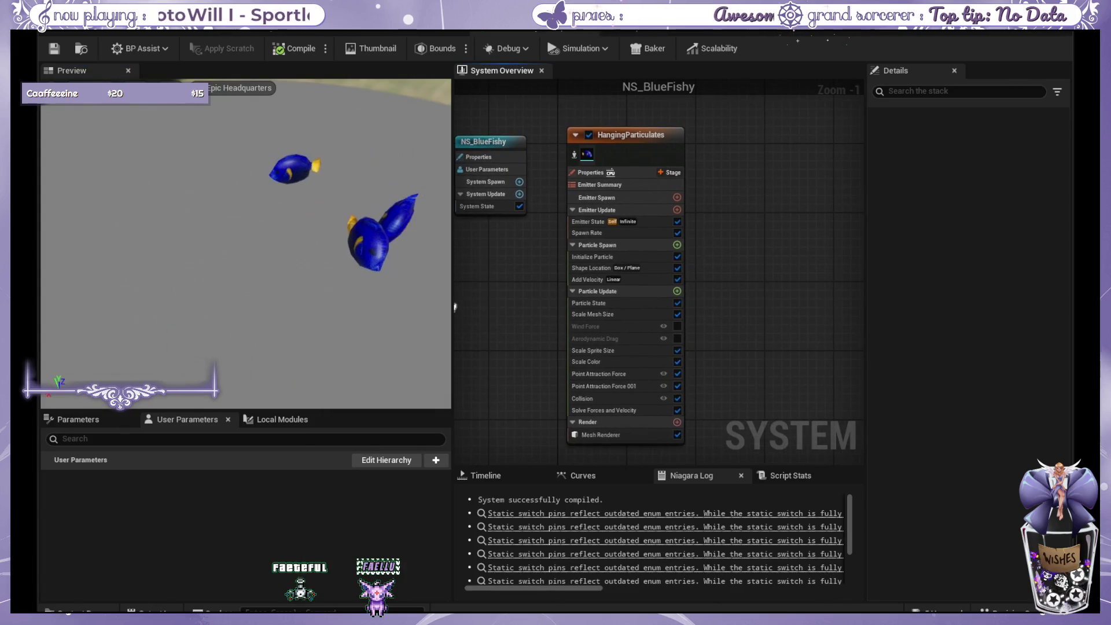
pyautogui.click(623, 435)
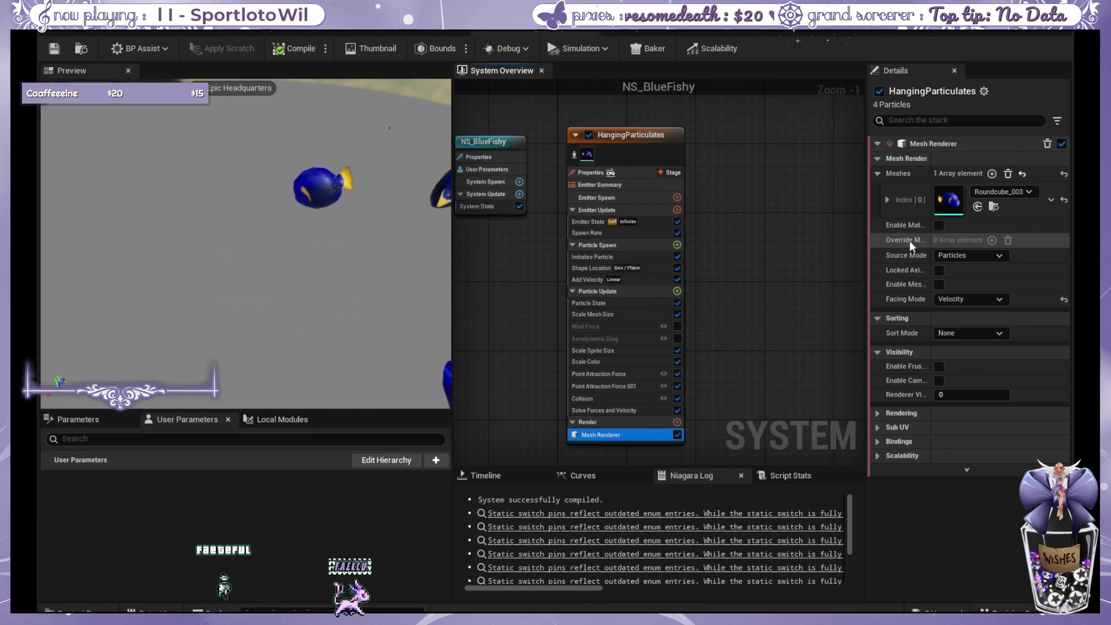
pyautogui.moveTo(931, 173); pyautogui.dragTo(969, 172)
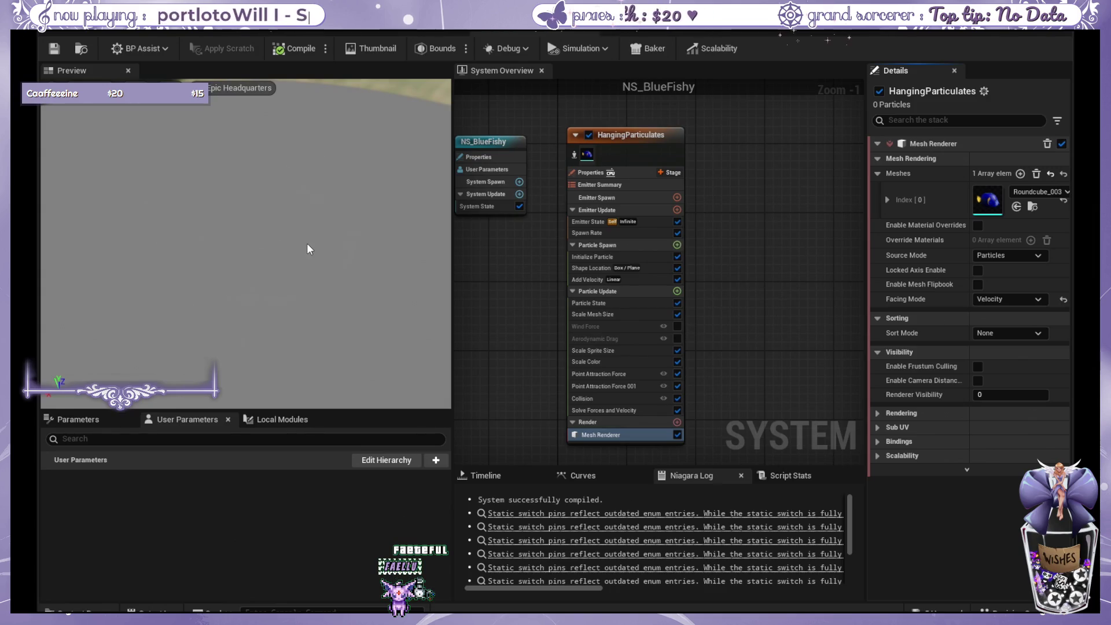
pyautogui.click(977, 225)
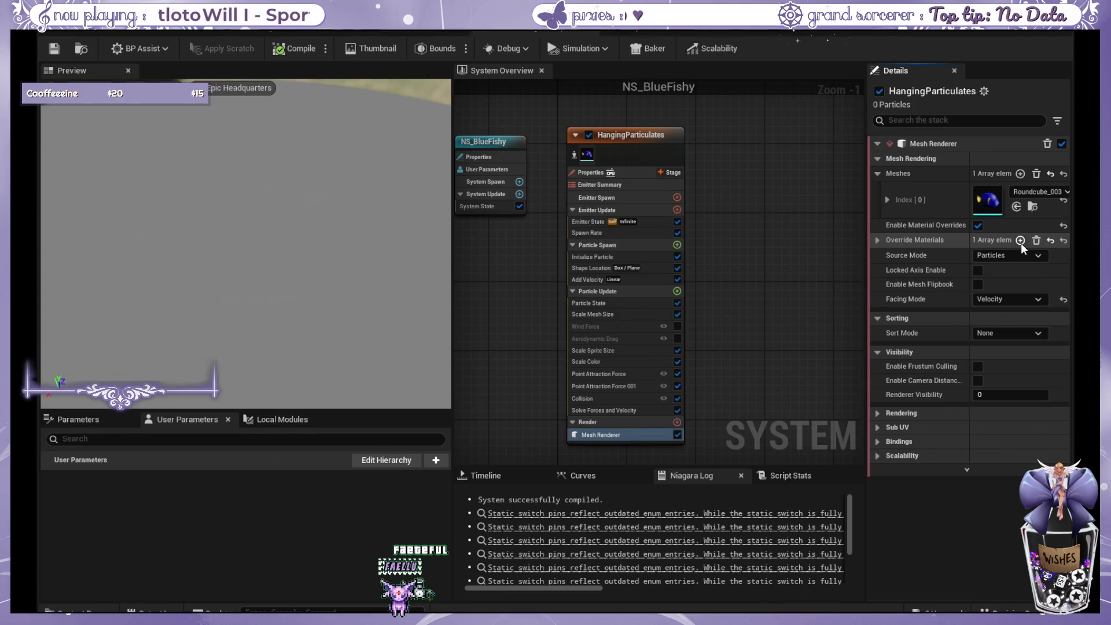
pyautogui.click(877, 242)
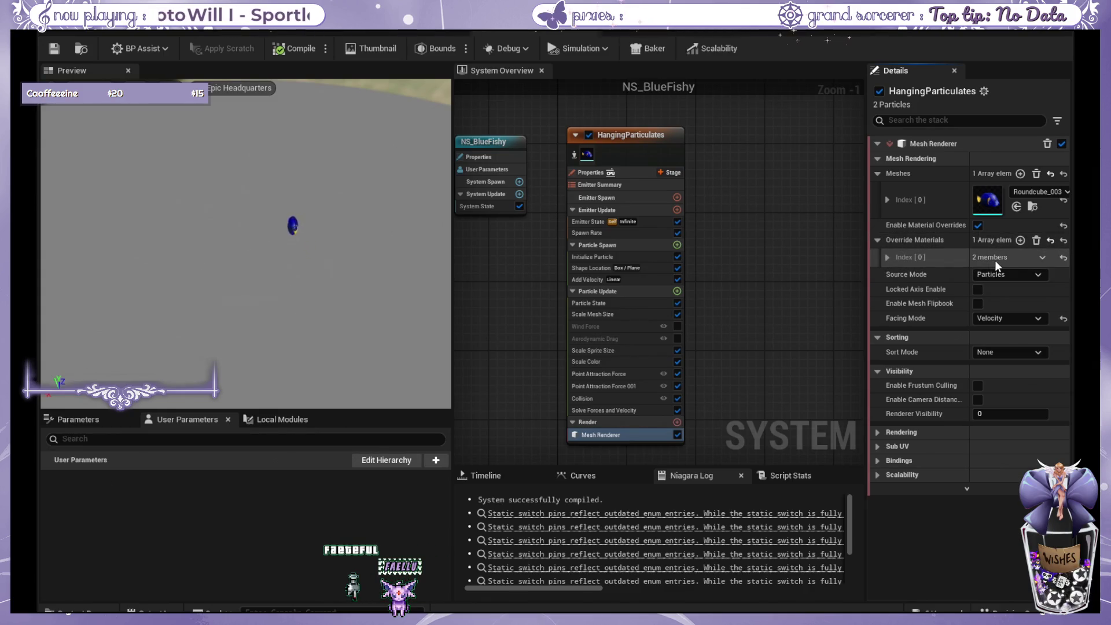
pyautogui.click(891, 255)
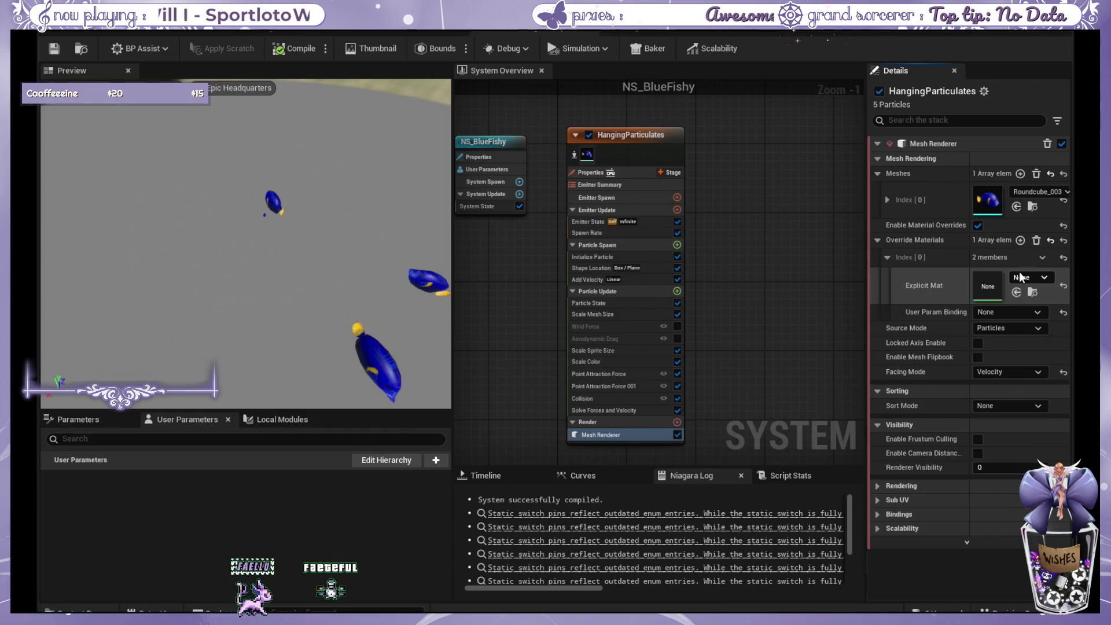
pyautogui.click(1016, 292)
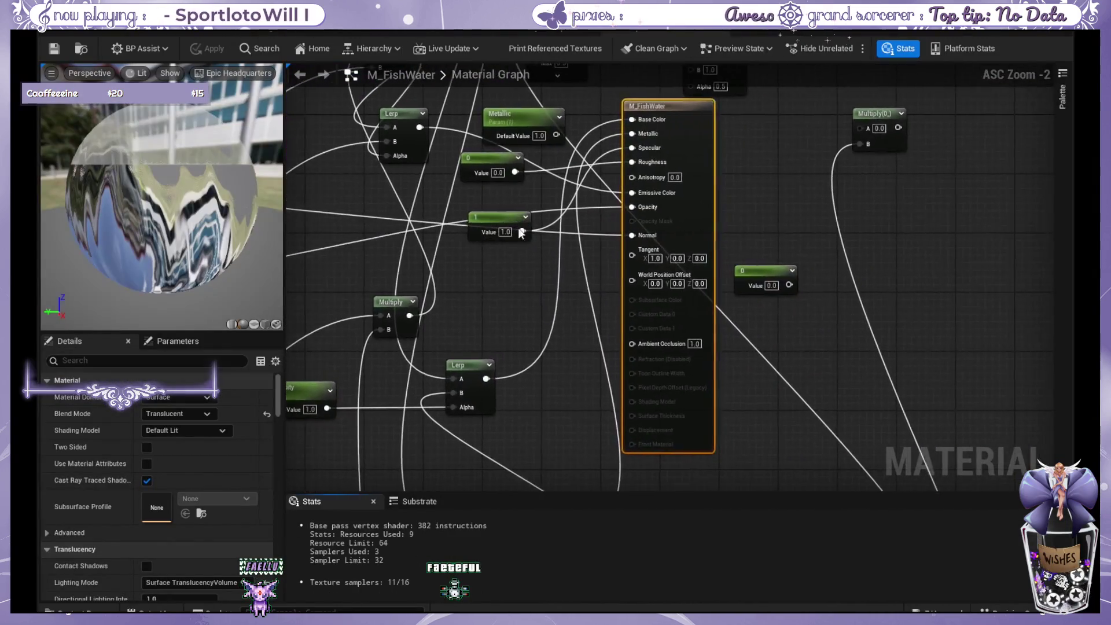
# Move the M_FishWater output node right and shift the Lerp, Multiply and Constant nodes left.
pyautogui.scroll(-6, 518, 227)
pyautogui.scroll(-2, 984, 203)
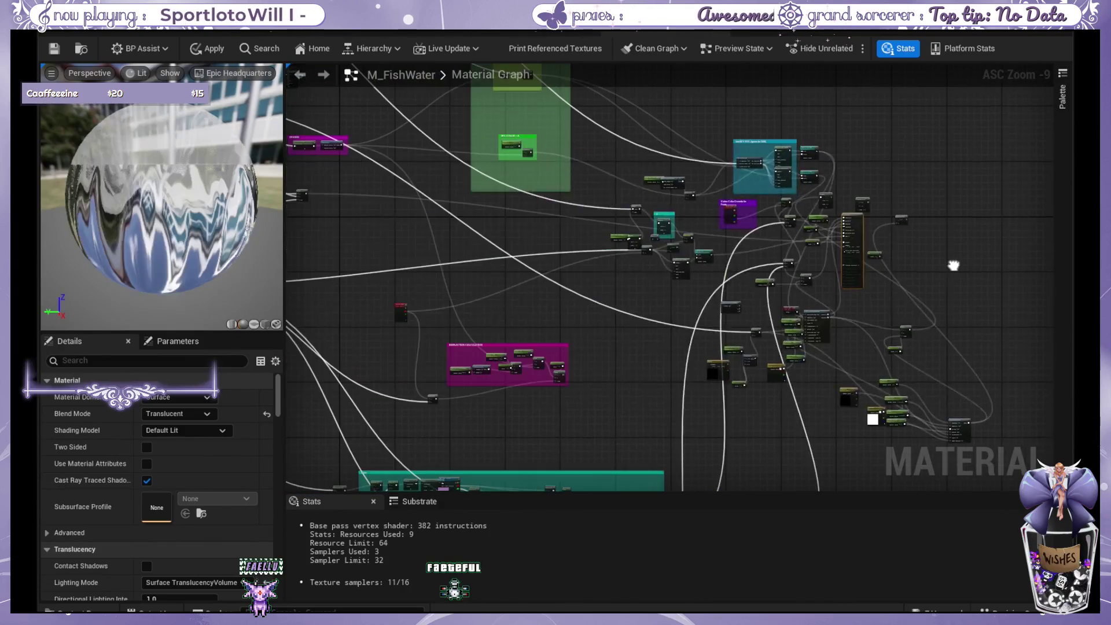
pyautogui.scroll(-1, 545, 287)
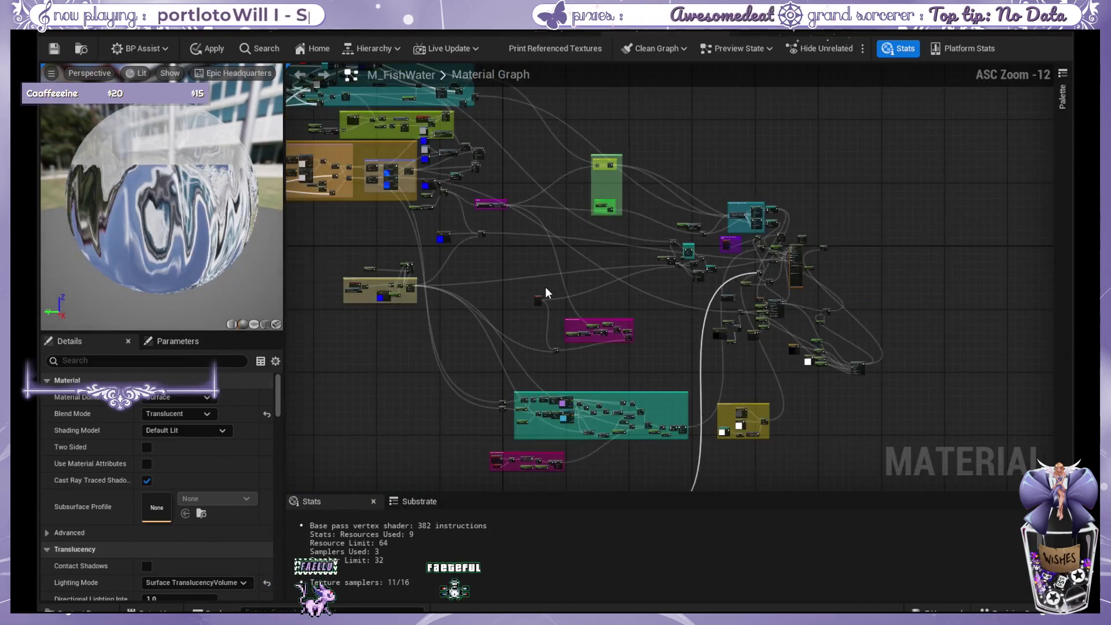
pyautogui.scroll(8, 545, 286)
pyautogui.click(253, 325)
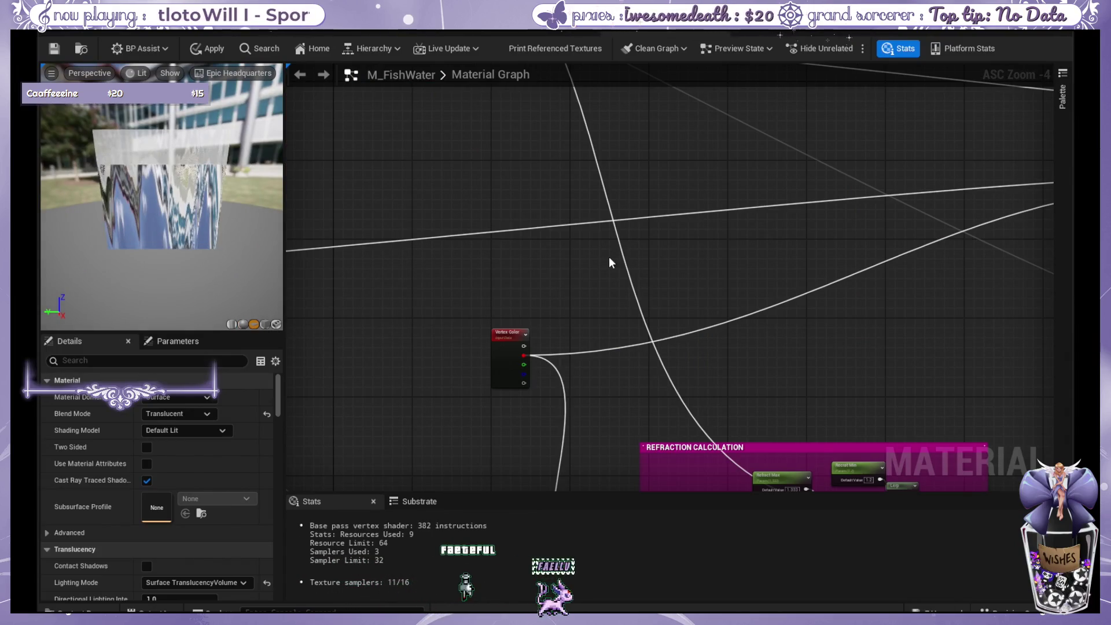
pyautogui.moveTo(609, 258)
pyautogui.mouseDown()
pyautogui.moveTo(374, 298)
pyautogui.moveTo(552, 308)
pyautogui.moveTo(406, 363)
pyautogui.moveTo(268, 259)
pyautogui.moveTo(232, 216)
pyautogui.moveTo(263, 156)
pyautogui.mouseUp()
pyautogui.moveTo(585, 398)
pyautogui.mouseDown()
pyautogui.moveTo(657, 310)
pyautogui.moveTo(573, 347)
pyautogui.moveTo(570, 376)
pyautogui.moveTo(659, 416)
pyautogui.mouseUp()
pyautogui.scroll(1, 596, 322)
pyautogui.moveTo(393, 201)
pyautogui.mouseDown()
pyautogui.moveTo(799, 389)
pyautogui.moveTo(404, 231)
pyautogui.moveTo(422, 232)
pyautogui.moveTo(512, 340)
pyautogui.moveTo(361, 261)
pyautogui.moveTo(141, 172)
pyautogui.mouseUp()
pyautogui.moveTo(724, 319)
pyautogui.mouseDown()
pyautogui.moveTo(708, 303)
pyautogui.moveTo(683, 176)
pyautogui.moveTo(832, 228)
pyautogui.moveTo(1036, 196)
pyautogui.mouseUp()
pyautogui.moveTo(886, 152)
pyautogui.mouseDown()
pyautogui.moveTo(671, 120)
pyautogui.moveTo(329, 344)
pyautogui.mouseUp()
pyautogui.moveTo(638, 184); pyautogui.dragTo(472, 184)
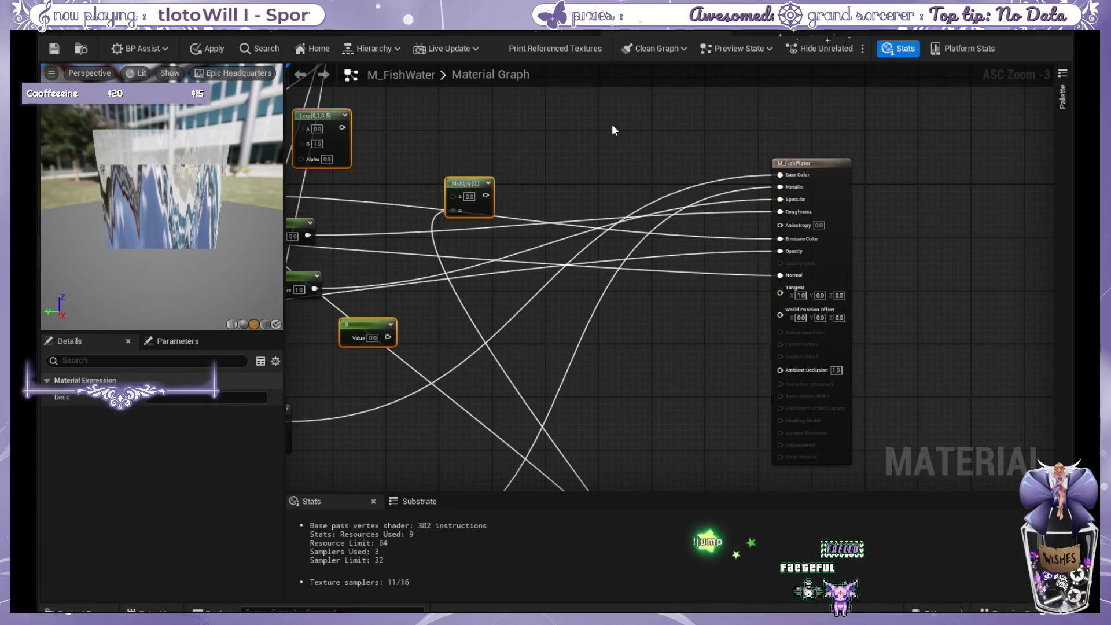
pyautogui.click(603, 133)
pyautogui.moveTo(602, 142); pyautogui.dragTo(593, 157)
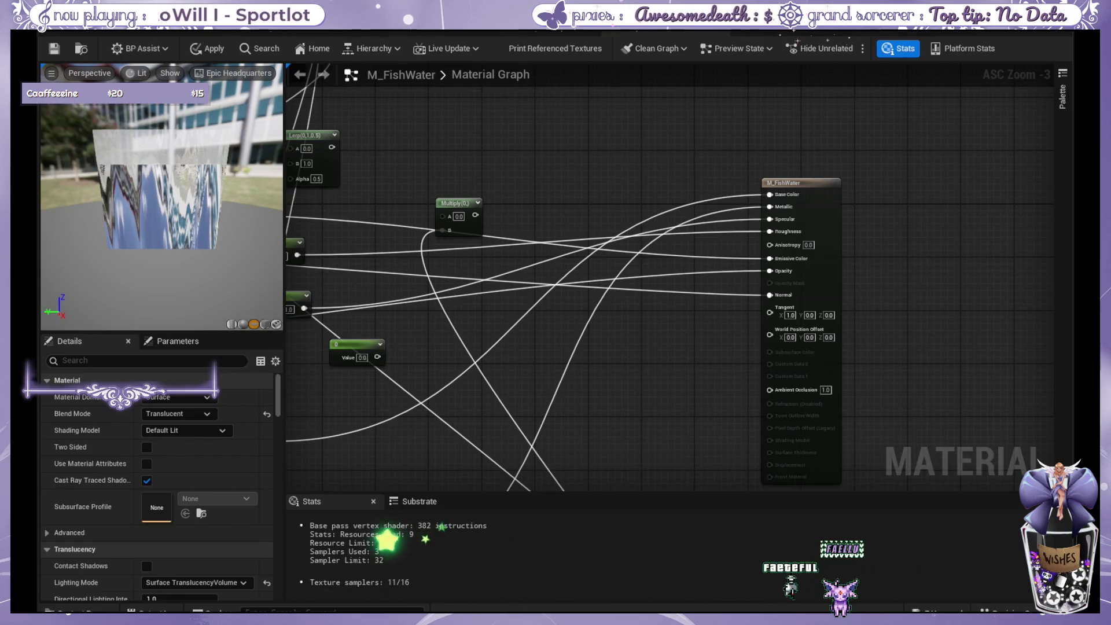
# Preview M_FishWater on the custom fish mesh and centre the graph on the output node.
pyautogui.click(276, 324)
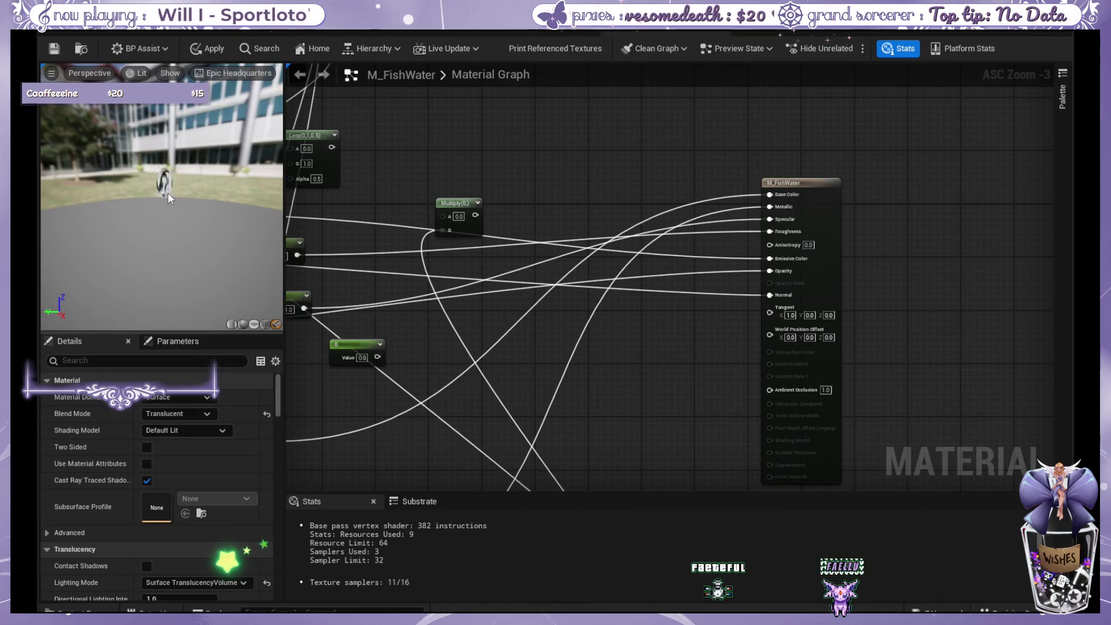
pyautogui.moveTo(167, 192); pyautogui.dragTo(217, 190)
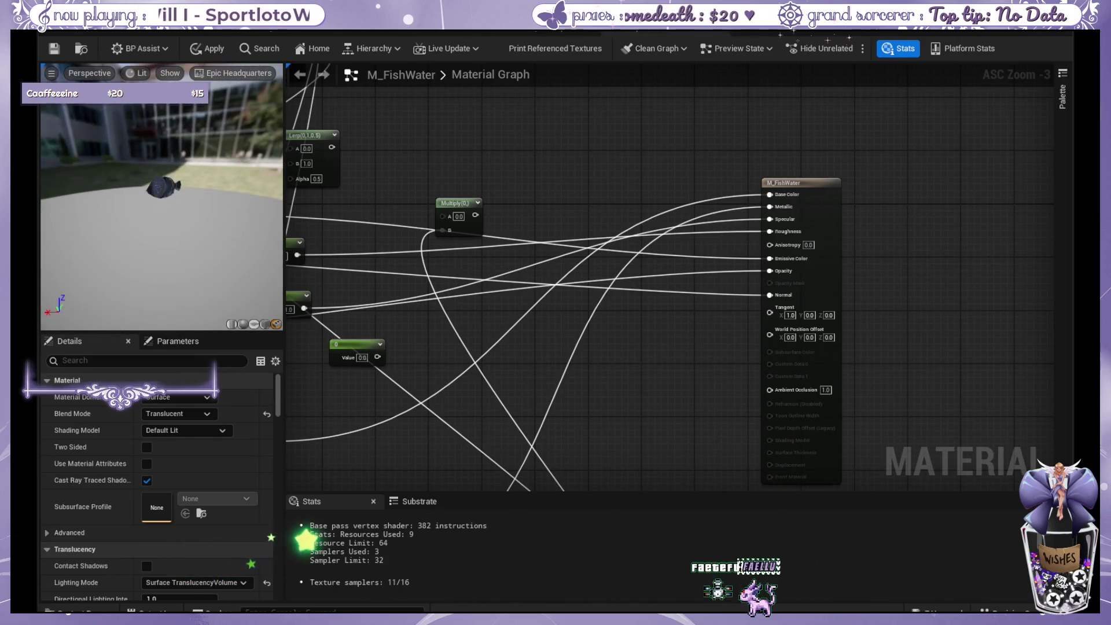
pyautogui.scroll(5, 169, 173)
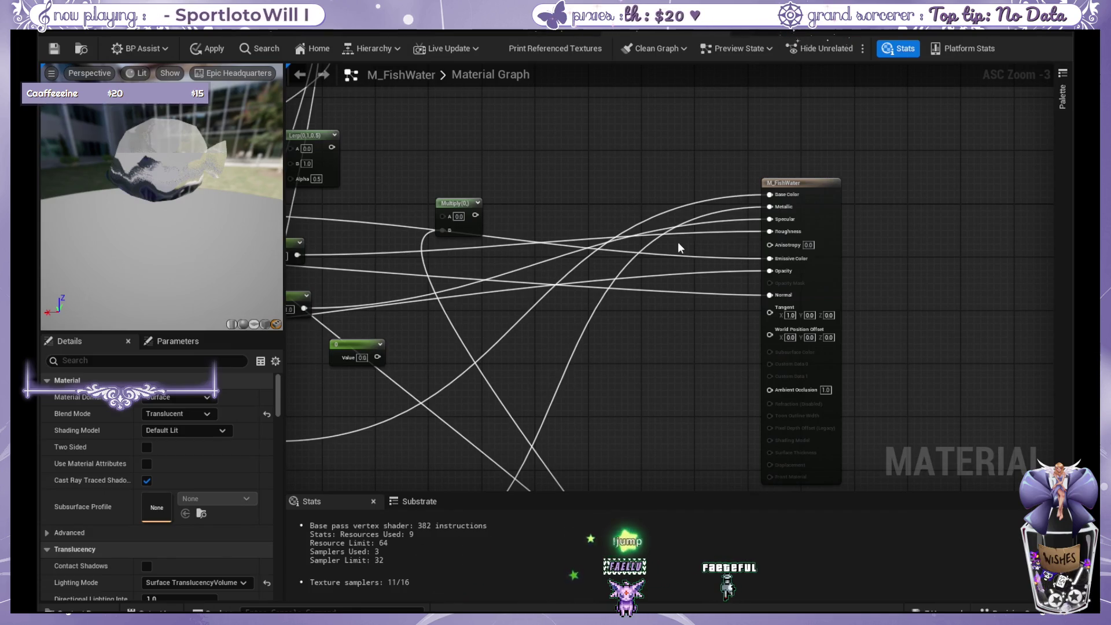
pyautogui.moveTo(562, 275); pyautogui.dragTo(829, 228)
pyautogui.moveTo(533, 397)
pyautogui.mouseDown()
pyautogui.moveTo(494, 329)
pyautogui.moveTo(443, 390)
pyautogui.moveTo(552, 140)
pyautogui.mouseUp()
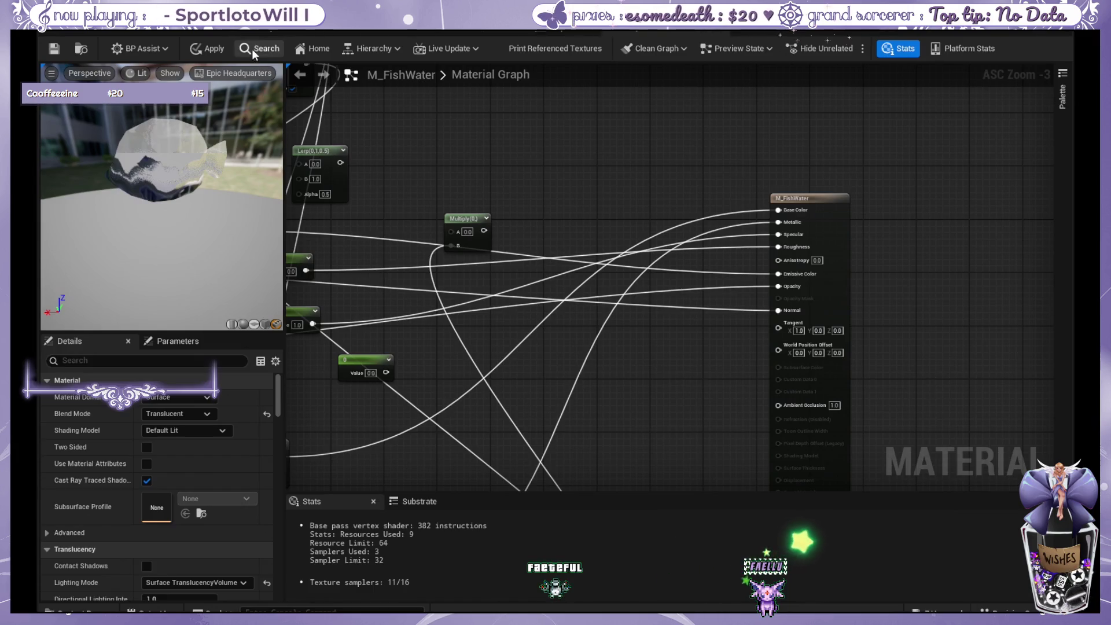
# Paste the T_BlueFishyT Texture Sample into M_FishWater and place it beside the output node.
pyautogui.click(259, 29)
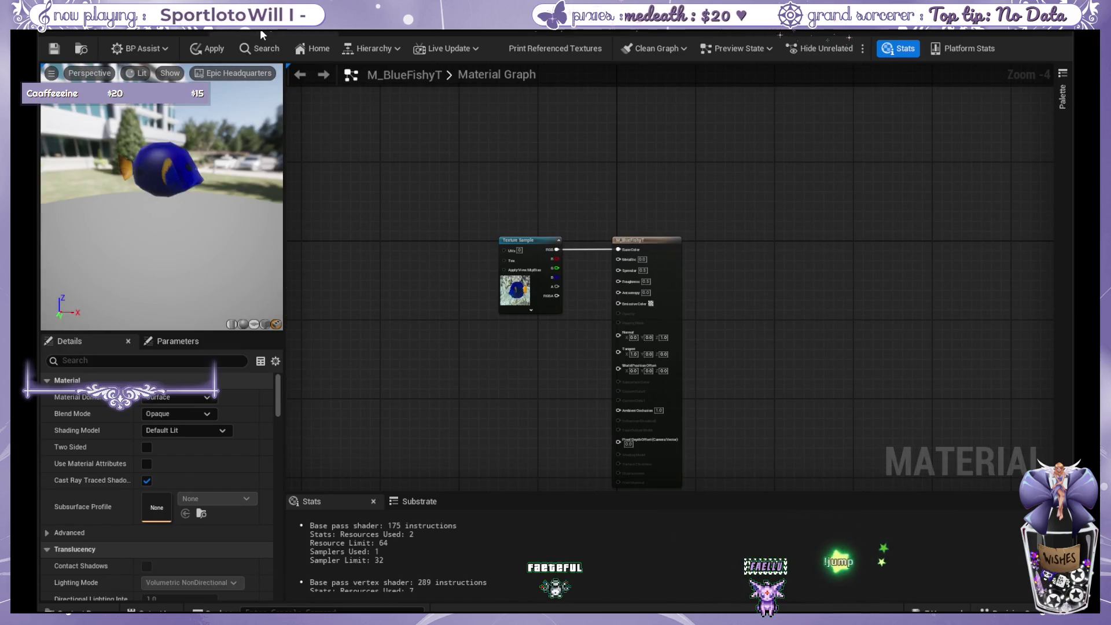
pyautogui.click(364, 30)
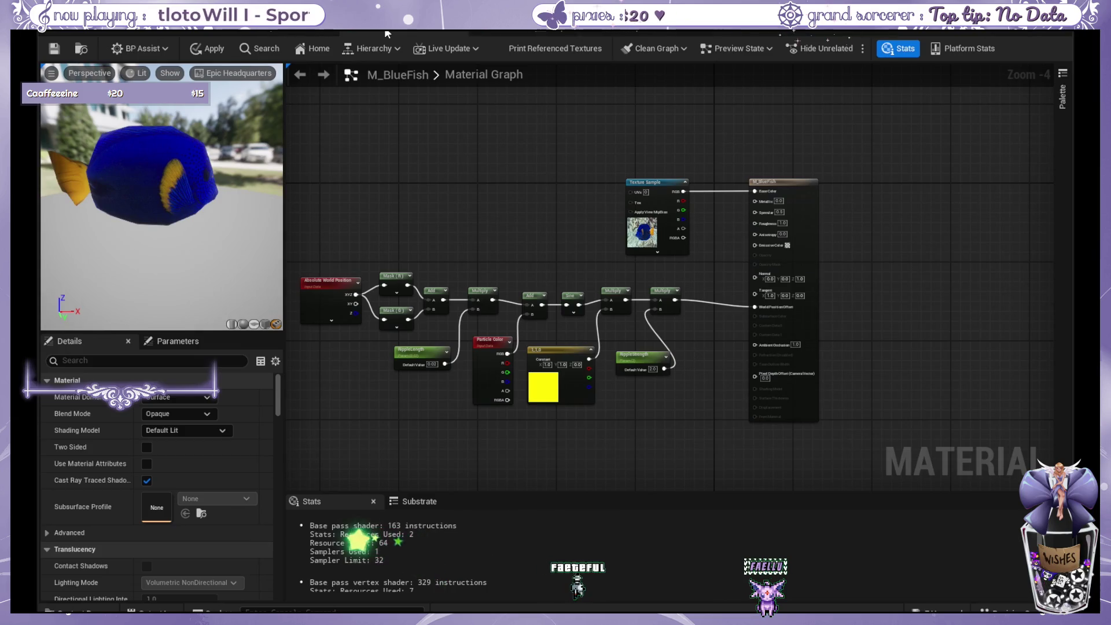
pyautogui.click(648, 33)
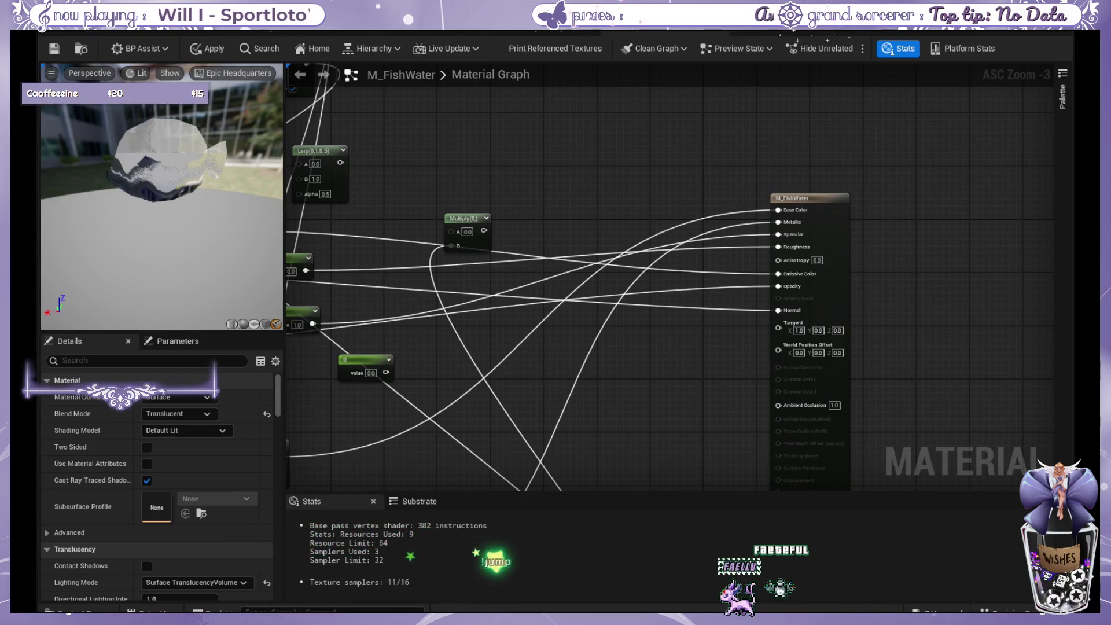
pyautogui.hotkey('ctrl', 'v')
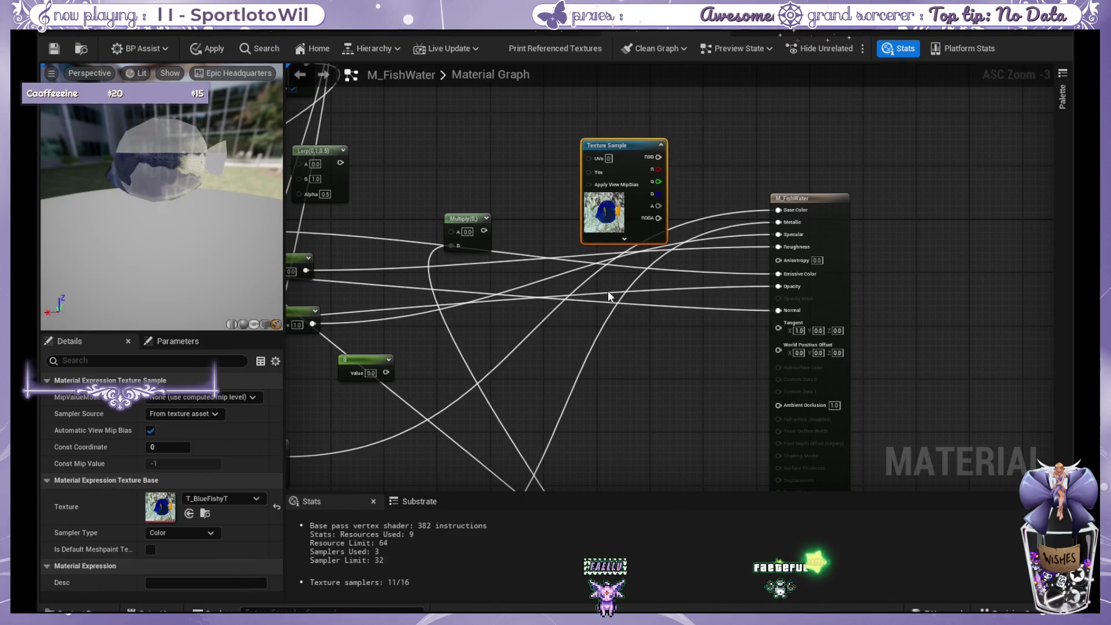
pyautogui.moveTo(636, 152); pyautogui.dragTo(601, 123)
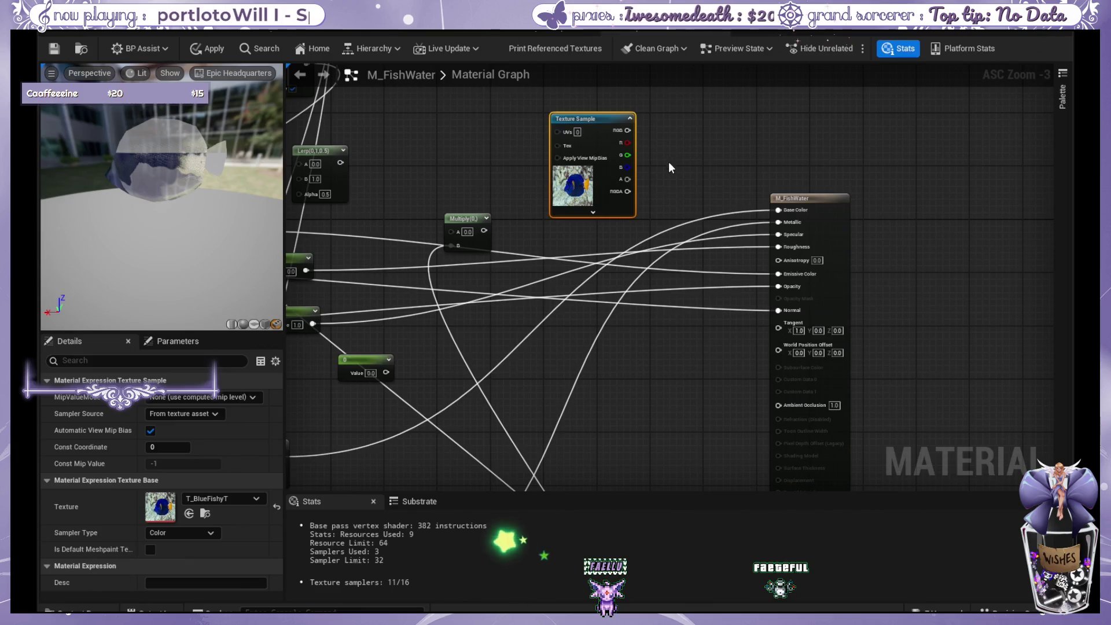
pyautogui.moveTo(667, 166)
pyautogui.mouseDown()
pyautogui.moveTo(818, 188)
pyautogui.moveTo(716, 266)
pyautogui.mouseUp()
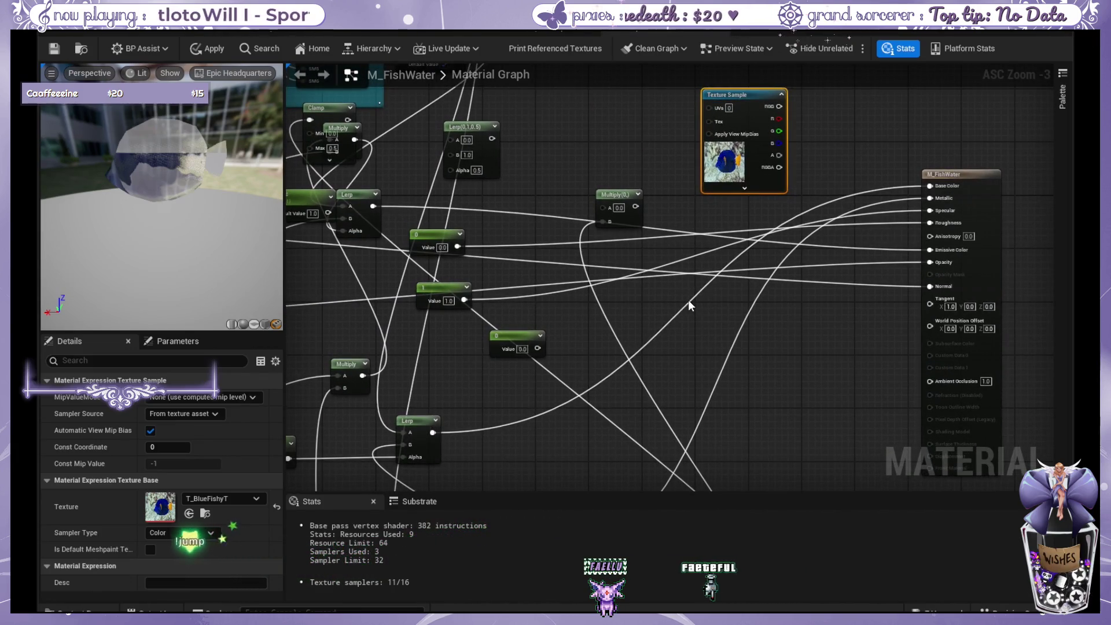
pyautogui.moveTo(696, 303); pyautogui.dragTo(683, 317)
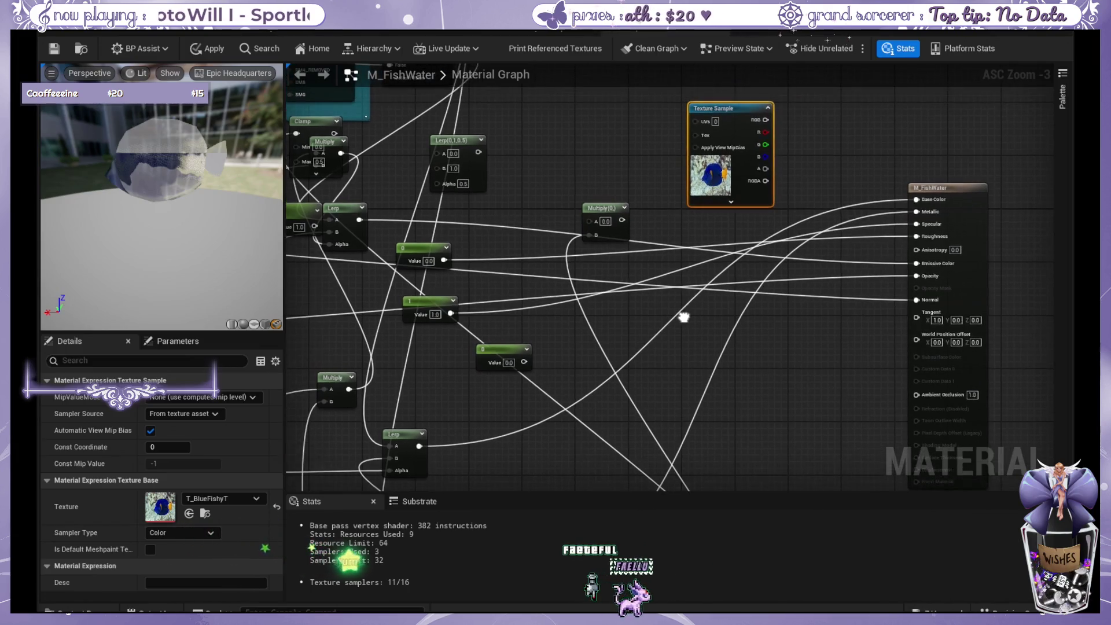
pyautogui.moveTo(737, 115)
pyautogui.mouseDown()
pyautogui.moveTo(792, 386)
pyautogui.moveTo(815, 377)
pyautogui.mouseUp()
pyautogui.moveTo(428, 441)
pyautogui.mouseDown()
pyautogui.moveTo(445, 380)
pyautogui.moveTo(499, 398)
pyautogui.moveTo(552, 397)
pyautogui.mouseUp()
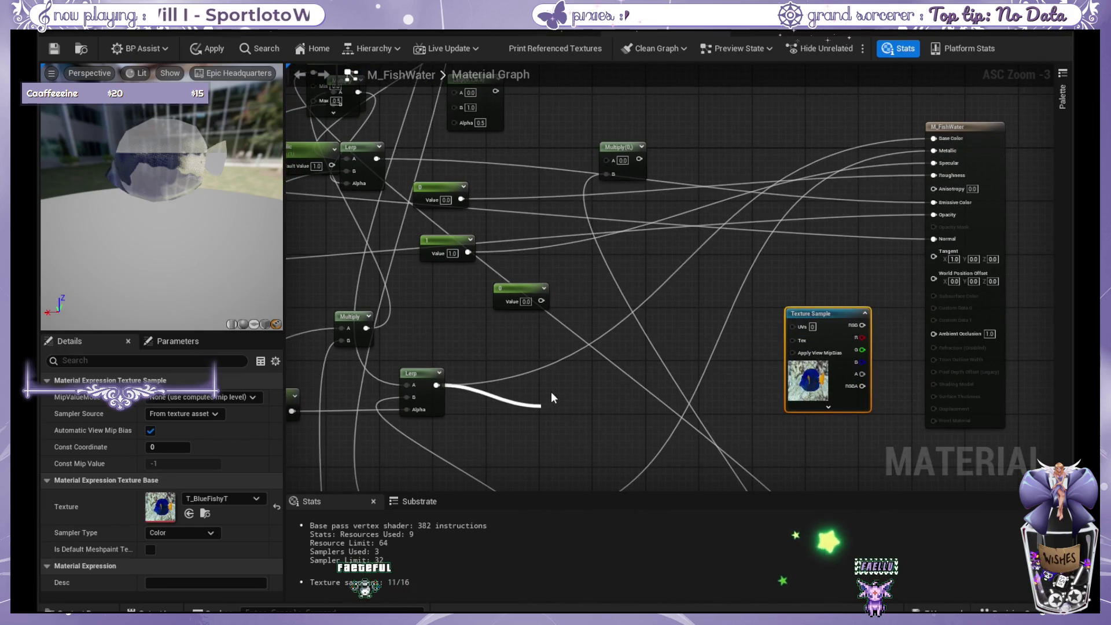
pyautogui.moveTo(551, 397); pyautogui.dragTo(550, 397)
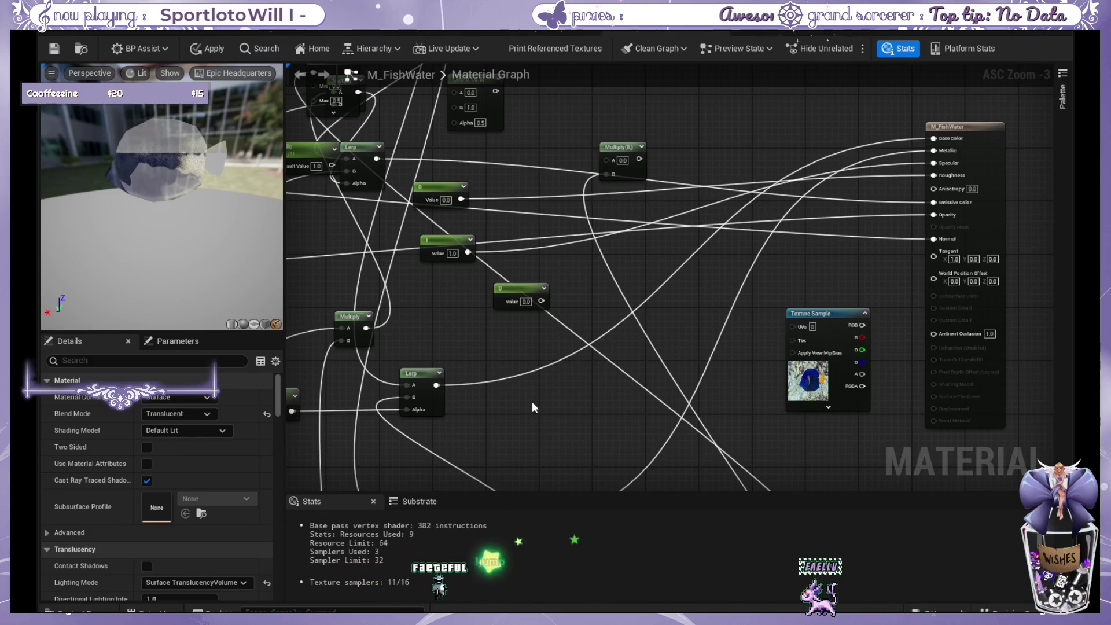
# Multiply the Lerp colour by the texture's RGB, feed the result into Base Color, and save.
pyautogui.click(533, 403)
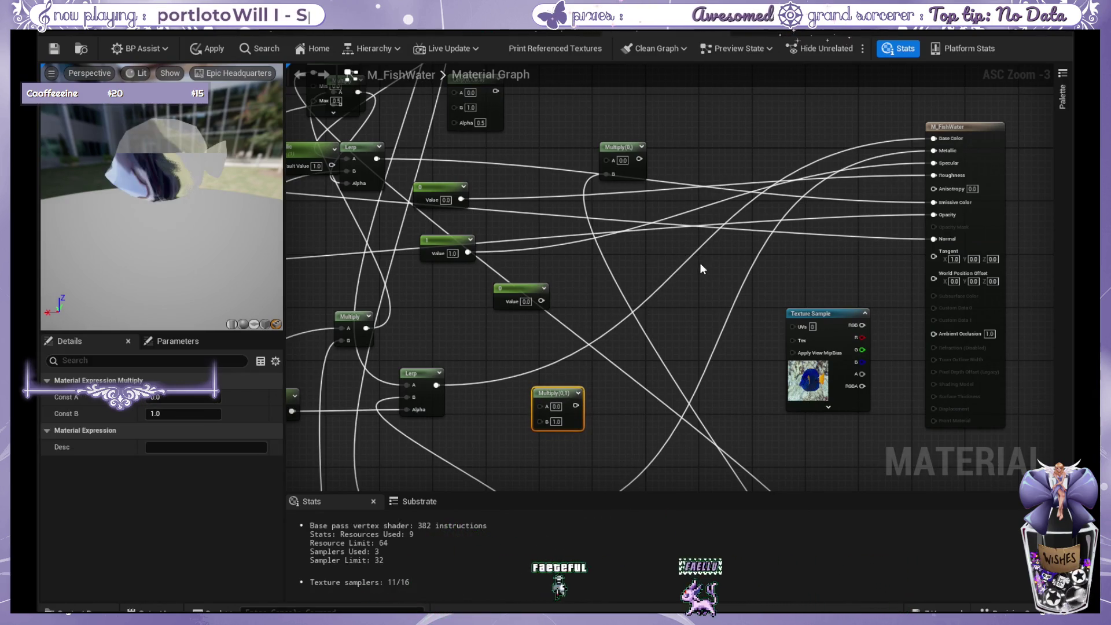
pyautogui.click(622, 317)
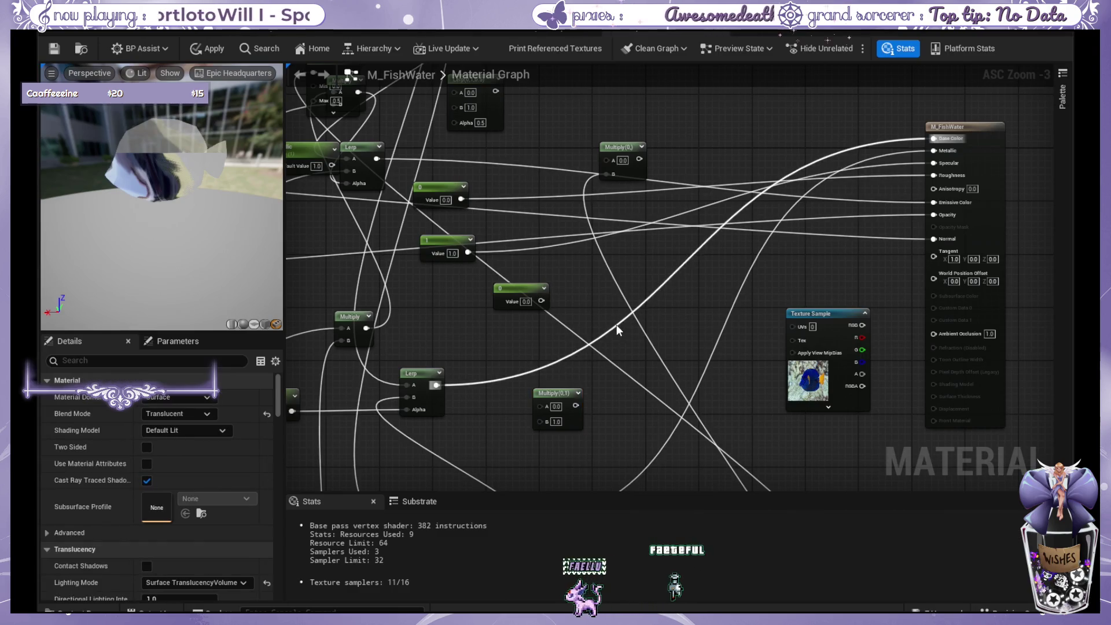
pyautogui.keyDown('alt'); pyautogui.click(616, 325); pyautogui.keyUp('alt')
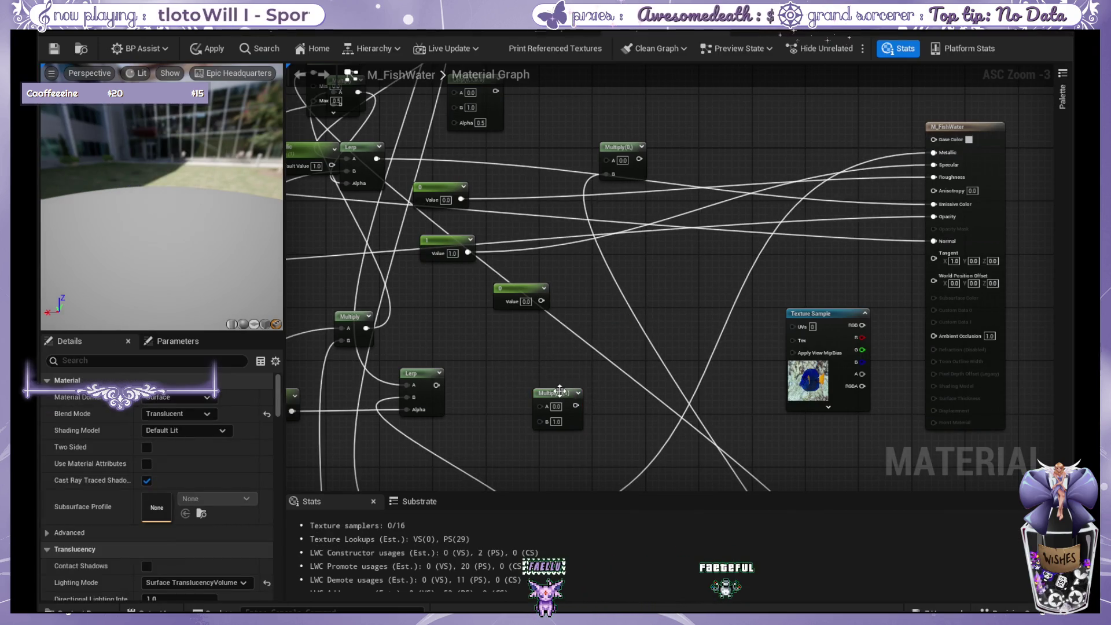
pyautogui.moveTo(559, 391); pyautogui.dragTo(565, 358)
pyautogui.moveTo(435, 384); pyautogui.dragTo(546, 372)
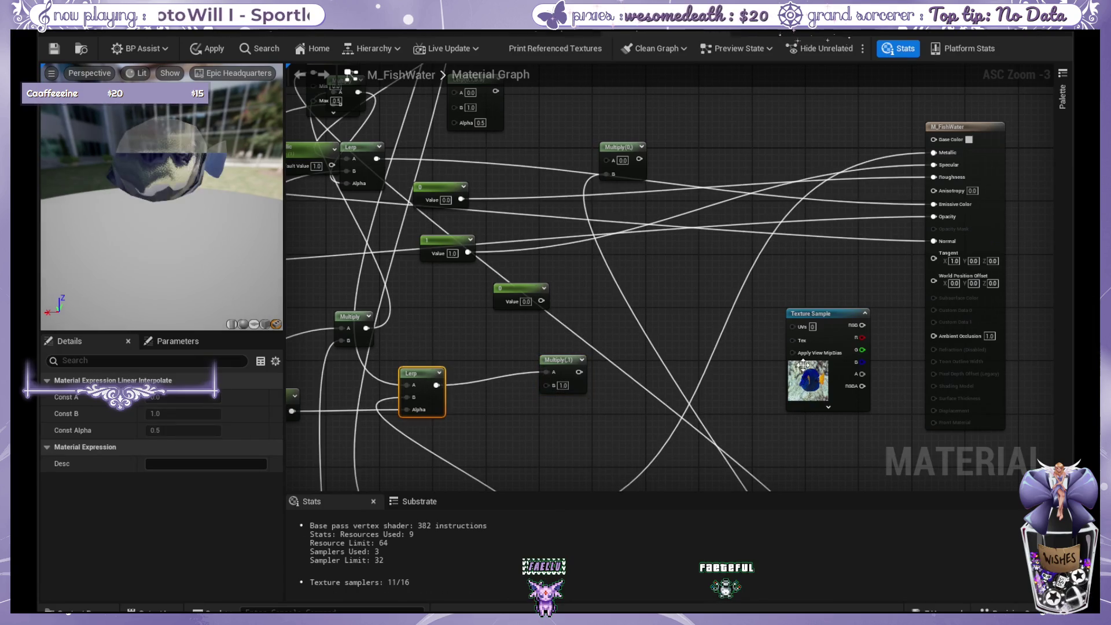
pyautogui.moveTo(820, 316)
pyautogui.mouseDown()
pyautogui.moveTo(657, 399)
pyautogui.moveTo(532, 387)
pyautogui.moveTo(548, 386)
pyautogui.mouseUp()
pyautogui.moveTo(655, 387); pyautogui.dragTo(515, 407)
pyautogui.moveTo(573, 373)
pyautogui.mouseDown()
pyautogui.moveTo(980, 164)
pyautogui.moveTo(943, 140)
pyautogui.mouseUp()
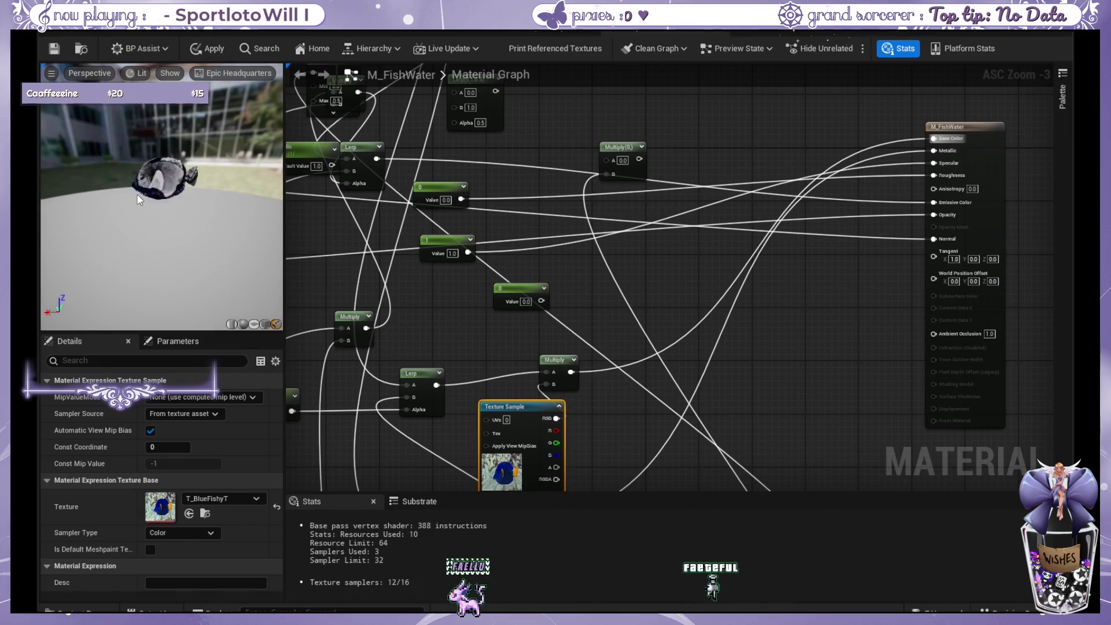
pyautogui.moveTo(160, 194)
pyautogui.mouseDown()
pyautogui.moveTo(208, 191)
pyautogui.moveTo(209, 171)
pyautogui.moveTo(209, 194)
pyautogui.moveTo(231, 200)
pyautogui.moveTo(243, 177)
pyautogui.mouseUp()
pyautogui.click(56, 50)
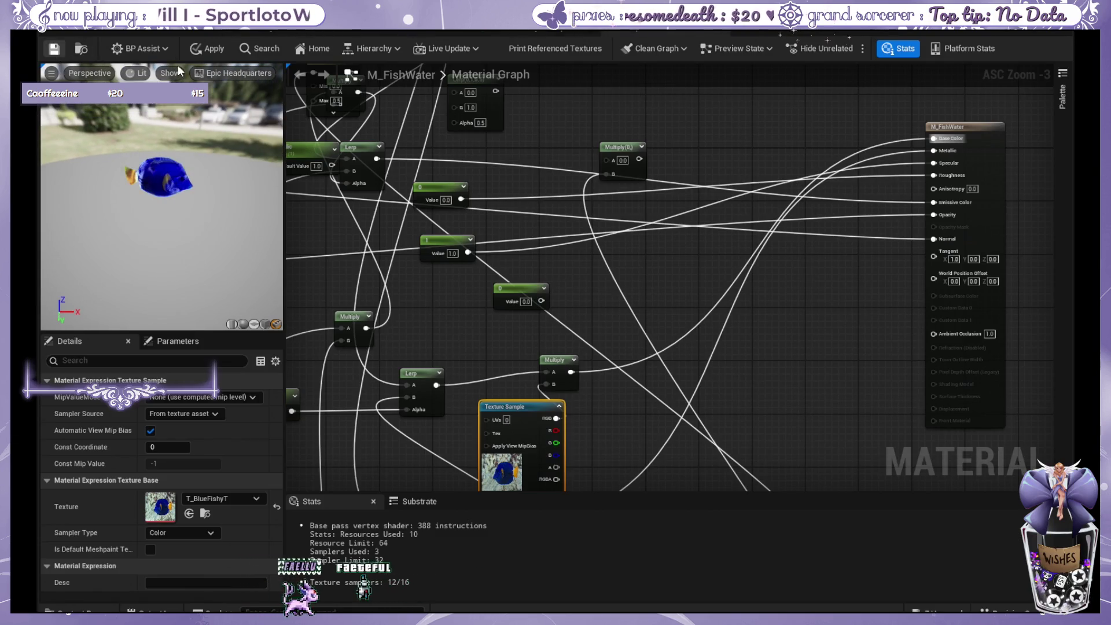
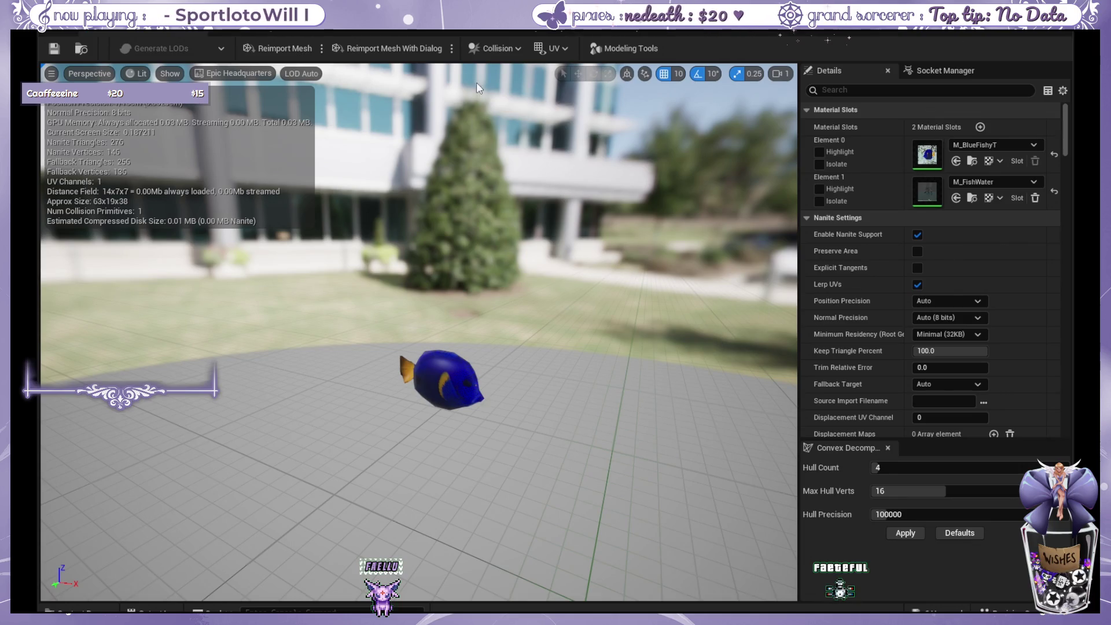
# Bring up the M_FishWater graph and pan across its output, Clamp, Multiply, ES2 Preview and depth colour nodes.
pyautogui.click(519, 34)
pyautogui.click(636, 34)
pyautogui.scroll(-2, 495, 222)
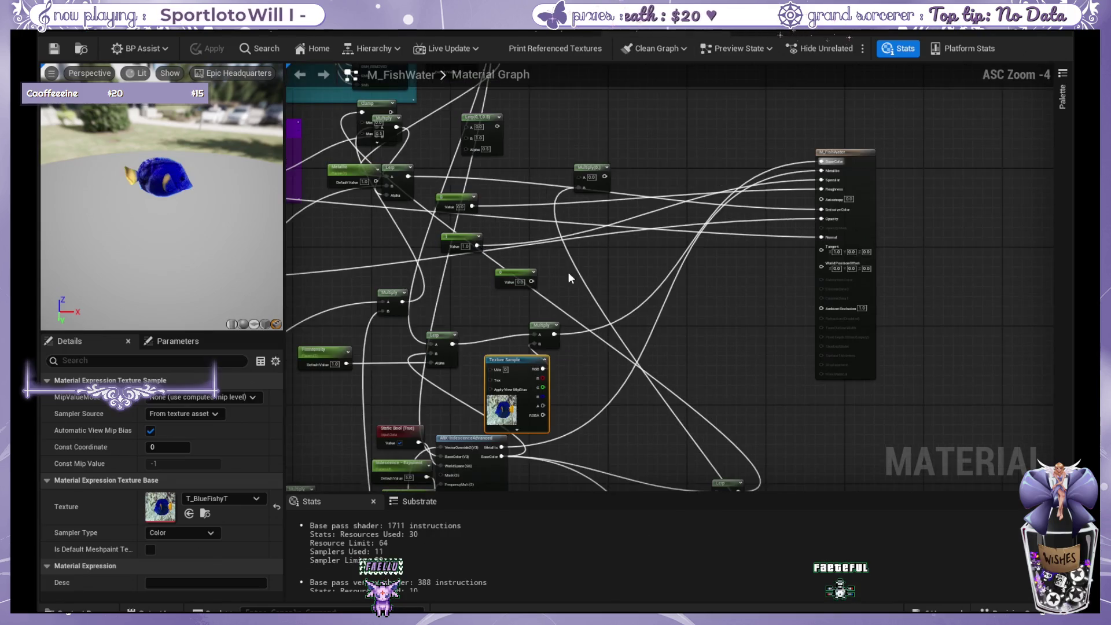
pyautogui.scroll(2, 667, 311)
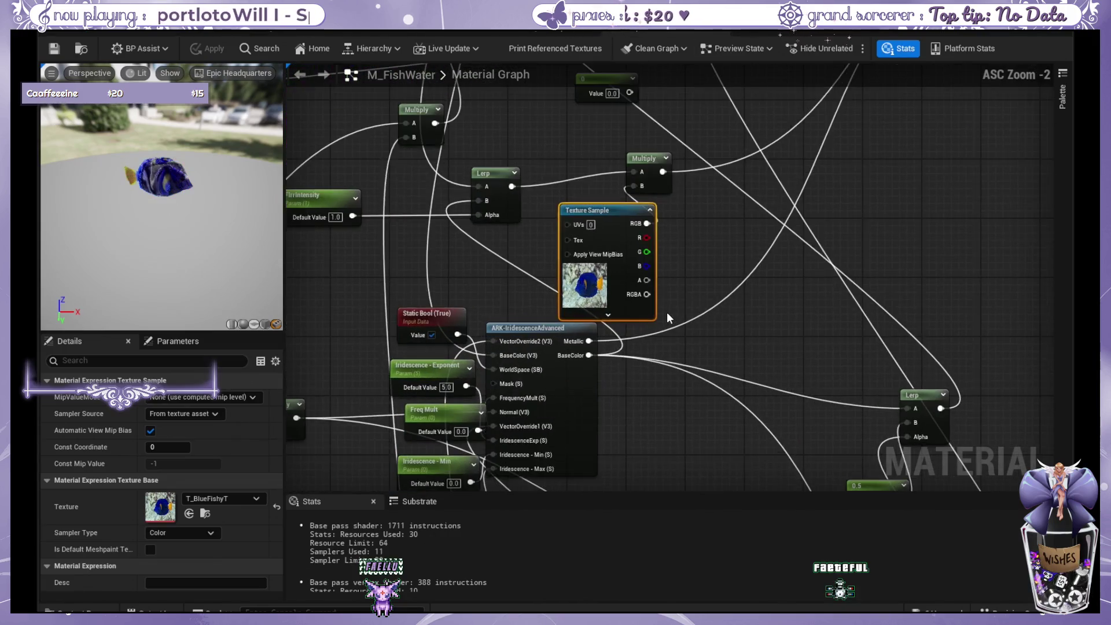
pyautogui.moveTo(810, 277)
pyautogui.mouseDown()
pyautogui.moveTo(625, 277)
pyautogui.moveTo(627, 359)
pyautogui.moveTo(602, 386)
pyautogui.mouseUp()
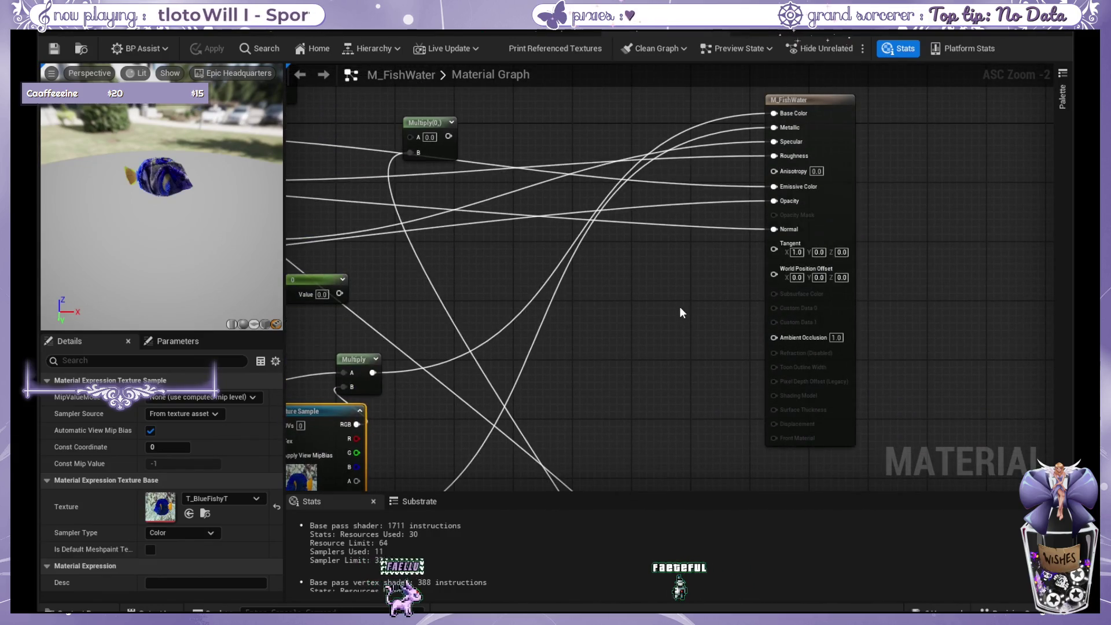
pyautogui.moveTo(679, 307); pyautogui.dragTo(818, 292)
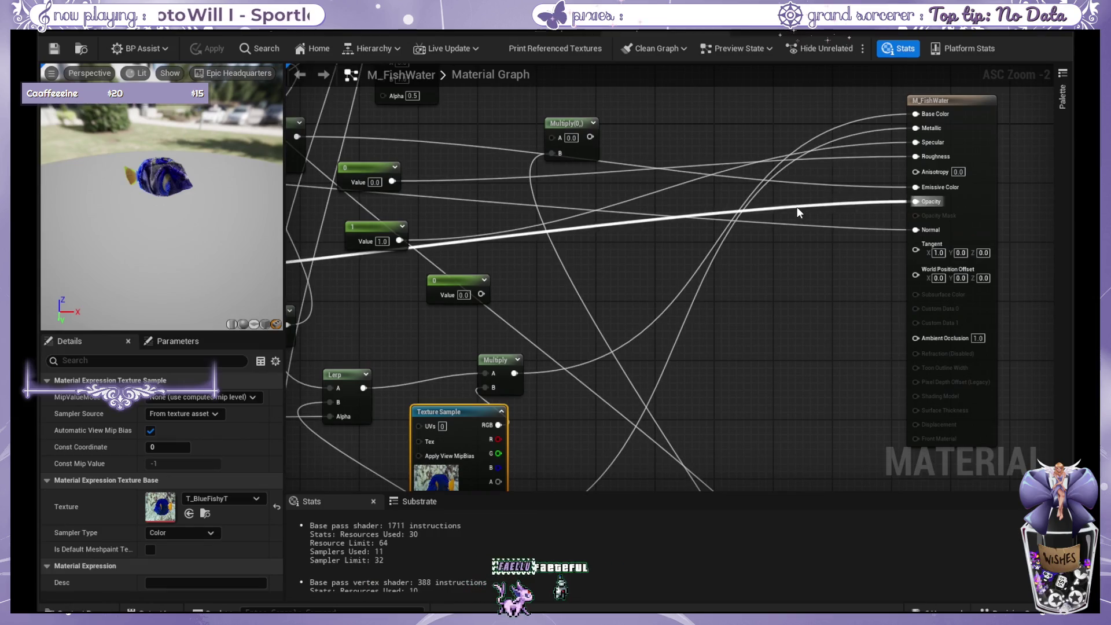
pyautogui.moveTo(499, 277)
pyautogui.mouseDown()
pyautogui.moveTo(822, 275)
pyautogui.moveTo(987, 313)
pyautogui.mouseUp()
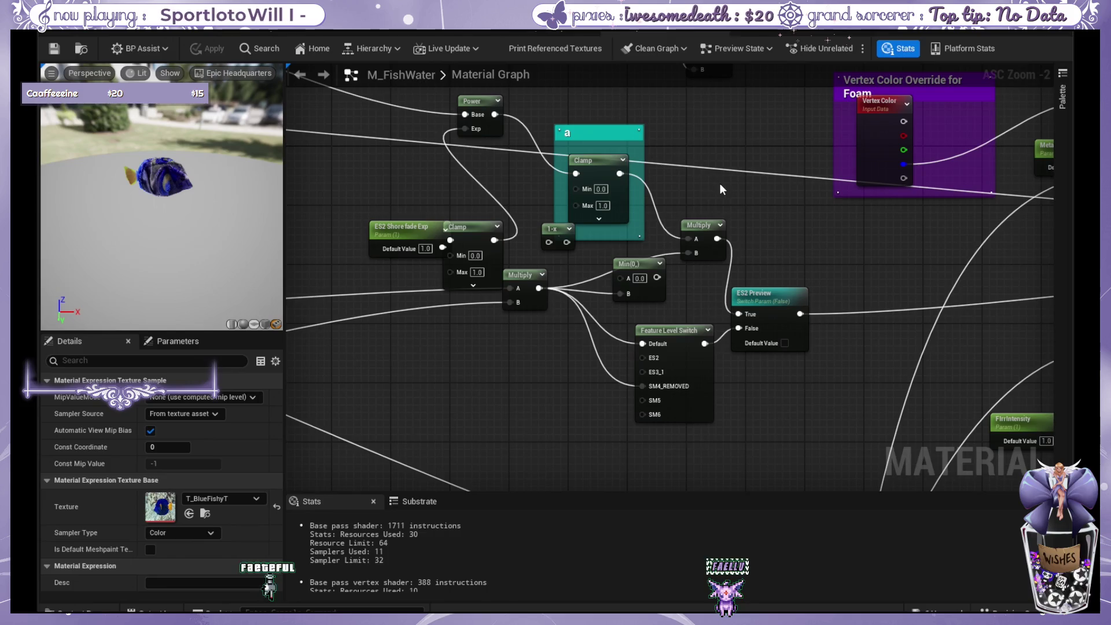
pyautogui.moveTo(734, 211)
pyautogui.mouseDown()
pyautogui.moveTo(792, 228)
pyautogui.moveTo(997, 470)
pyautogui.moveTo(860, 459)
pyautogui.moveTo(515, 242)
pyautogui.moveTo(845, 447)
pyautogui.moveTo(984, 503)
pyautogui.moveTo(827, 379)
pyautogui.moveTo(1029, 353)
pyautogui.mouseUp()
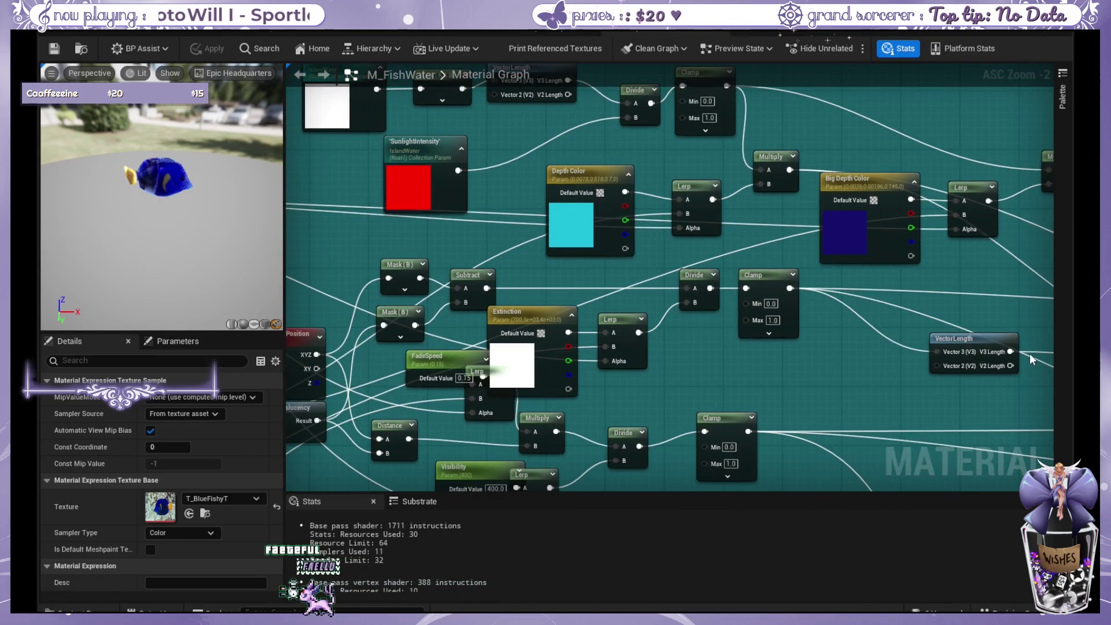
pyautogui.scroll(-1, 578, 273)
pyautogui.moveTo(387, 208)
pyautogui.mouseDown()
pyautogui.moveTo(640, 302)
pyautogui.moveTo(715, 214)
pyautogui.mouseUp()
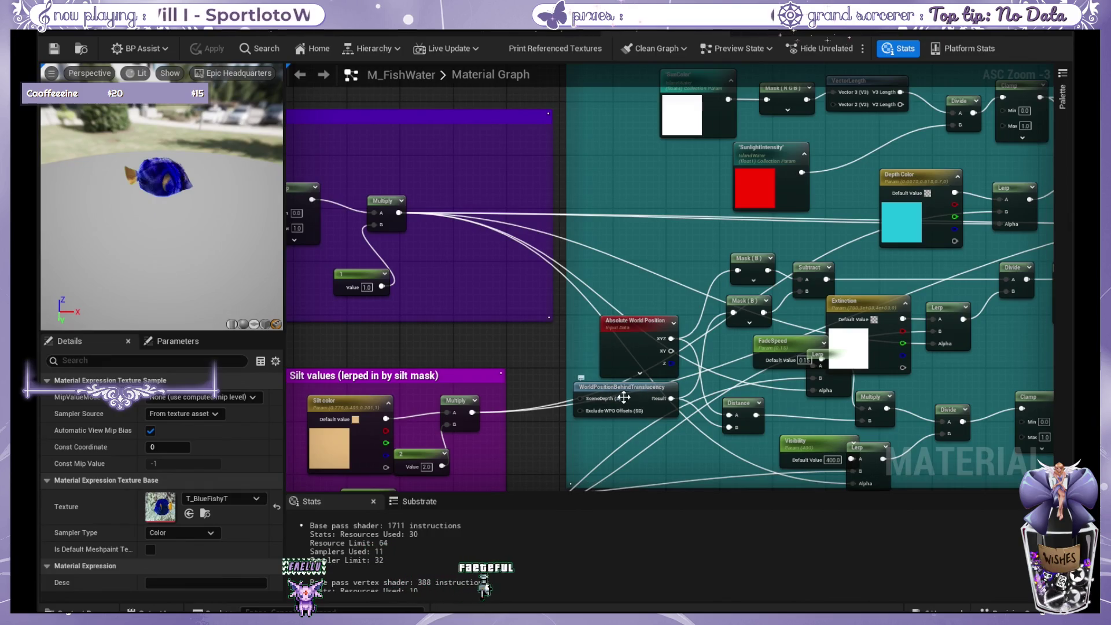
pyautogui.moveTo(618, 383)
pyautogui.mouseDown()
pyautogui.moveTo(945, 348)
pyautogui.moveTo(1024, 375)
pyautogui.moveTo(643, 238)
pyautogui.moveTo(648, 175)
pyautogui.moveTo(733, 274)
pyautogui.moveTo(661, 248)
pyautogui.mouseUp()
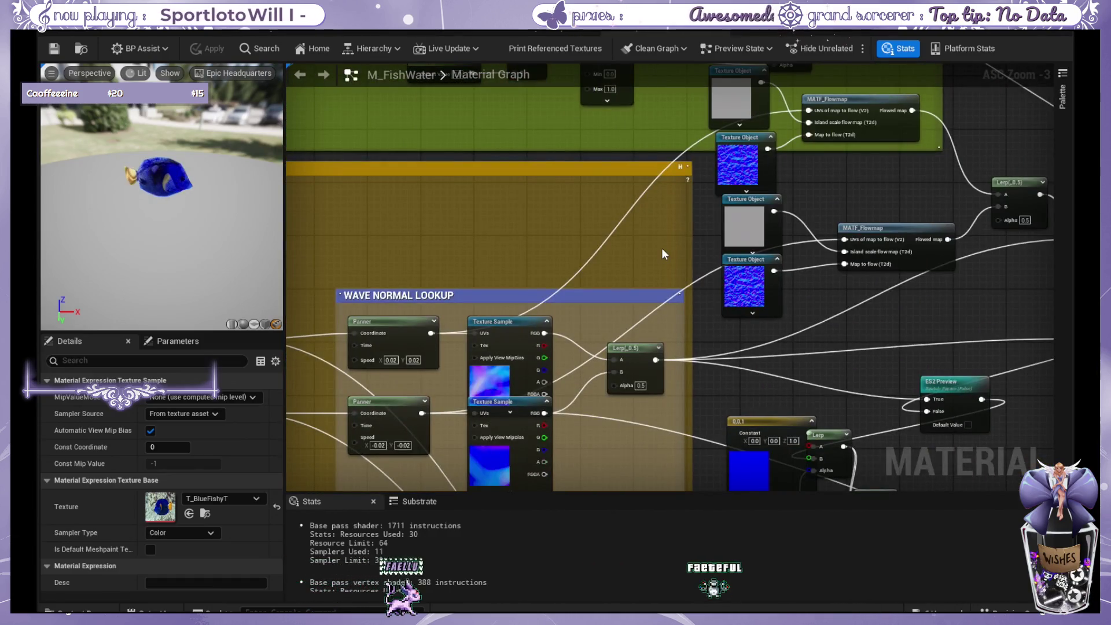
pyautogui.moveTo(744, 300)
pyautogui.mouseDown()
pyautogui.moveTo(571, 214)
pyautogui.moveTo(654, 228)
pyautogui.moveTo(316, 126)
pyautogui.moveTo(645, 241)
pyautogui.moveTo(521, 191)
pyautogui.moveTo(636, 269)
pyautogui.moveTo(593, 382)
pyautogui.moveTo(704, 269)
pyautogui.mouseUp()
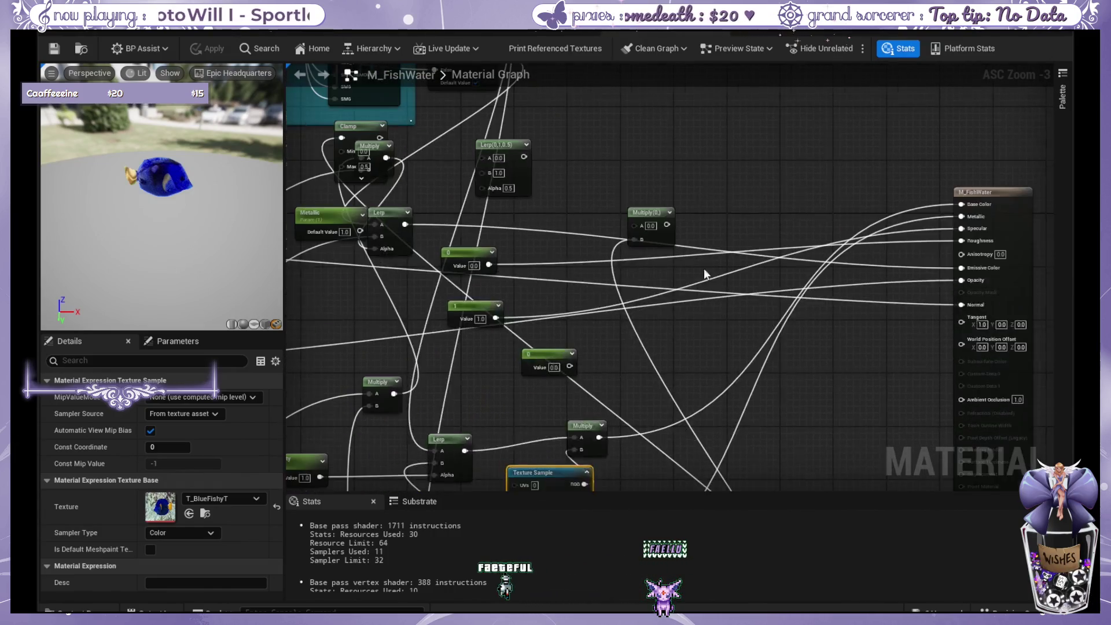
pyautogui.moveTo(713, 343); pyautogui.dragTo(648, 313)
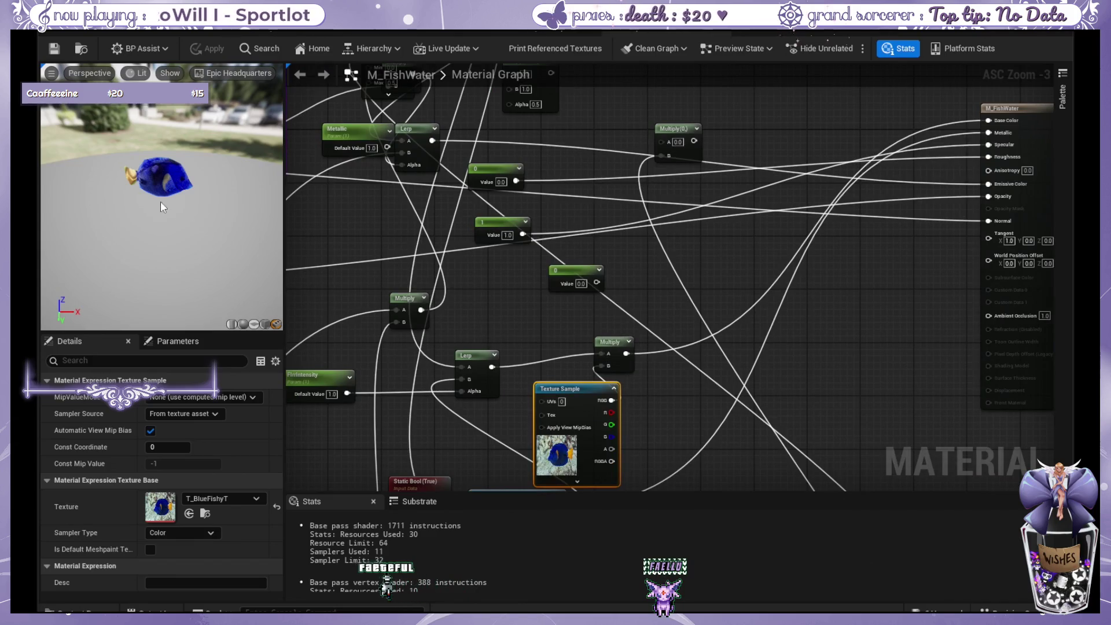
# Shift the M_FishWater Texture Sample node to the right, then return to NS_BlueFishy.
pyautogui.moveTo(678, 356); pyautogui.dragTo(597, 341)
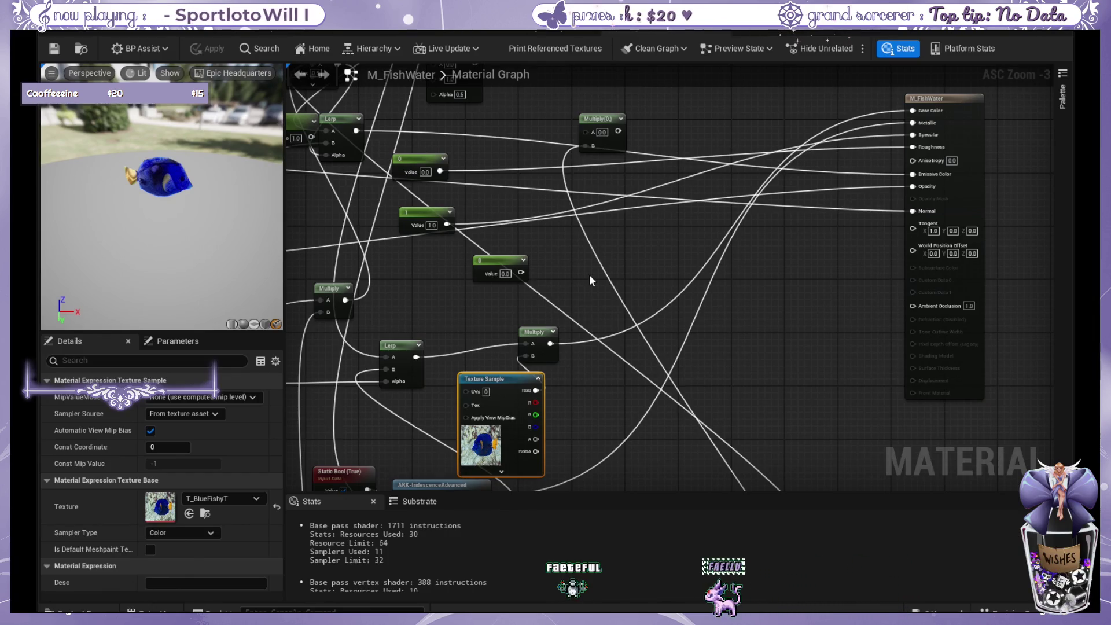
pyautogui.moveTo(619, 300); pyautogui.dragTo(564, 246)
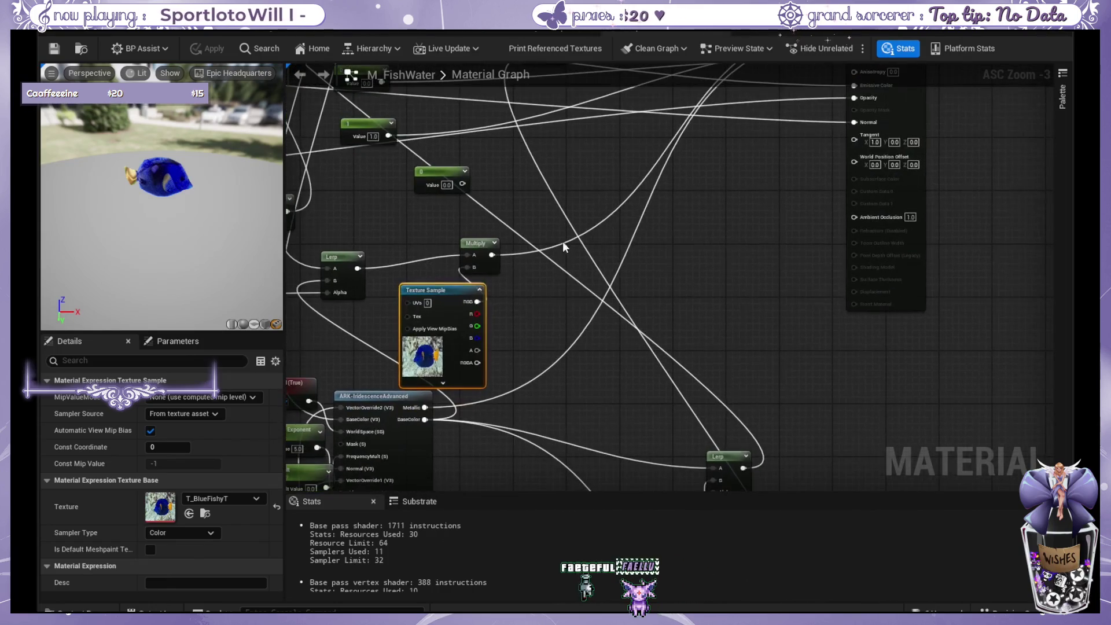
pyautogui.moveTo(454, 290)
pyautogui.mouseDown()
pyautogui.moveTo(660, 276)
pyautogui.moveTo(621, 297)
pyautogui.mouseUp()
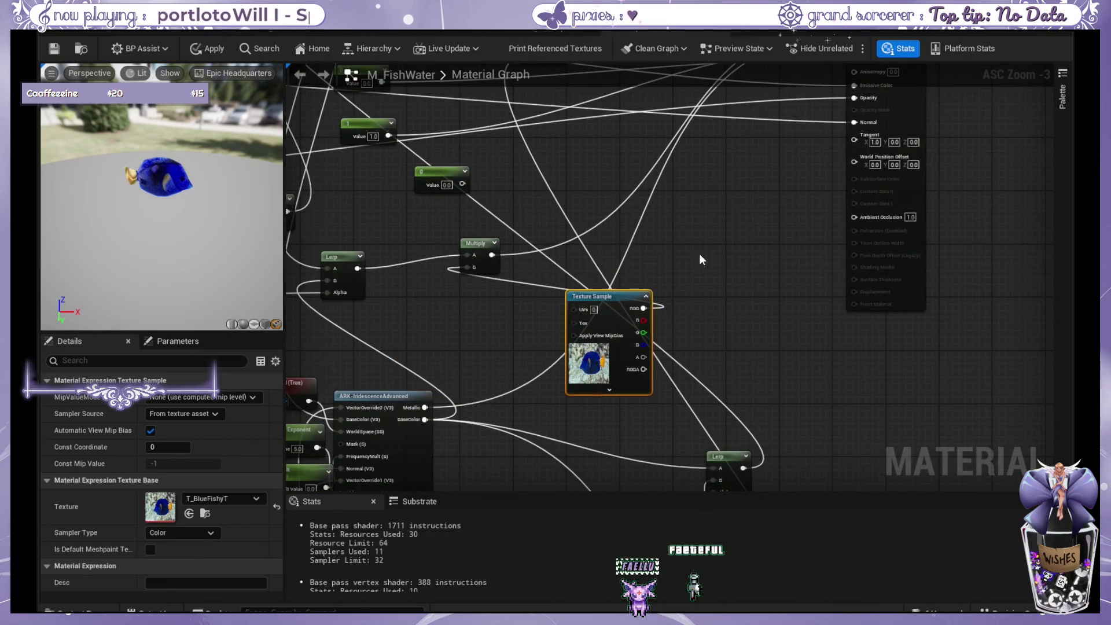
pyautogui.moveTo(699, 254); pyautogui.dragTo(699, 345)
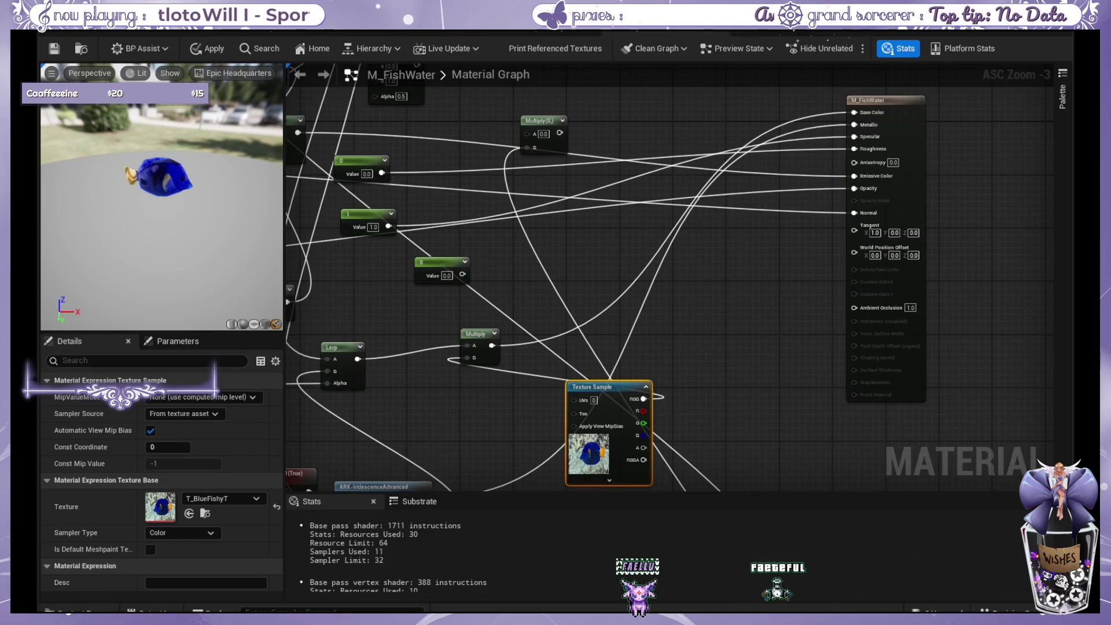
pyautogui.click(538, 34)
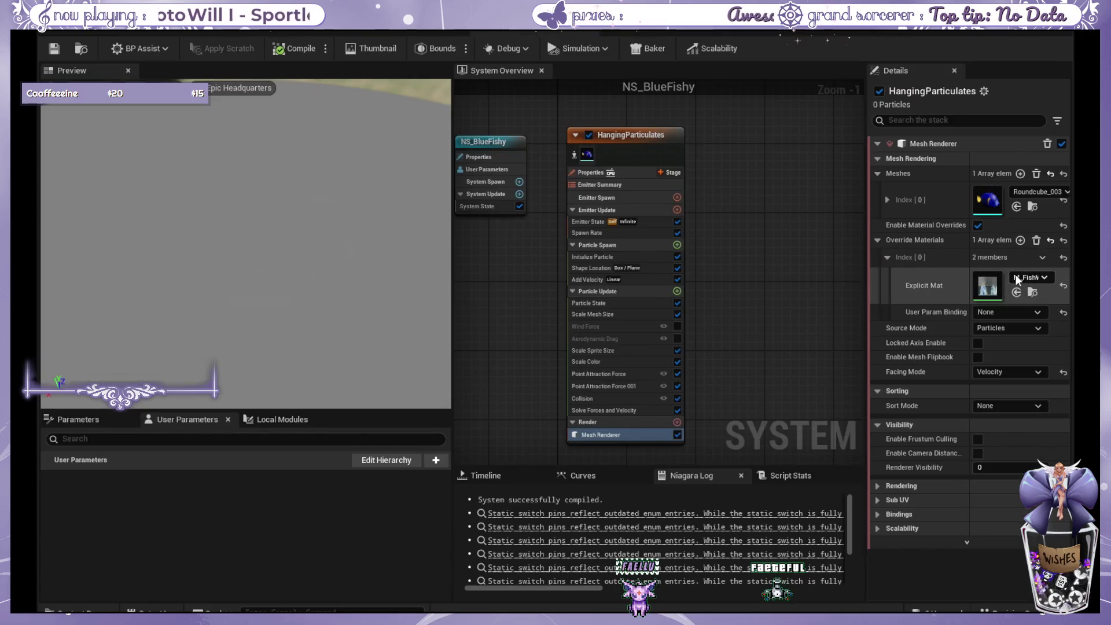
# Delete the Override Materials entry on NS_BlueFishy's mesh renderer, then switch to M_BlueFish.
pyautogui.click(1035, 241)
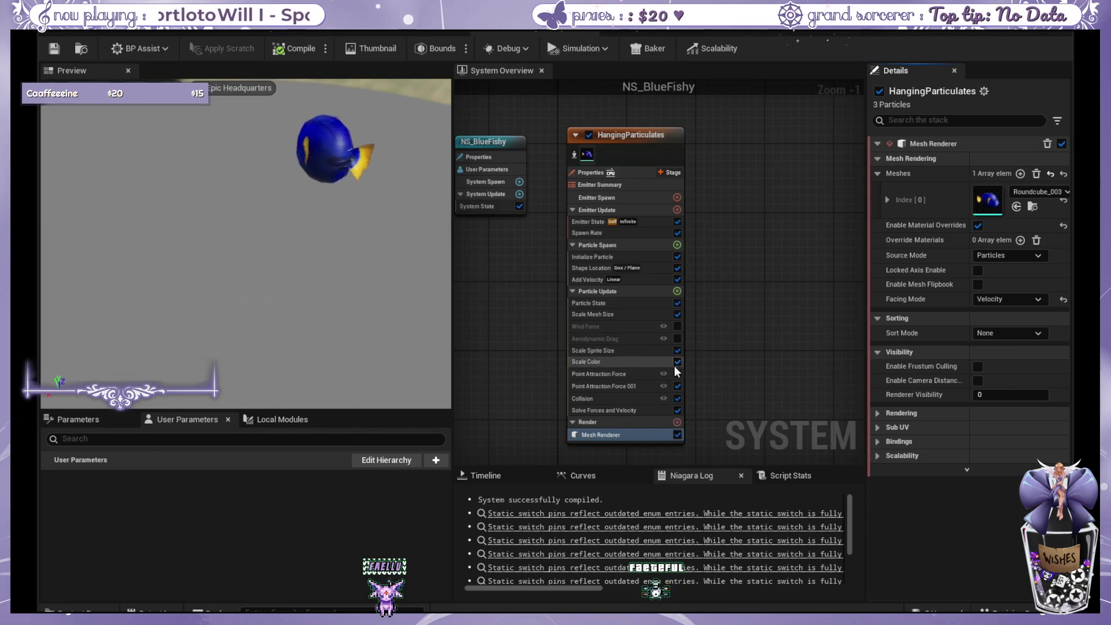
pyautogui.click(387, 34)
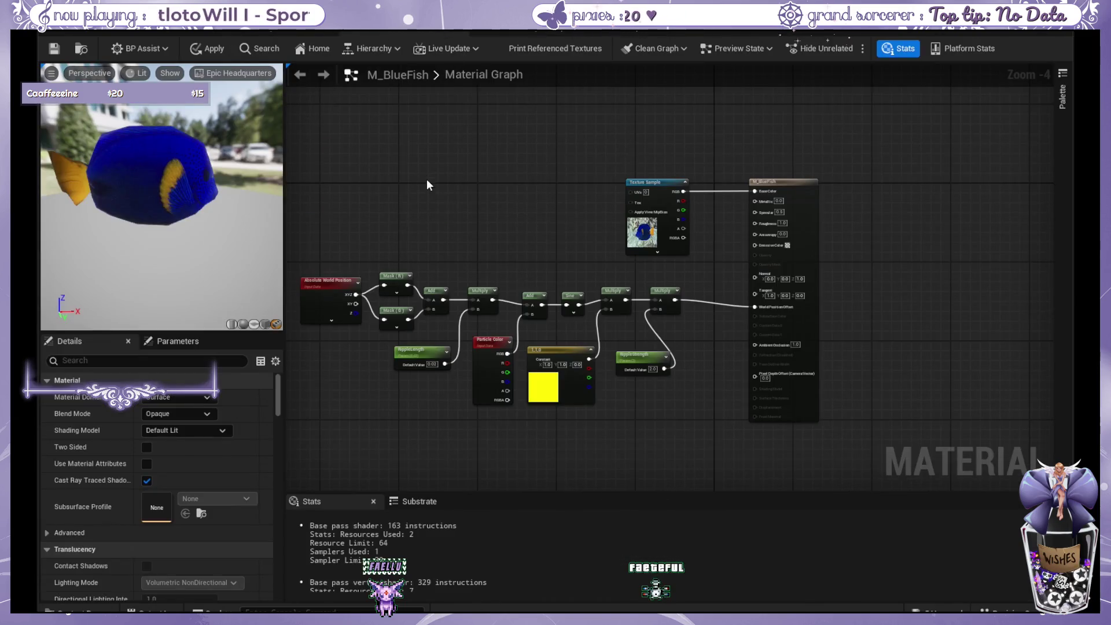
# Pan the M_FishWater graph to the Clamp and ES2 Preview nodes feeding Opacity.
pyautogui.scroll(1, 439, 188)
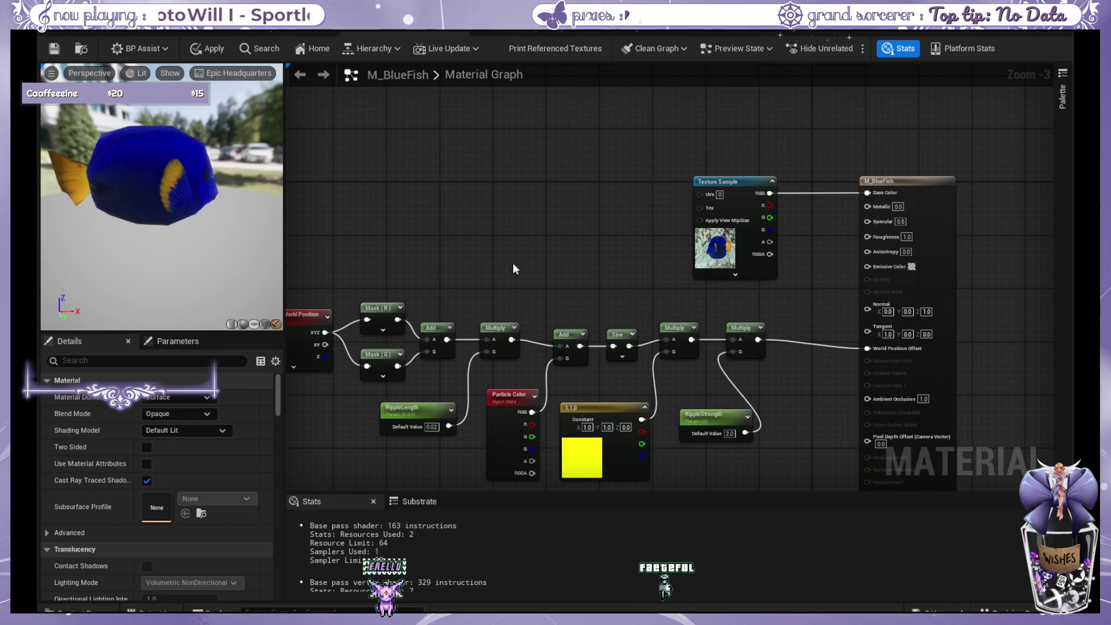
pyautogui.click(641, 33)
pyautogui.moveTo(889, 351)
pyautogui.mouseDown()
pyautogui.moveTo(702, 280)
pyautogui.moveTo(920, 384)
pyautogui.moveTo(460, 237)
pyautogui.moveTo(409, 165)
pyautogui.mouseUp()
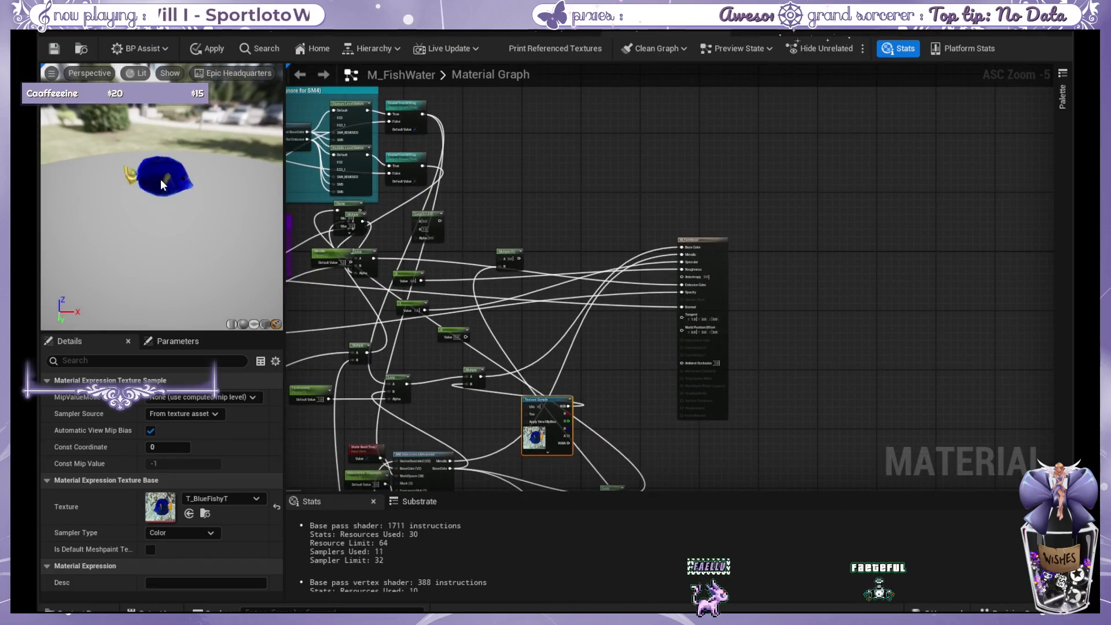
pyautogui.scroll(4, 546, 243)
pyautogui.scroll(-3, 756, 256)
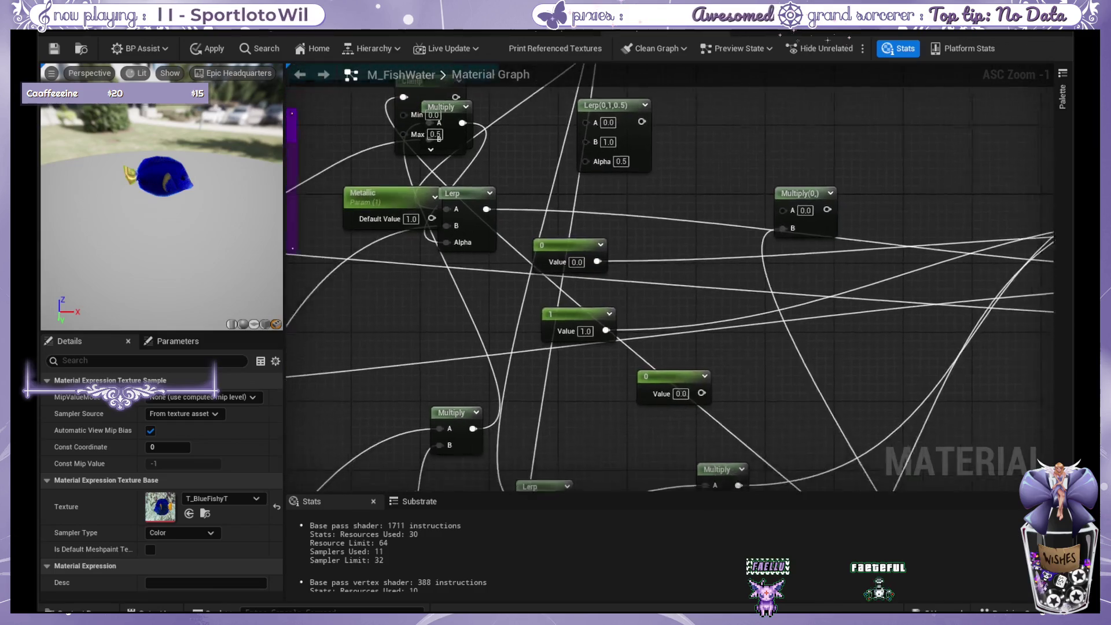
pyautogui.scroll(2, 488, 262)
pyautogui.moveTo(838, 258); pyautogui.dragTo(858, 261)
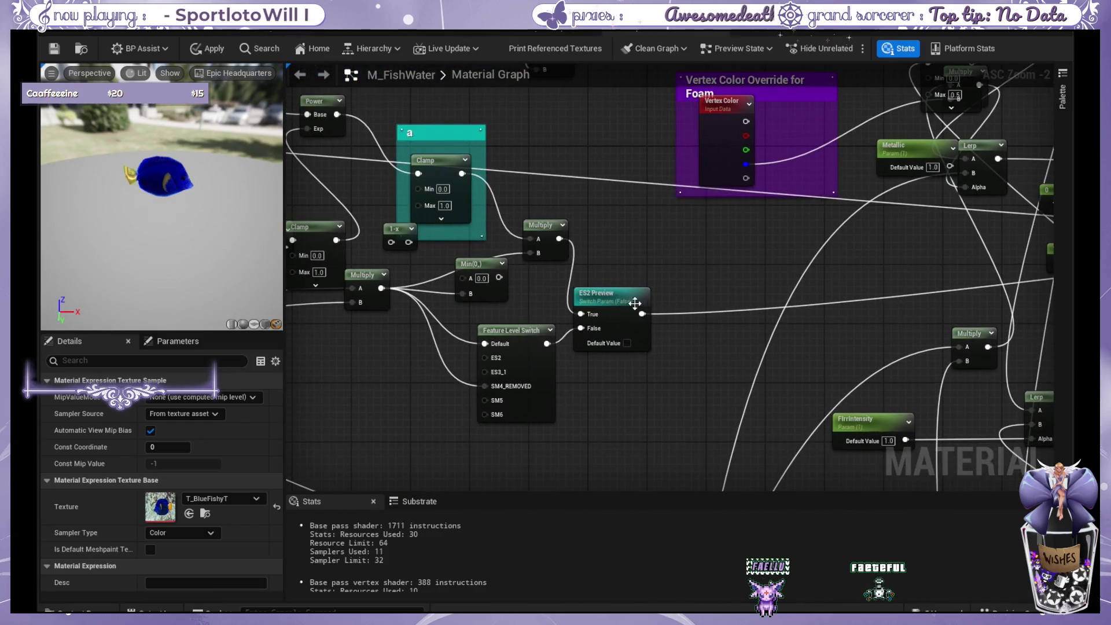
pyautogui.scroll(-3, 830, 272)
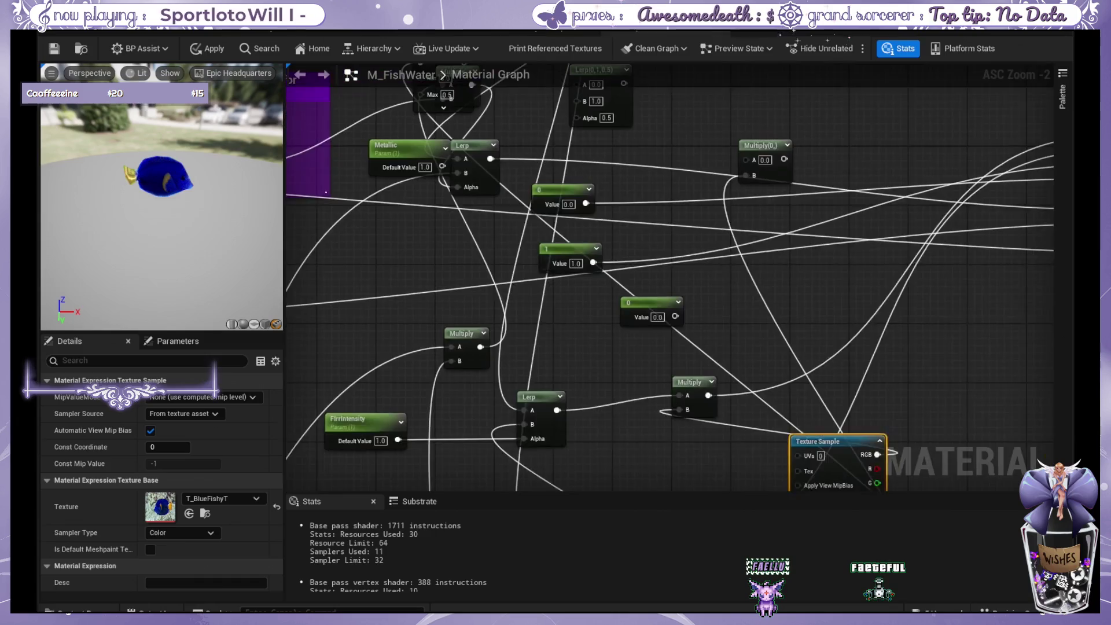
pyautogui.scroll(3, 416, 307)
# Disconnect the Opacity wire so it defaults to 1.0, then go back to NS_BlueFishy.
pyautogui.doubleClick(768, 332)
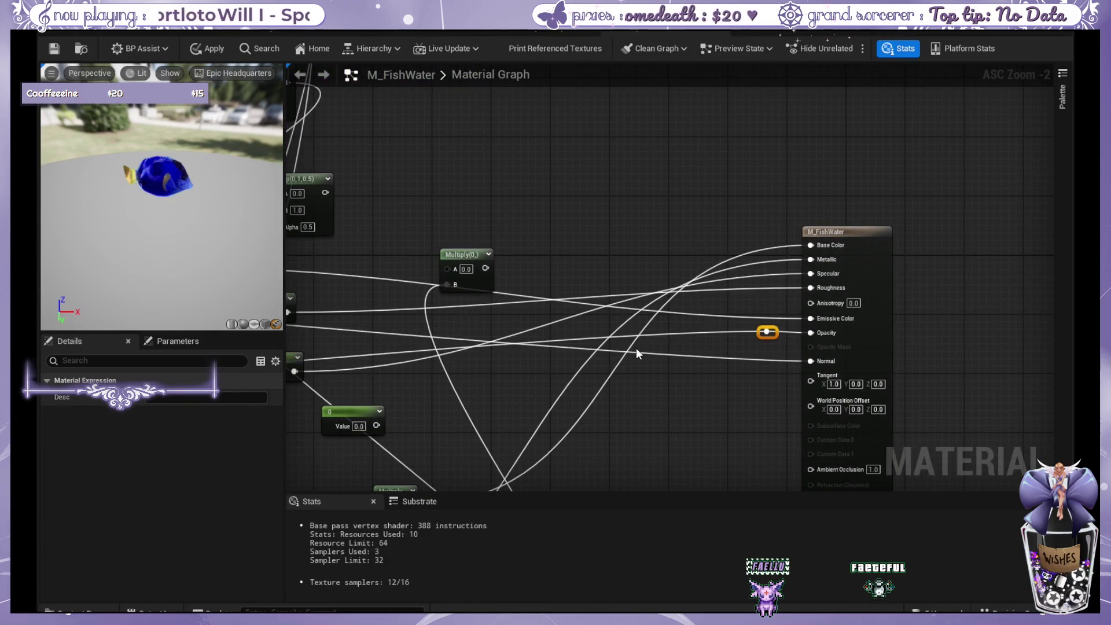
pyautogui.press('Delete')
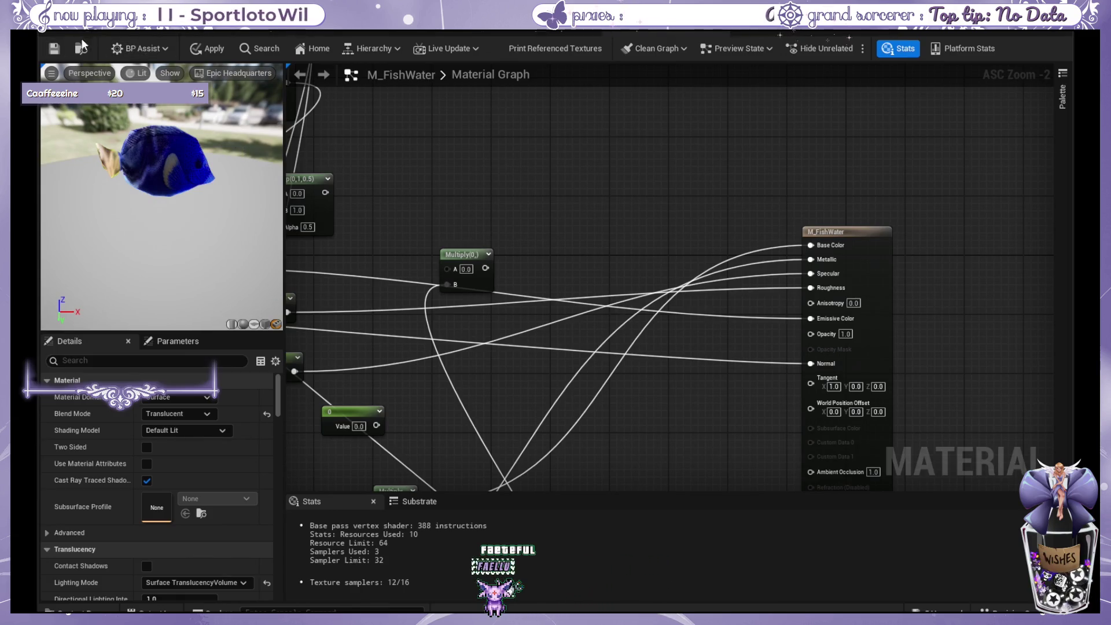
pyautogui.click(526, 33)
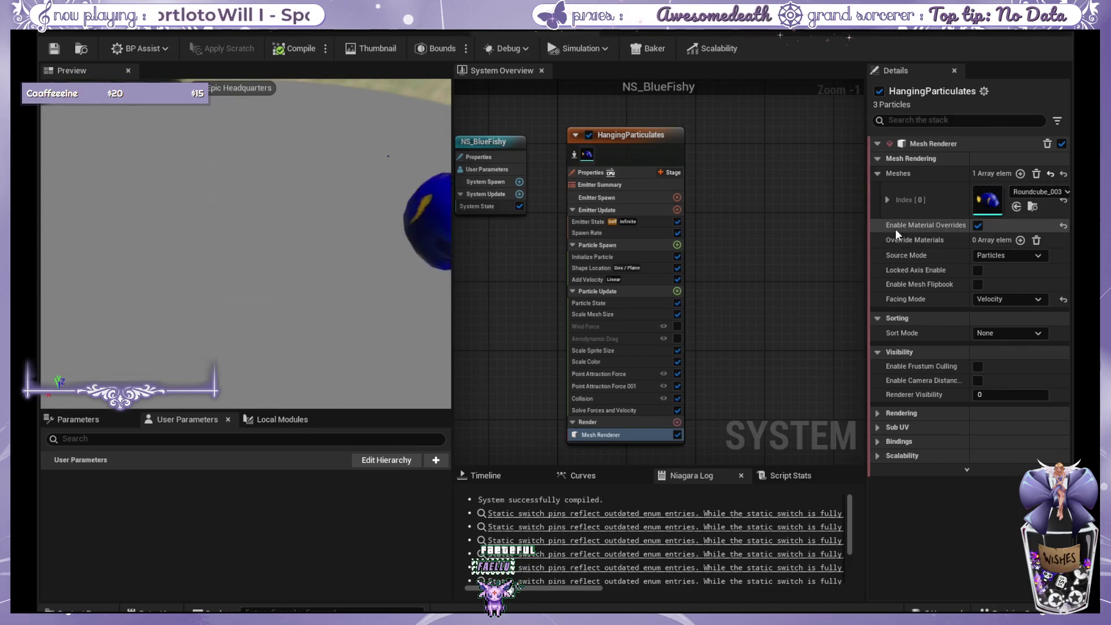
# Add one override material entry to NS_BlueFishy's mesh renderer, then view M_BlueFish.
pyautogui.click(1020, 239)
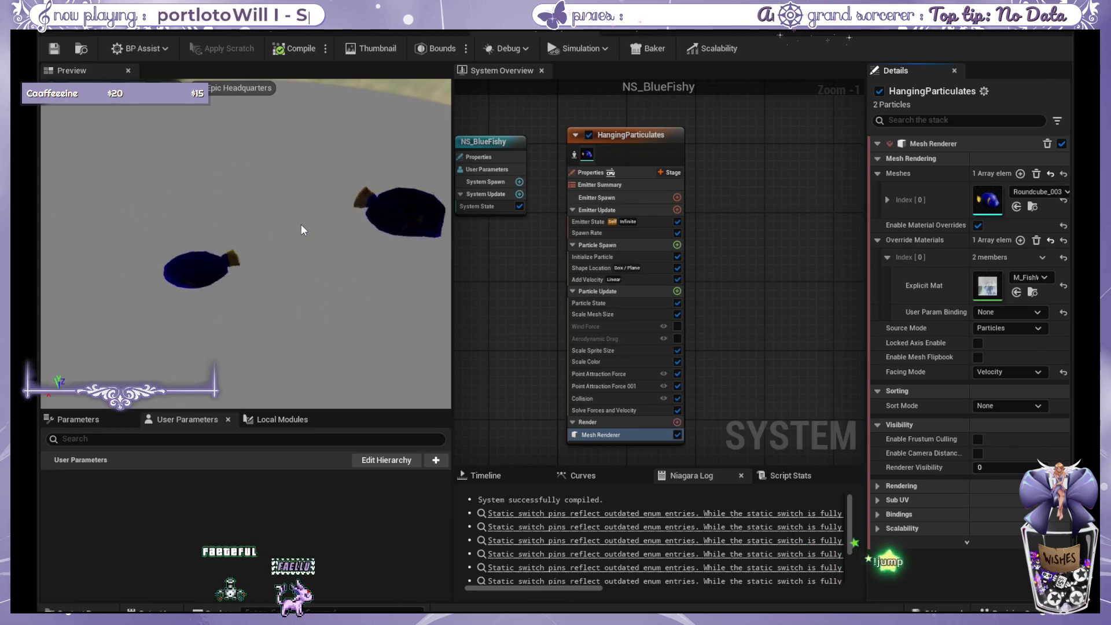
pyautogui.click(331, 289)
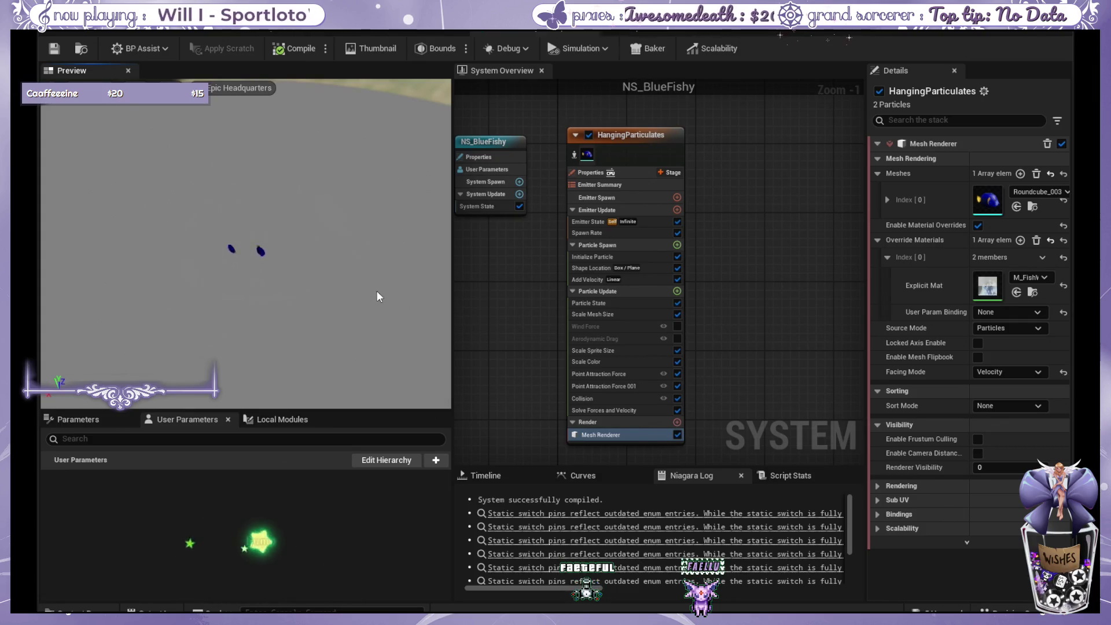
pyautogui.click(389, 28)
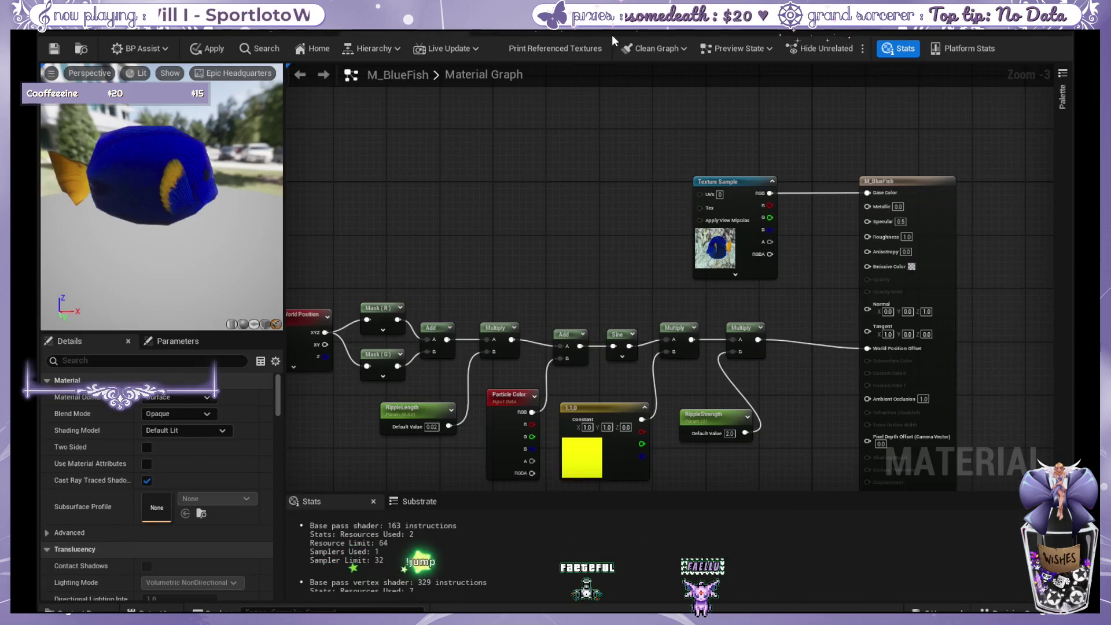
# Survey M_FishWater's orange, teal and purple comment groups and the Near Waves comment.
pyautogui.click(612, 31)
pyautogui.scroll(-4, 453, 235)
pyautogui.moveTo(633, 235)
pyautogui.mouseDown()
pyautogui.moveTo(848, 312)
pyautogui.moveTo(800, 266)
pyautogui.moveTo(636, 270)
pyautogui.mouseUp()
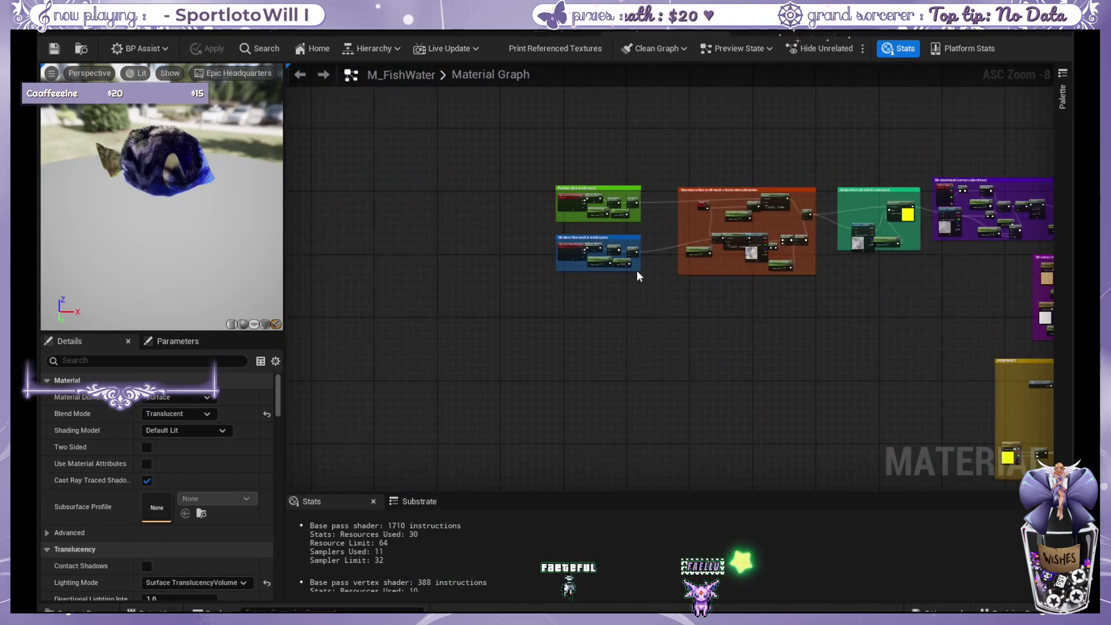
pyautogui.scroll(6, 637, 270)
pyautogui.scroll(-3, 637, 270)
pyautogui.moveTo(810, 323); pyautogui.dragTo(377, 364)
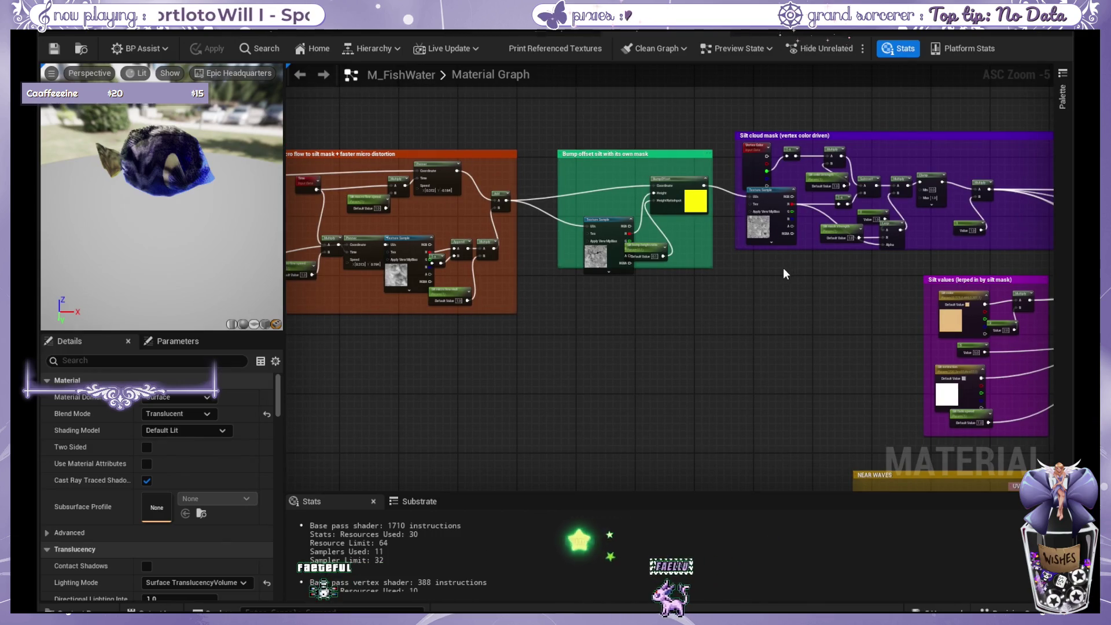
pyautogui.moveTo(803, 311)
pyautogui.mouseDown()
pyautogui.moveTo(507, 267)
pyautogui.moveTo(286, 92)
pyautogui.mouseUp()
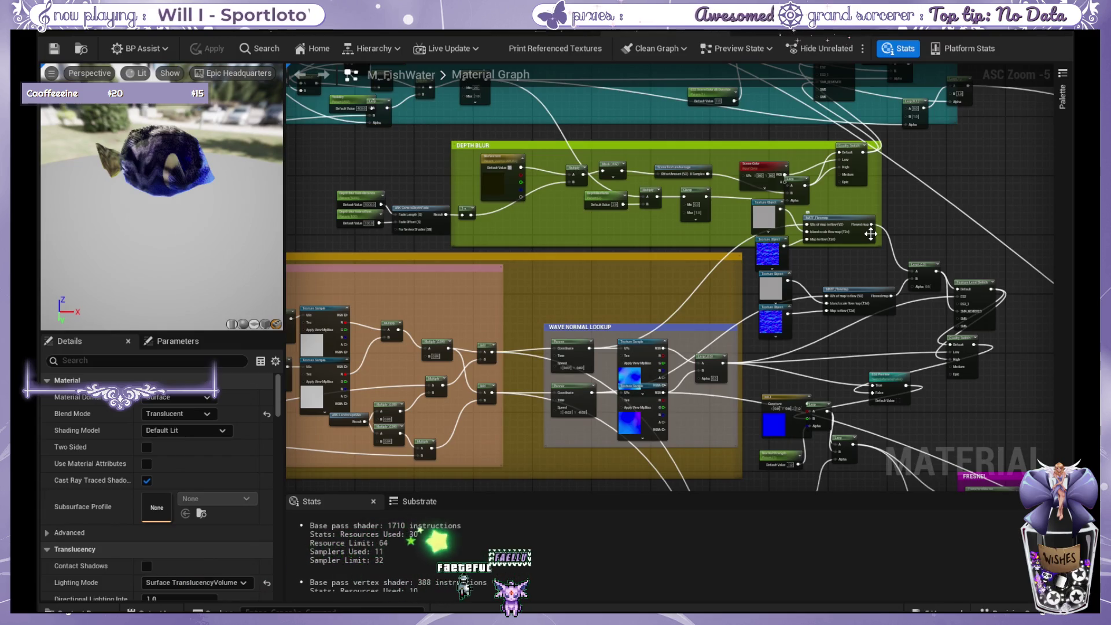
# Pan past the Fresnel group and Lerp/Clamp nodes to the Texture Sample and output pins.
pyautogui.moveTo(871, 234)
pyautogui.mouseDown()
pyautogui.moveTo(783, 226)
pyautogui.moveTo(583, 168)
pyautogui.moveTo(289, 58)
pyautogui.moveTo(132, 107)
pyautogui.mouseUp()
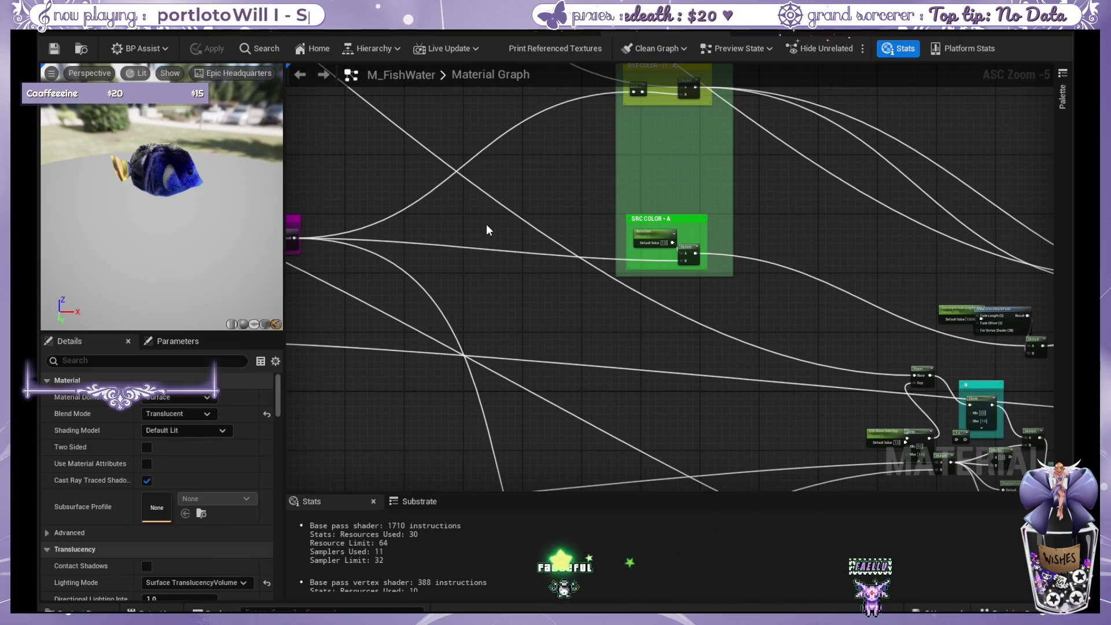
pyautogui.moveTo(486, 224)
pyautogui.mouseDown()
pyautogui.moveTo(537, 246)
pyautogui.moveTo(760, 260)
pyautogui.mouseUp()
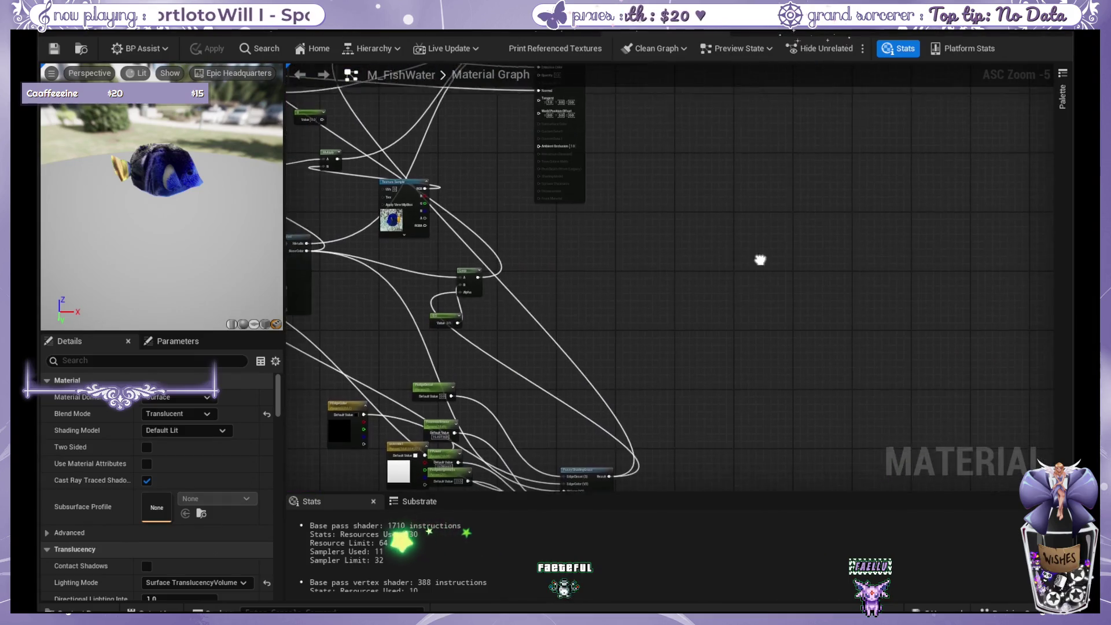
pyautogui.scroll(-6, 565, 243)
pyautogui.moveTo(567, 241); pyautogui.dragTo(971, 281)
pyautogui.scroll(8, 743, 355)
pyautogui.moveTo(741, 350); pyautogui.dragTo(449, 170)
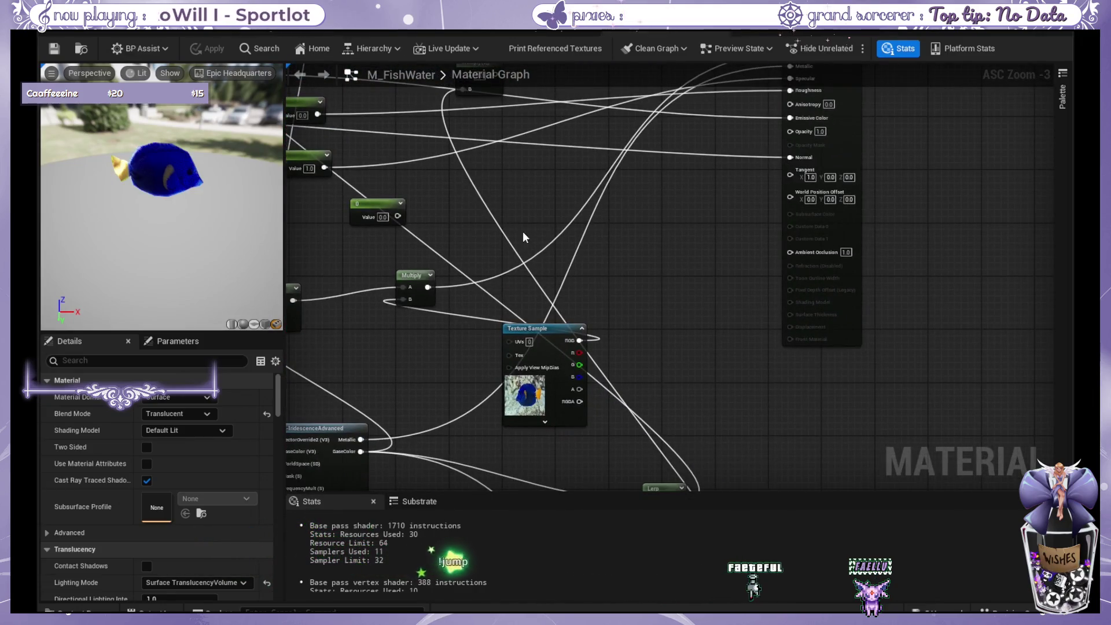
# Set M_FishWater's Opacity to 0.5, then back to 1, and check the Iridescence nodes.
pyautogui.moveTo(588, 262)
pyautogui.mouseDown()
pyautogui.moveTo(618, 248)
pyautogui.moveTo(659, 299)
pyautogui.mouseUp()
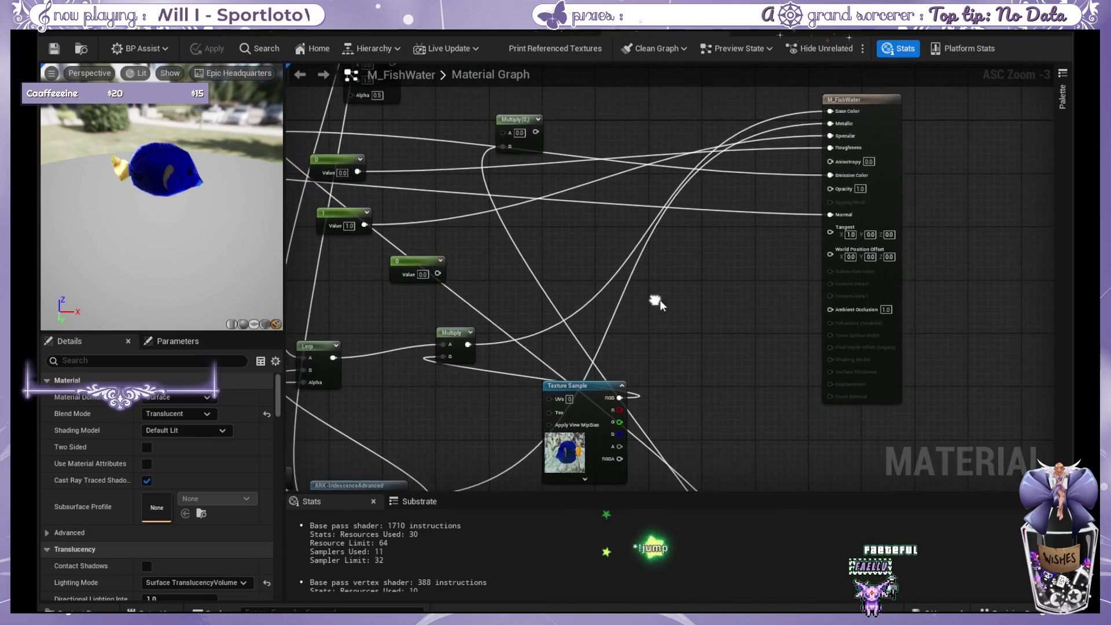
pyautogui.click(861, 188)
pyautogui.write('0.5')
pyautogui.press('Return')
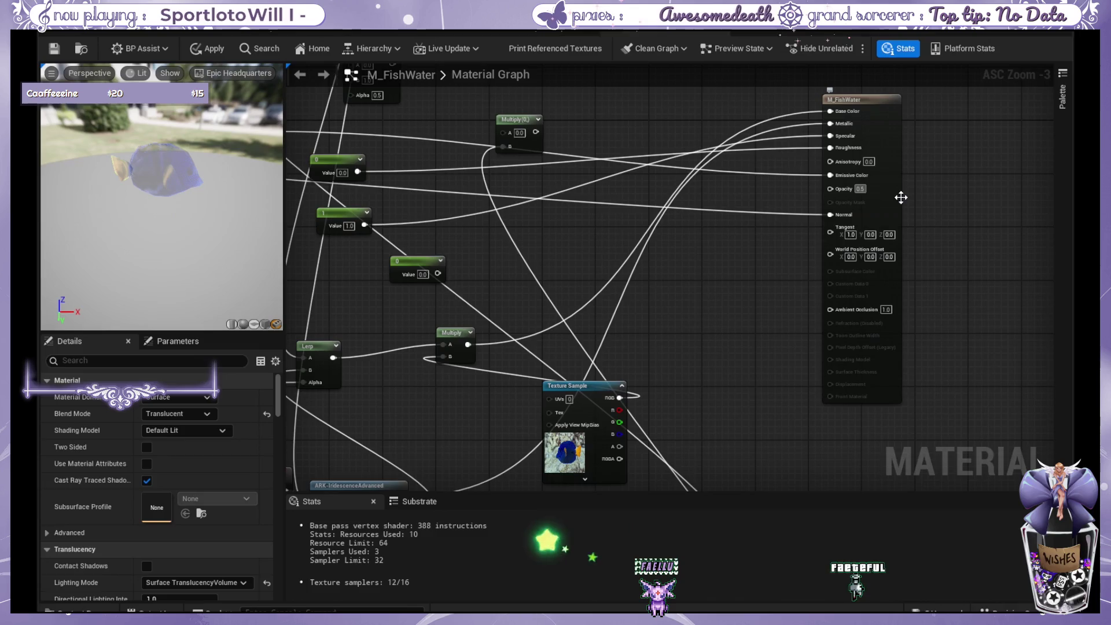
pyautogui.write('1')
pyautogui.press('Return')
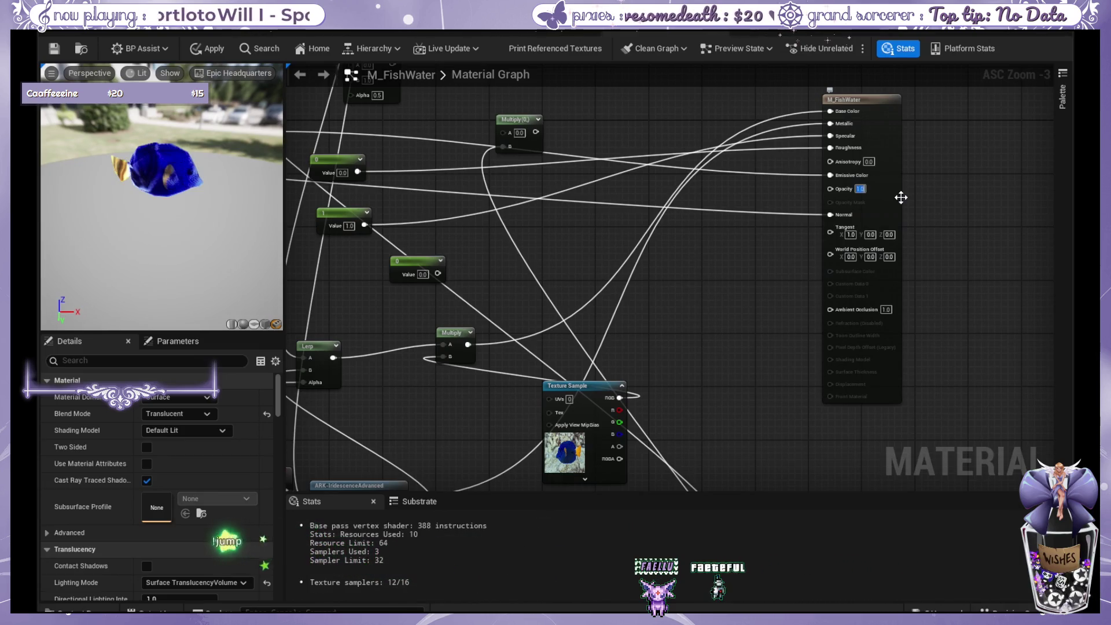
pyautogui.scroll(-1, 681, 232)
pyautogui.moveTo(542, 266); pyautogui.dragTo(833, 116)
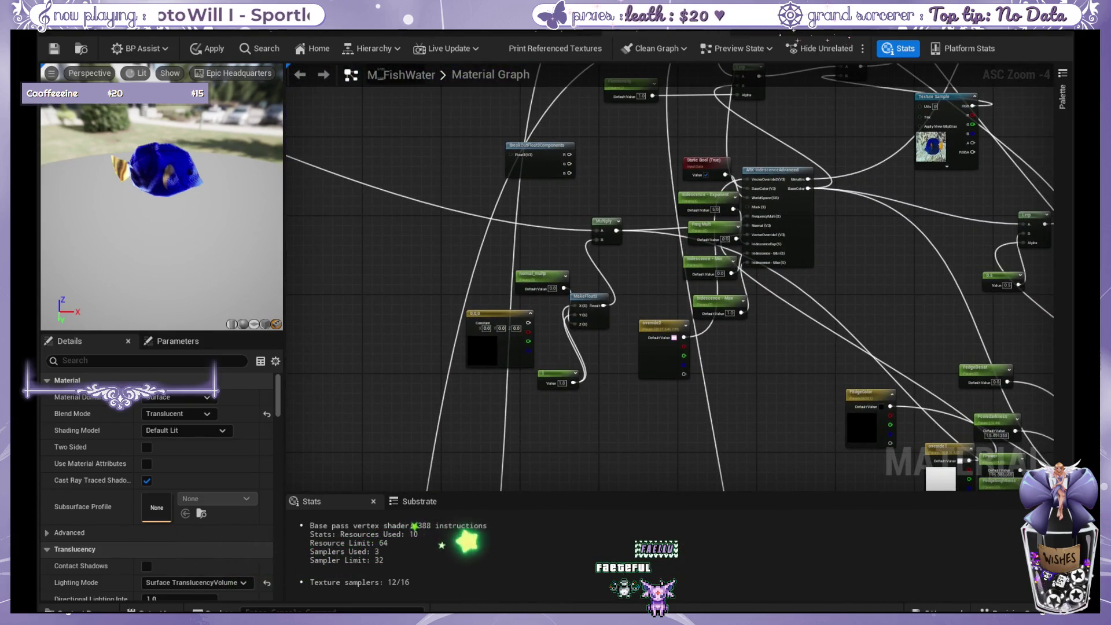
pyautogui.moveTo(908, 290); pyautogui.dragTo(692, 309)
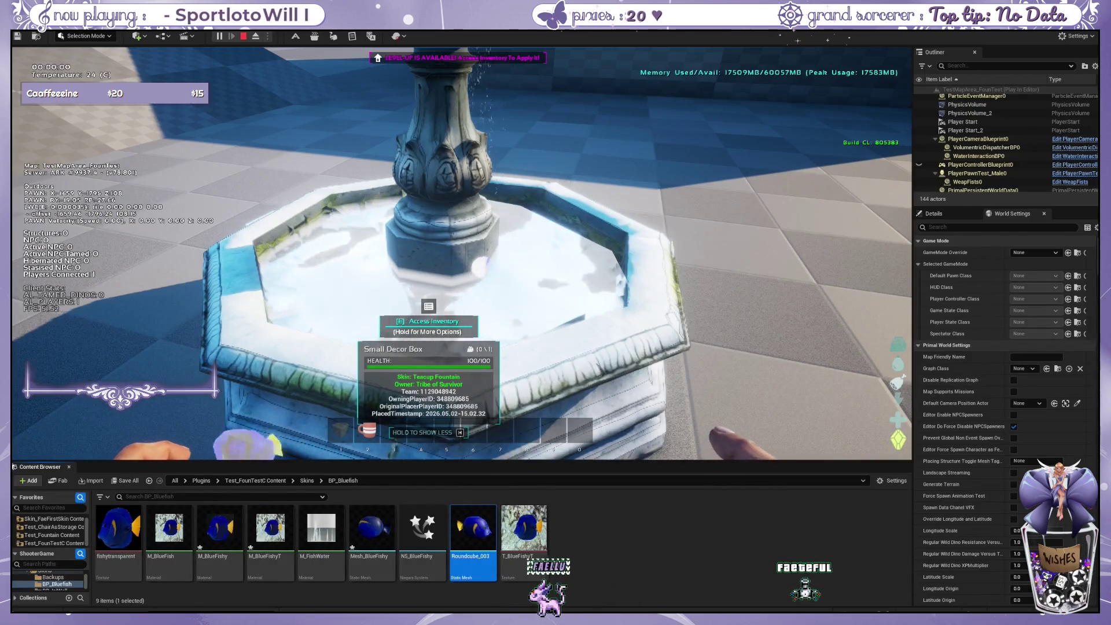
# Walk toward the teacup fountain, select M_FishWater in the Content Browser, and toggle third-person view.
pyautogui.press('s')
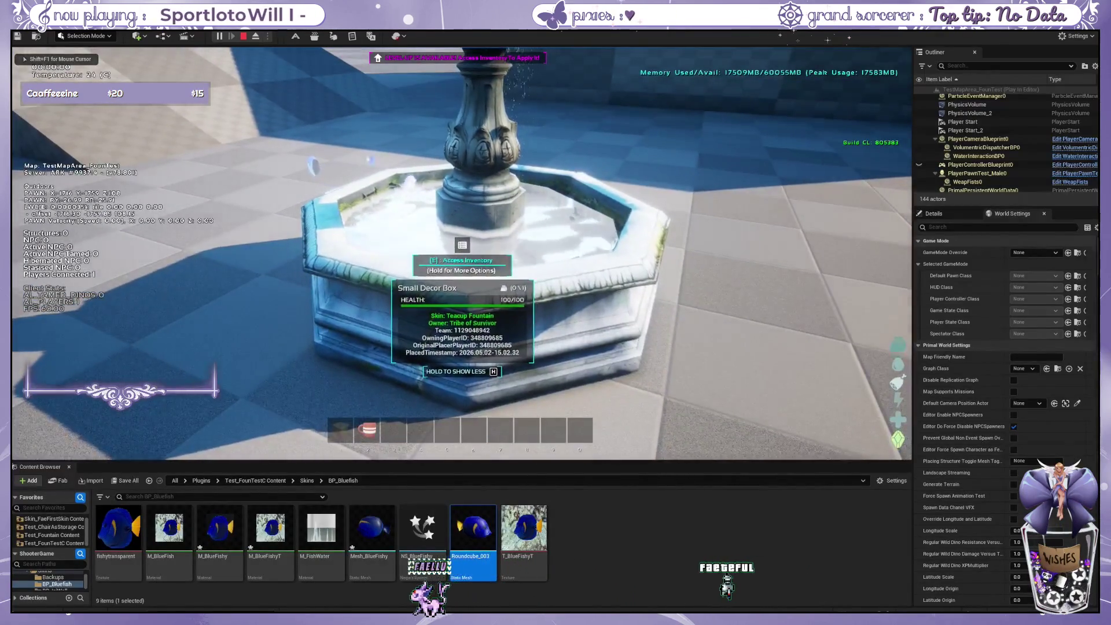
pyautogui.press('w')
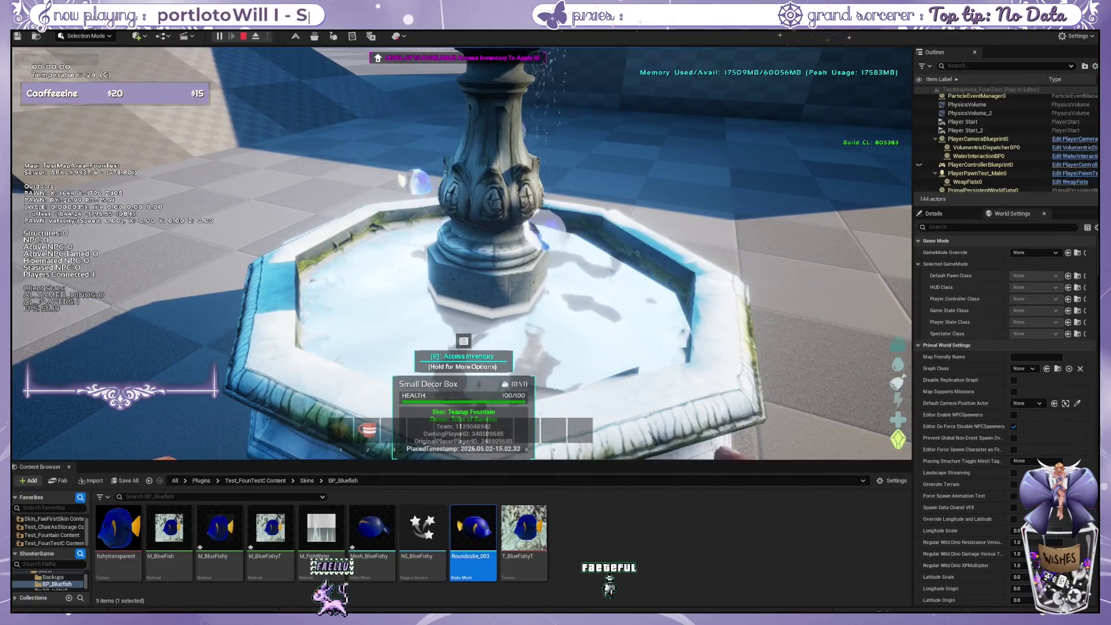
pyautogui.press('d')
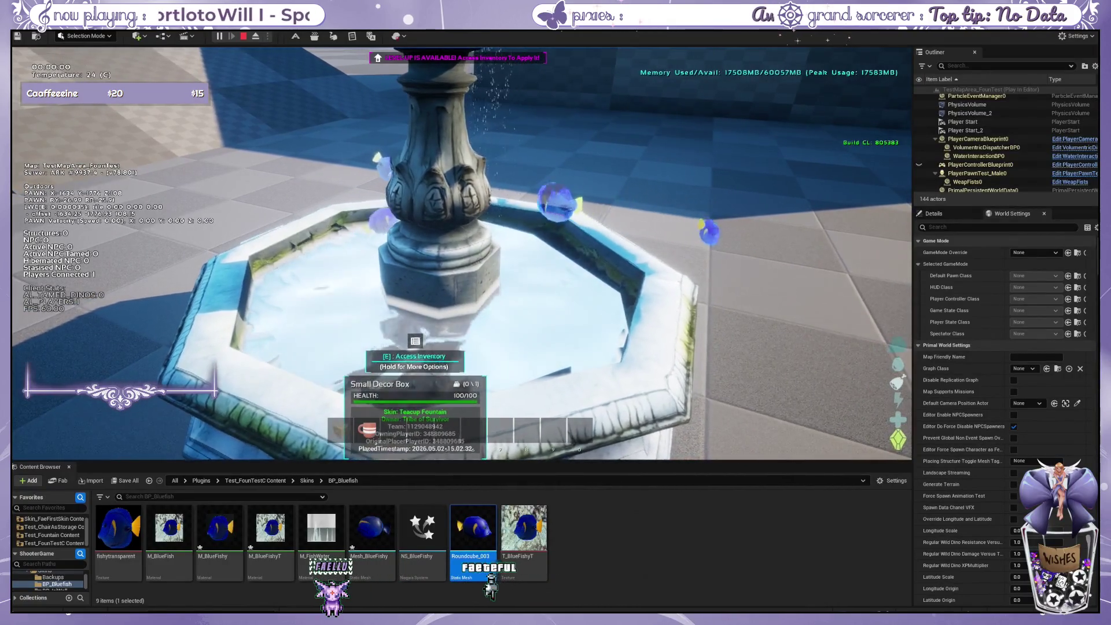
pyautogui.hotkey('shift', 'F1')
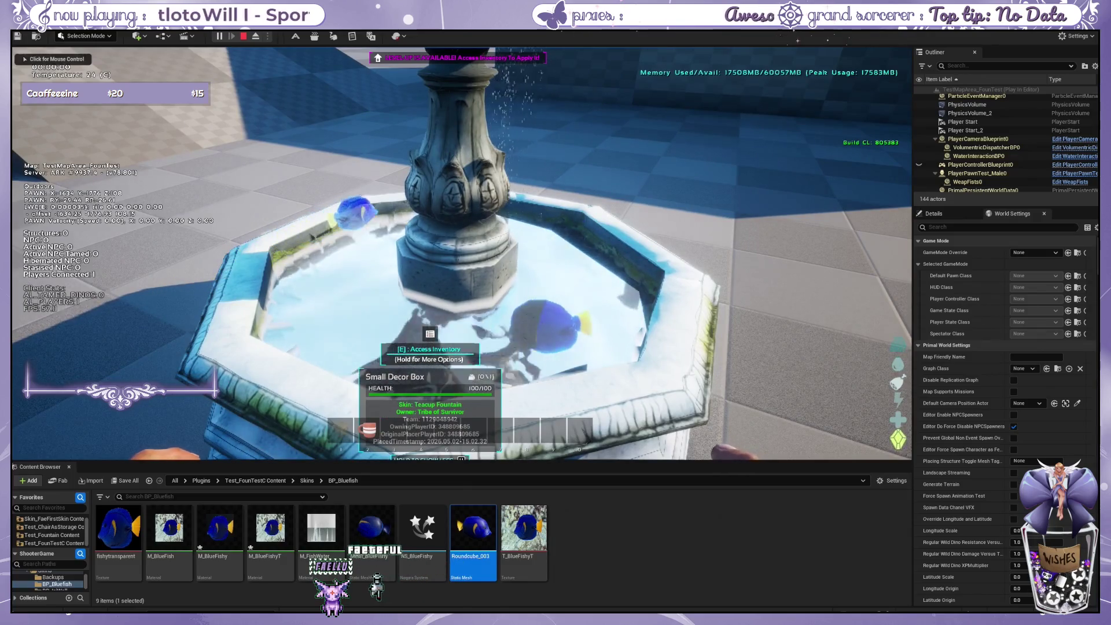
pyautogui.click(574, 526)
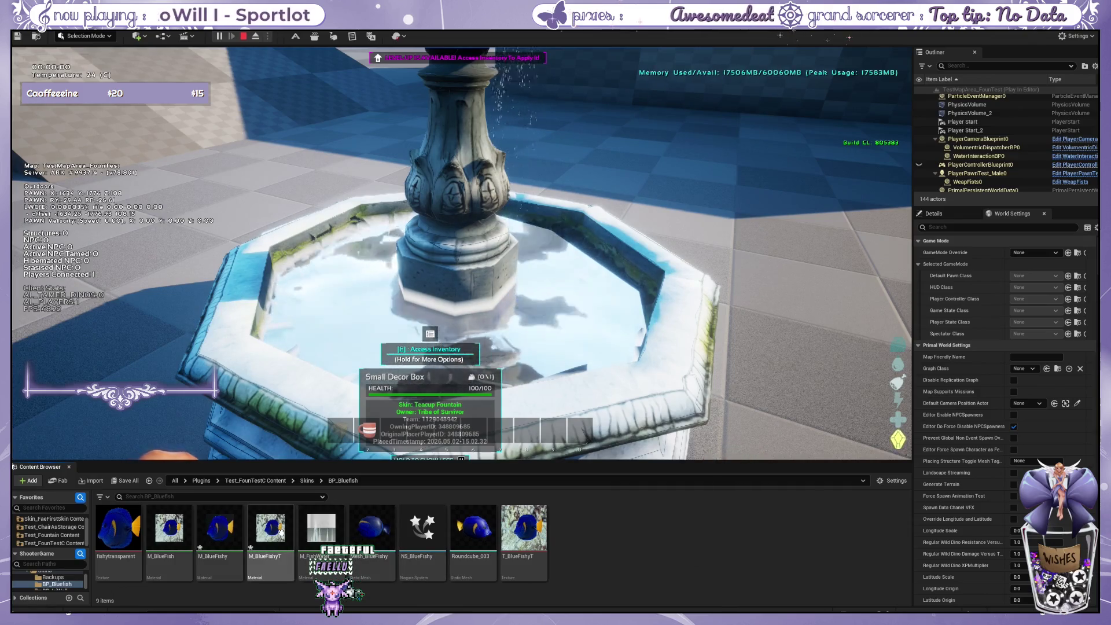
pyautogui.click(321, 526)
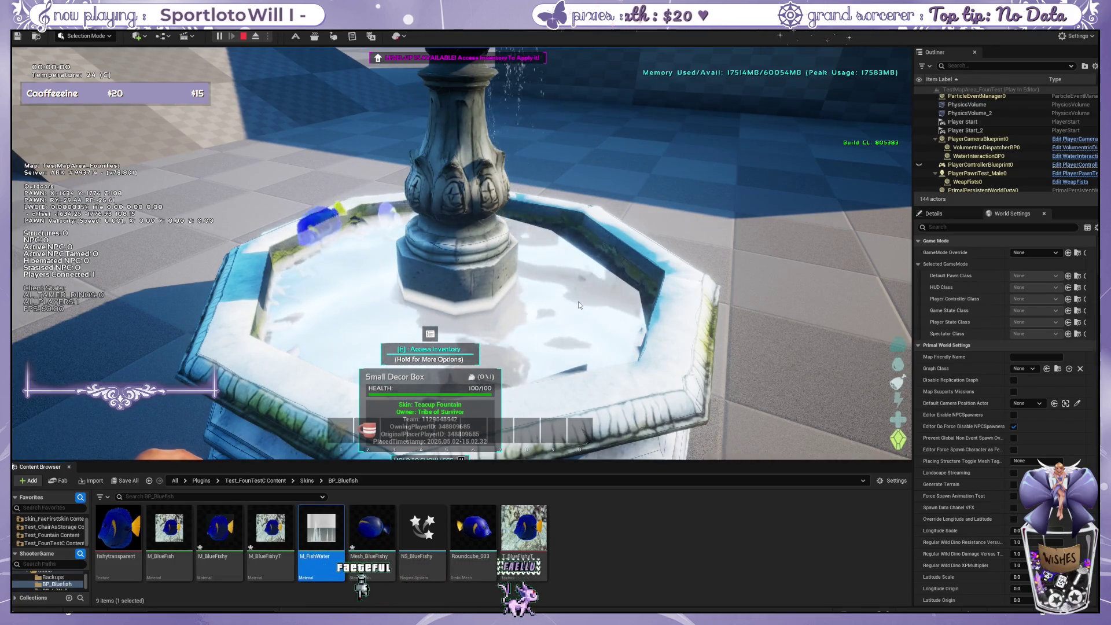
pyautogui.press('k')
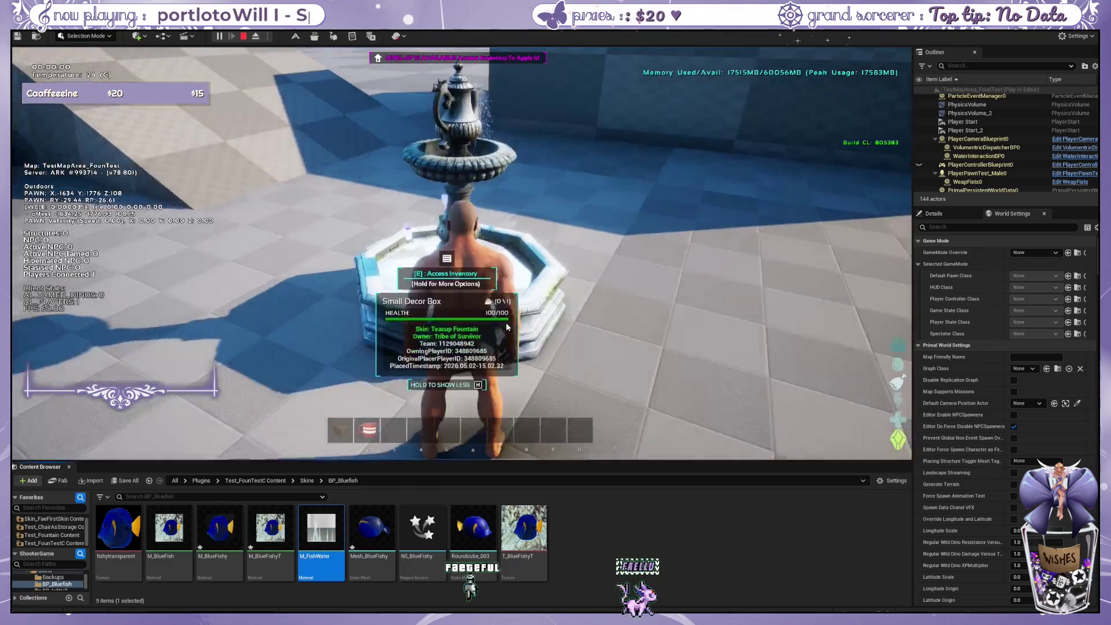
pyautogui.press('k')
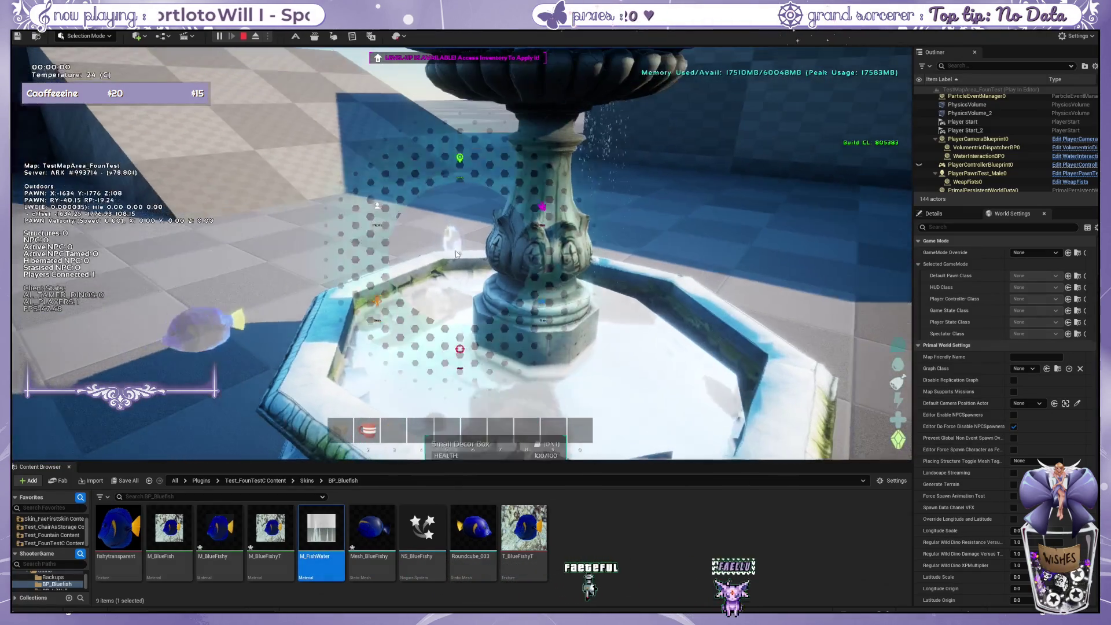
# Select NS_BlueFishy in the Content Browser, then walk up to the fountain and back off to view it whole.
pyautogui.click(457, 253)
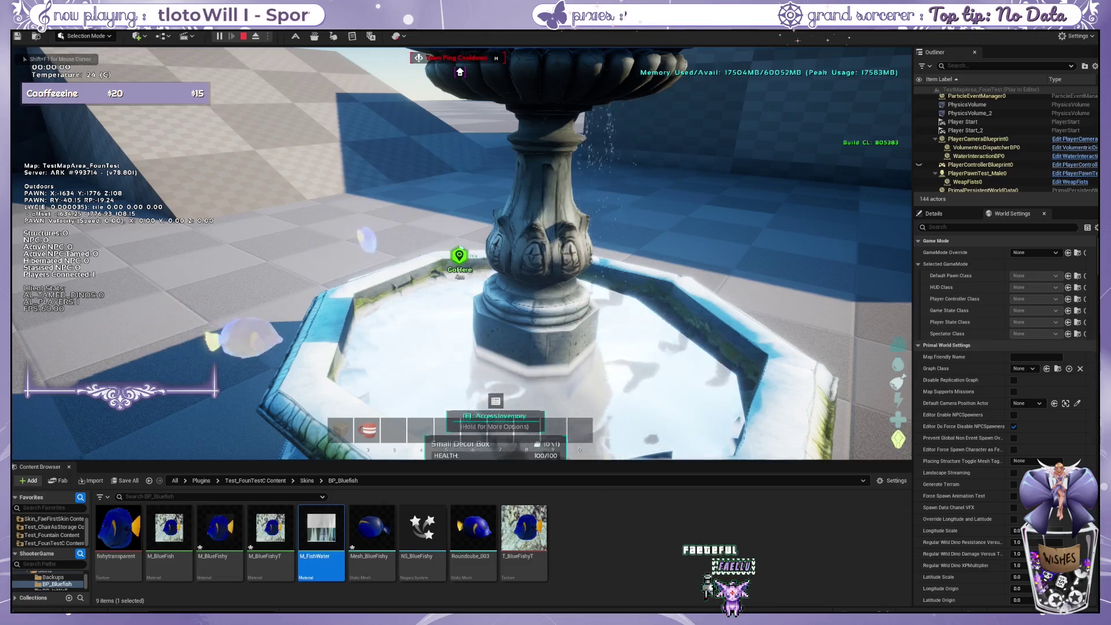
pyautogui.press('s')
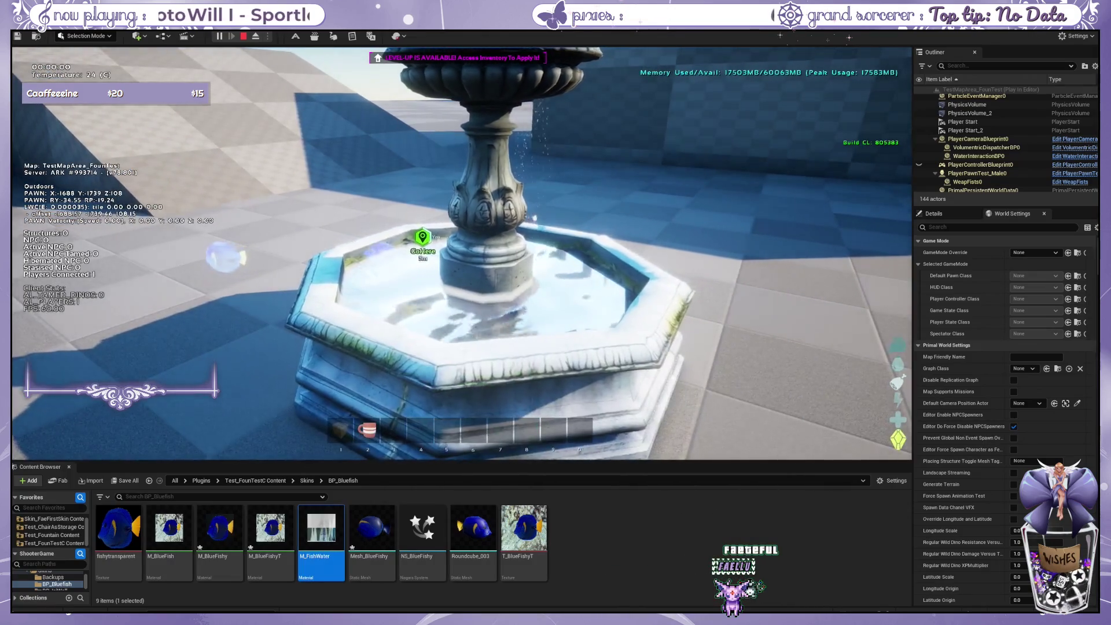
pyautogui.hotkey('shift', 'F1')
pyautogui.click(450, 524)
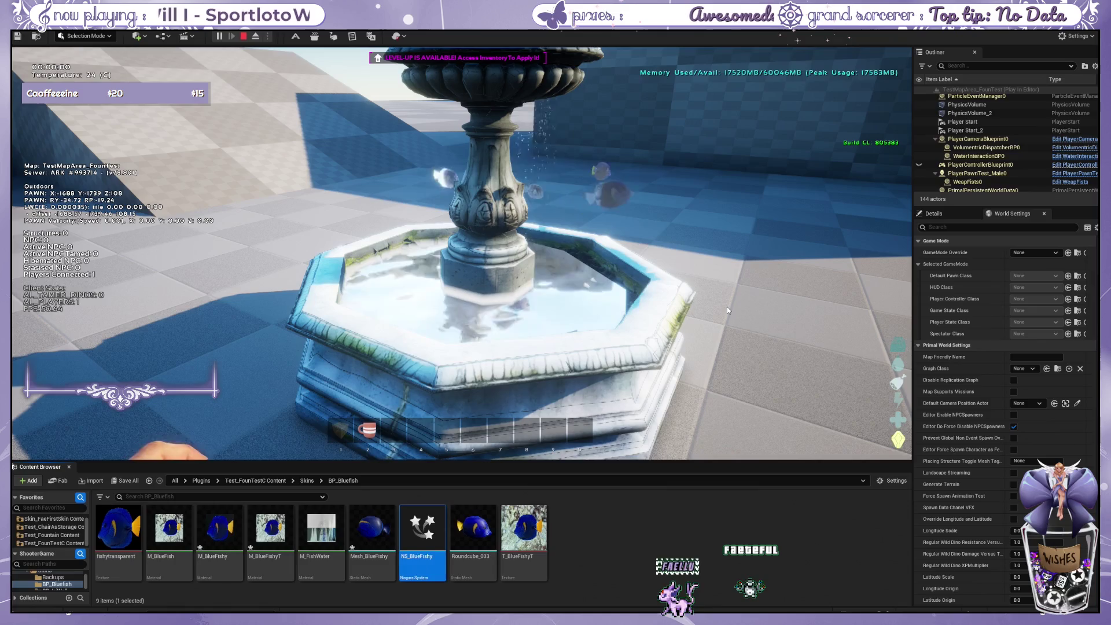
pyautogui.click(730, 332)
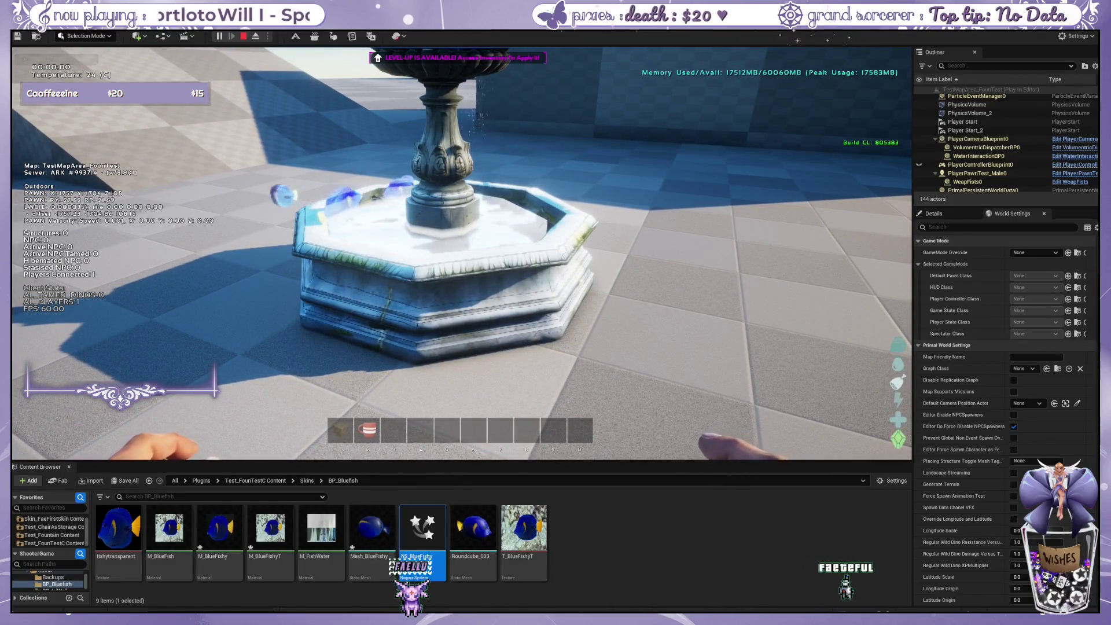
pyautogui.press('w')
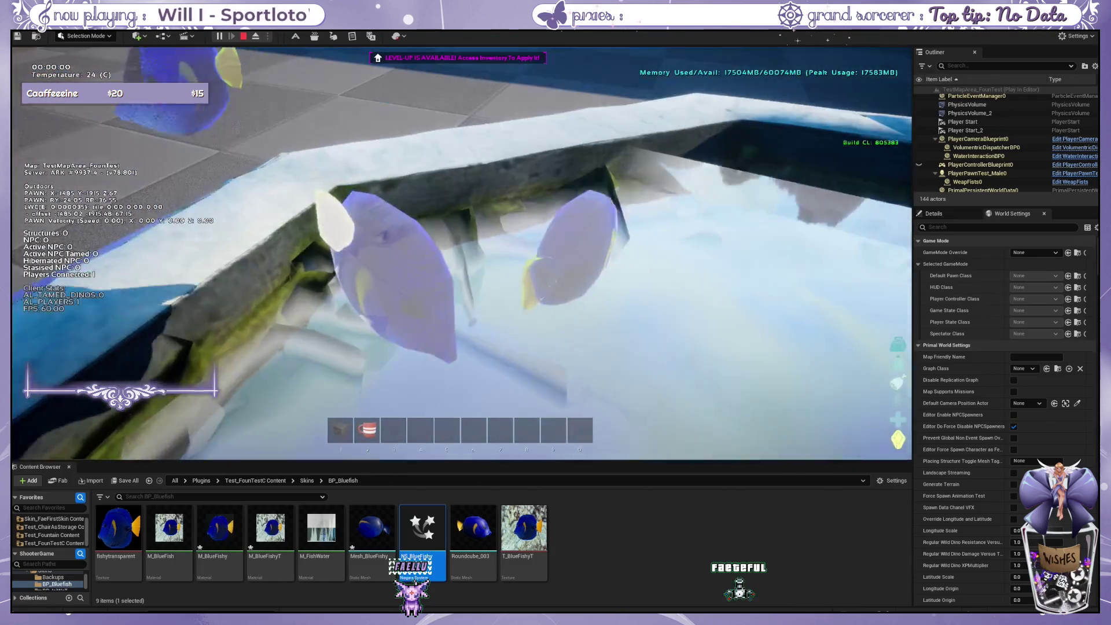
pyautogui.press('s')
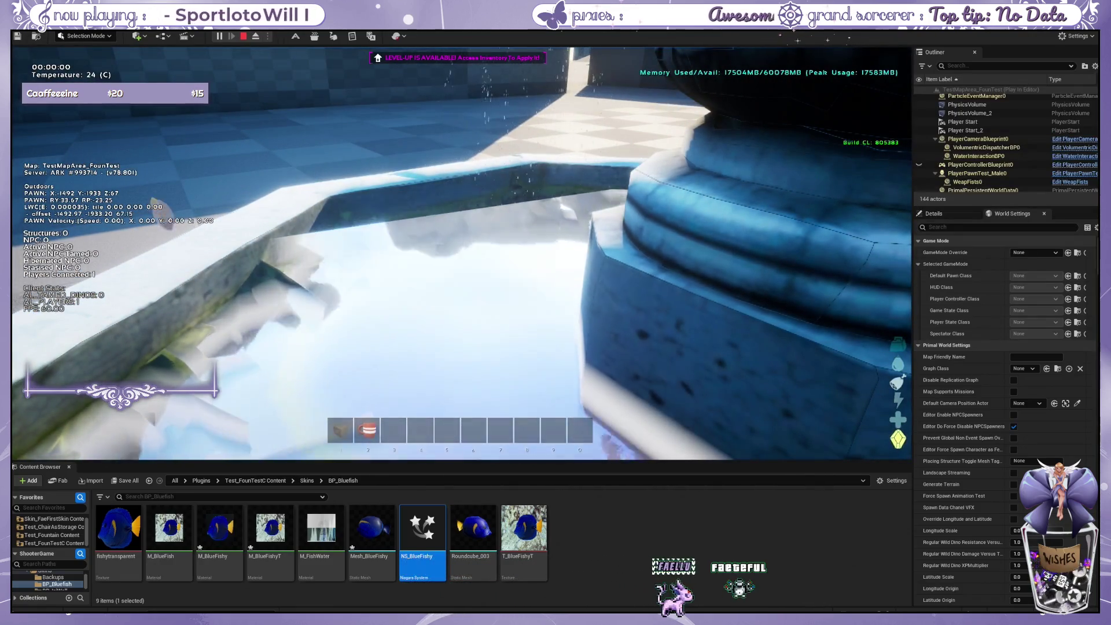
pyautogui.press('s')
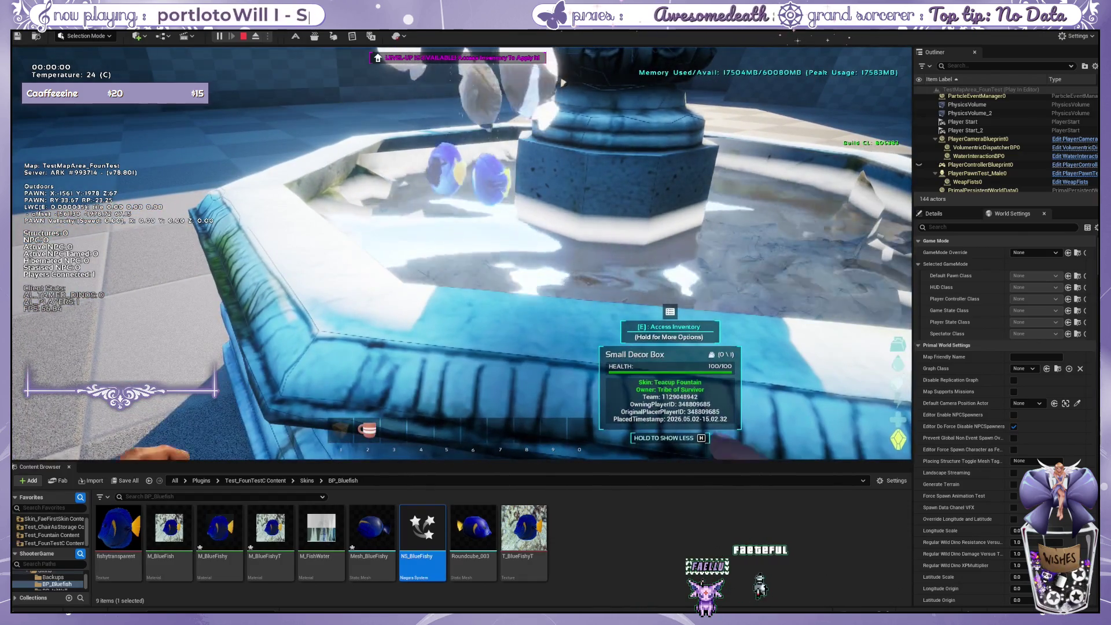
pyautogui.press('c')
pyautogui.press('s')
pyautogui.press('d')
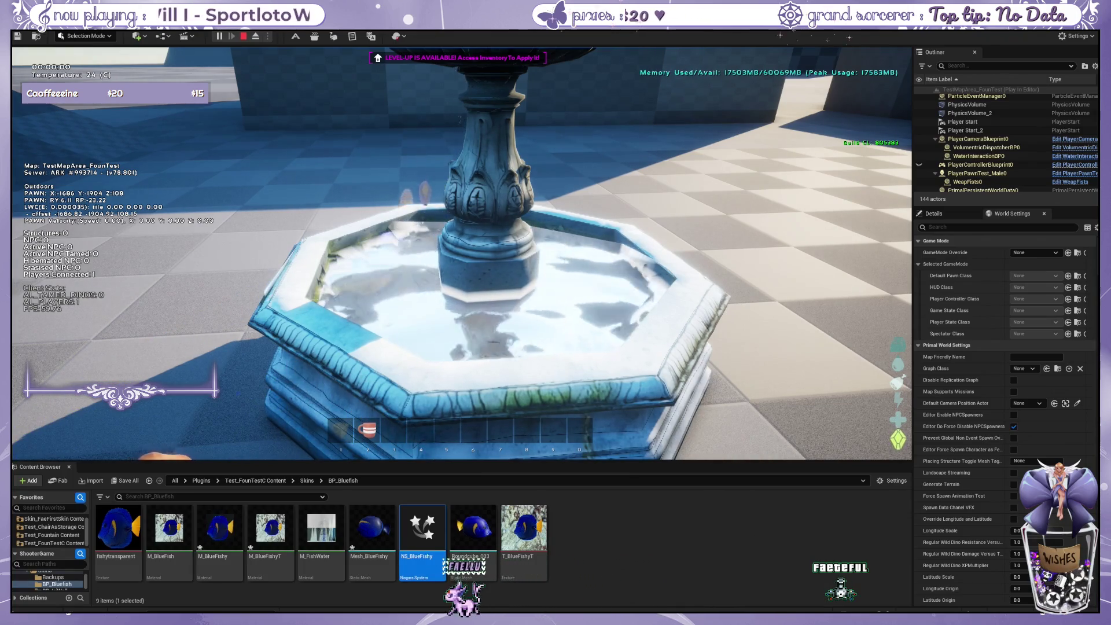
# Select the Roundcube_003 asset in the Content Browser and give mouse control back to the game.
pyautogui.moveTo(462, 253)
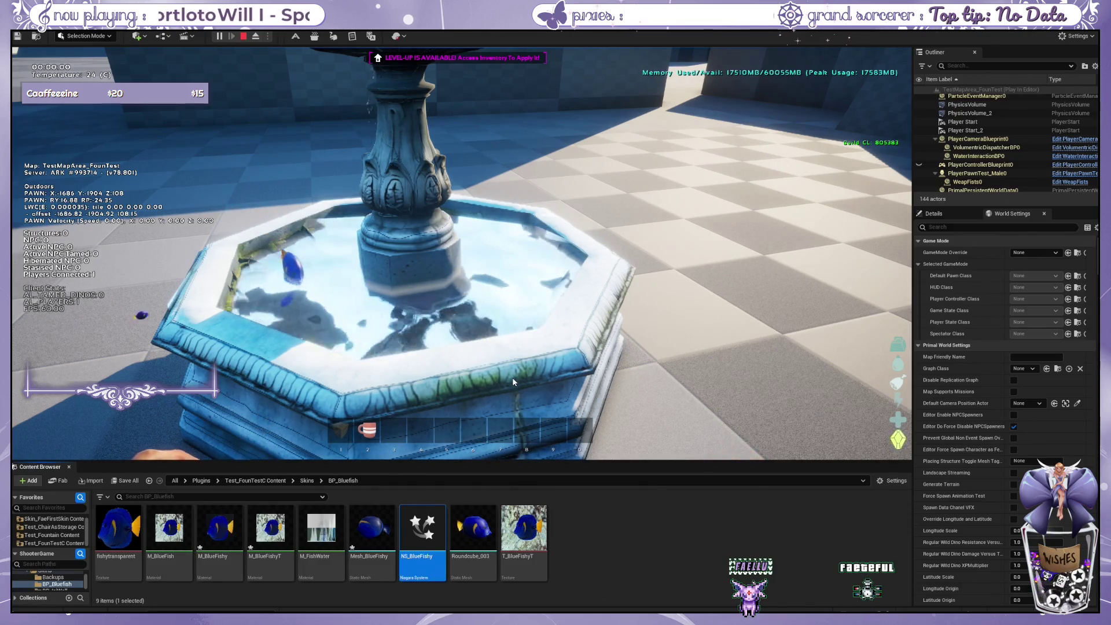
pyautogui.click(472, 527)
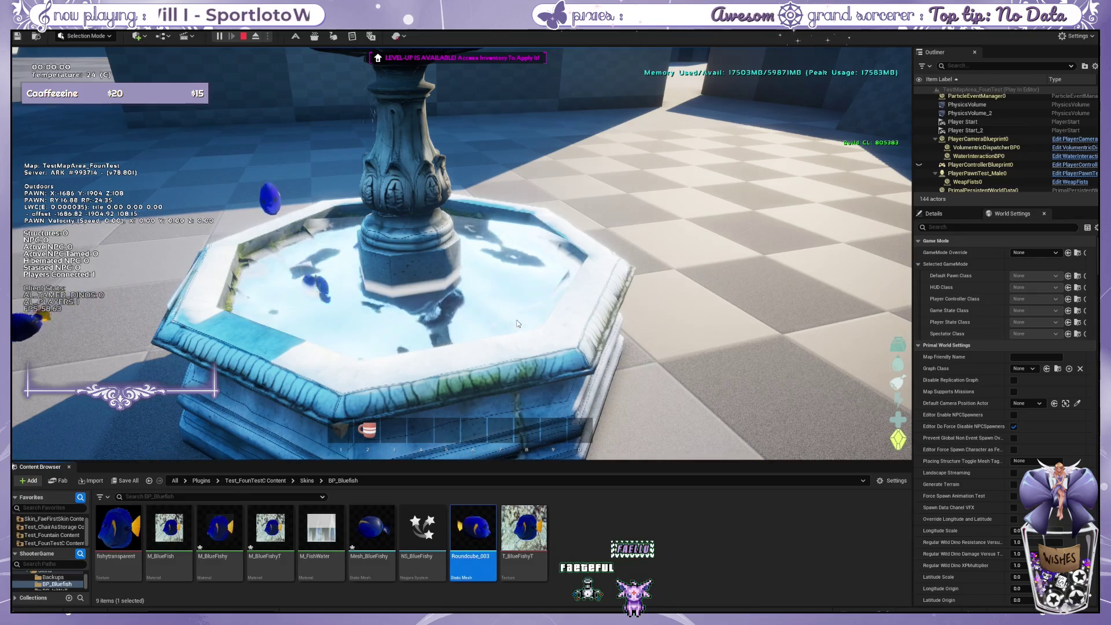
pyautogui.click(445, 331)
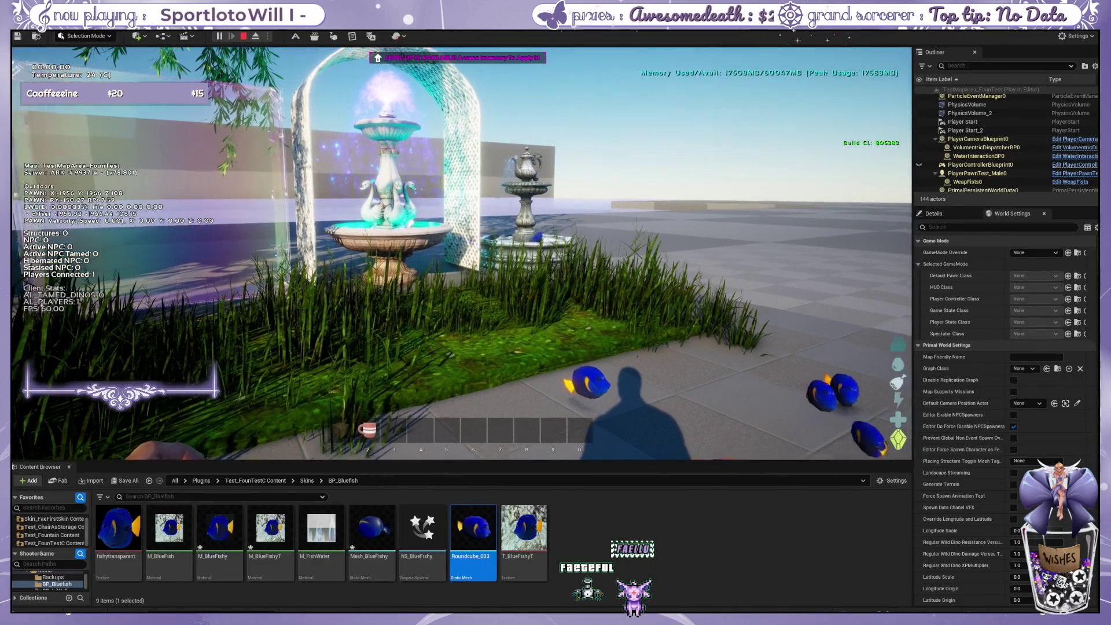
# Walk past the glass cube and lattice wall to the Teacup Fountain until its Small Decor Box info appears.
pyautogui.press('w')
pyautogui.press('d')
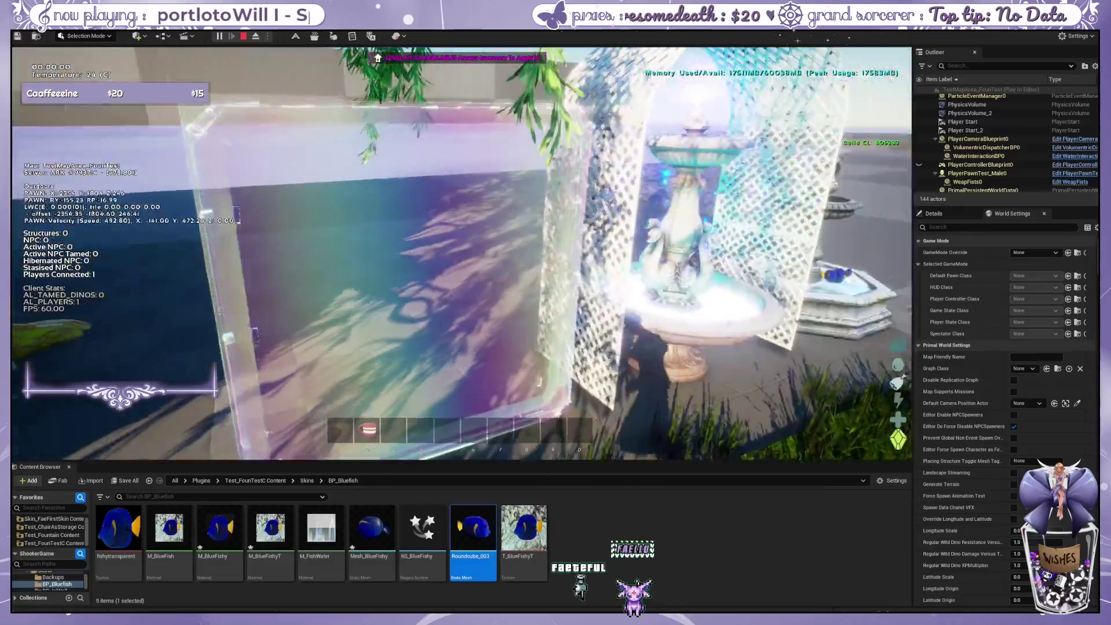
pyautogui.press('d')
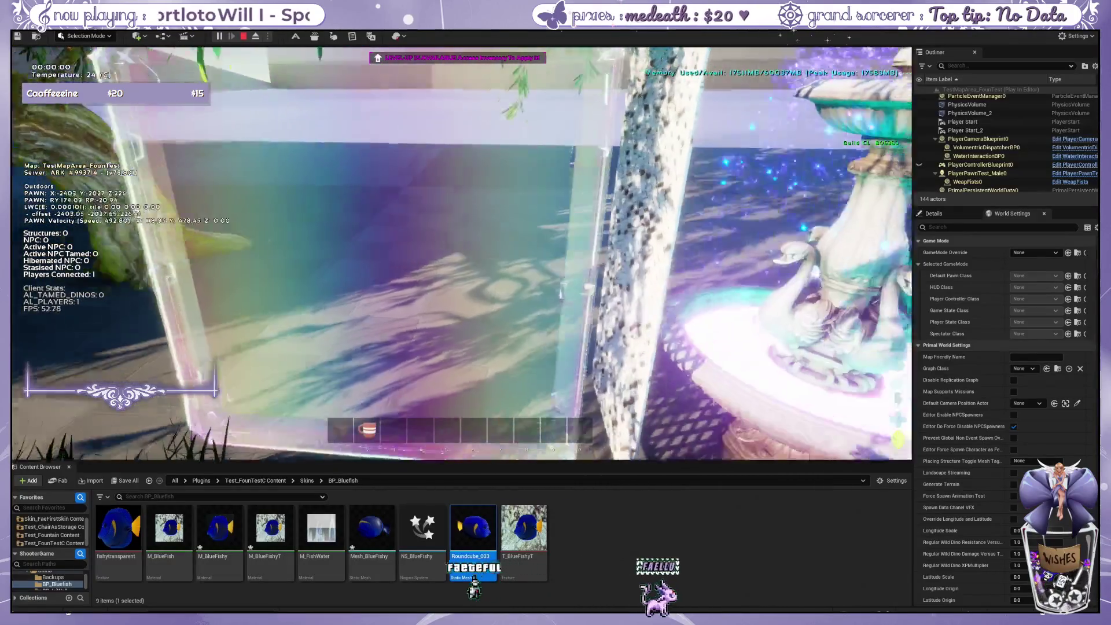
pyautogui.press('w')
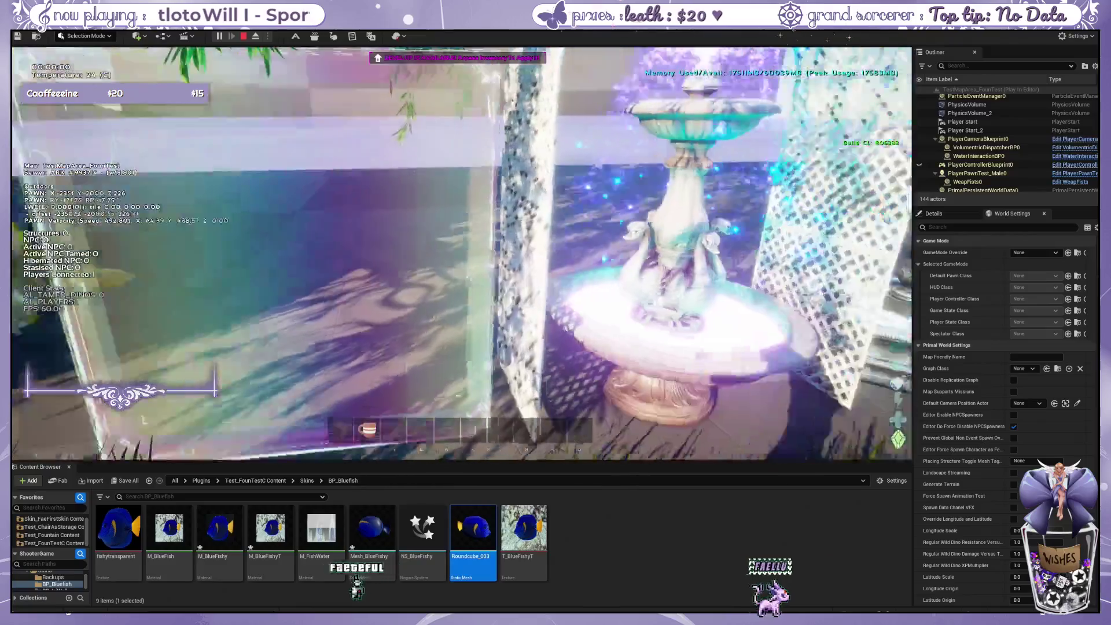
pyautogui.press('d')
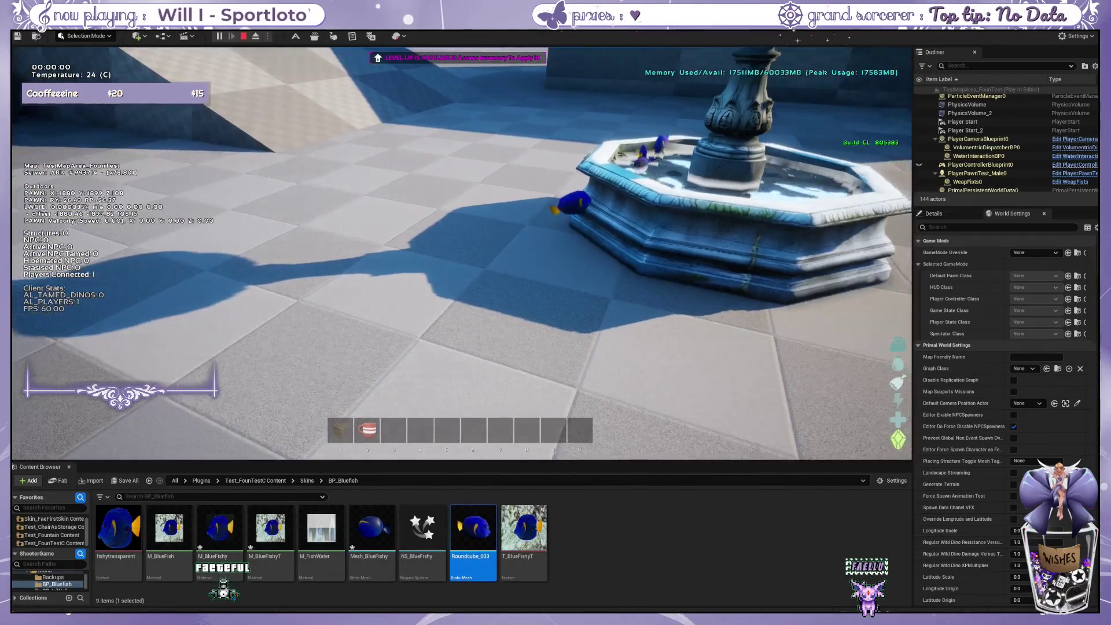
pyautogui.press('w')
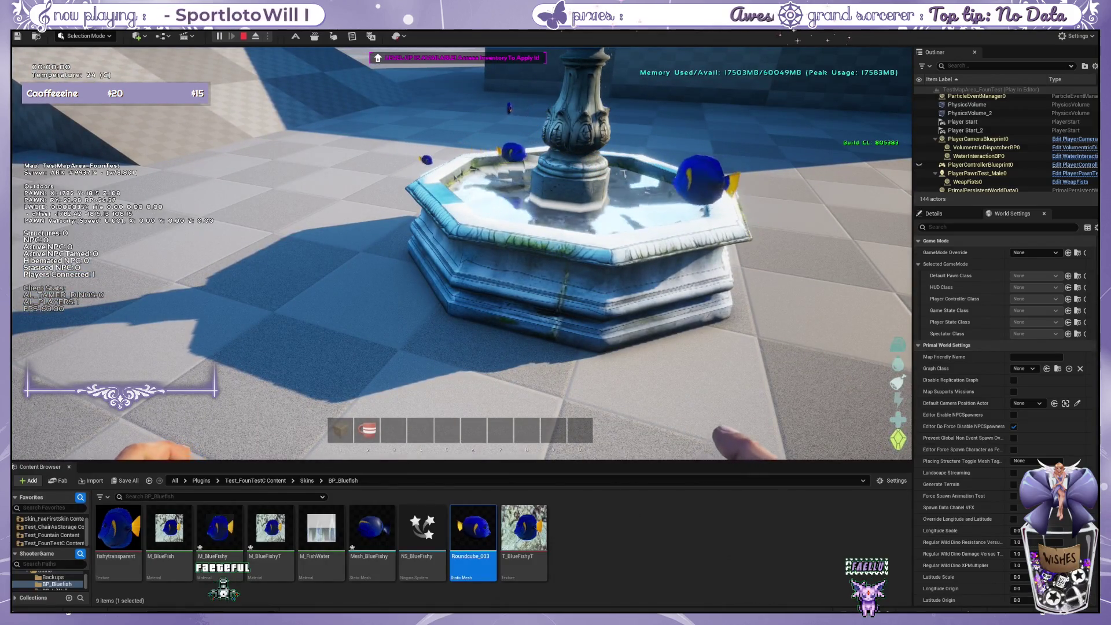
pyautogui.press('w')
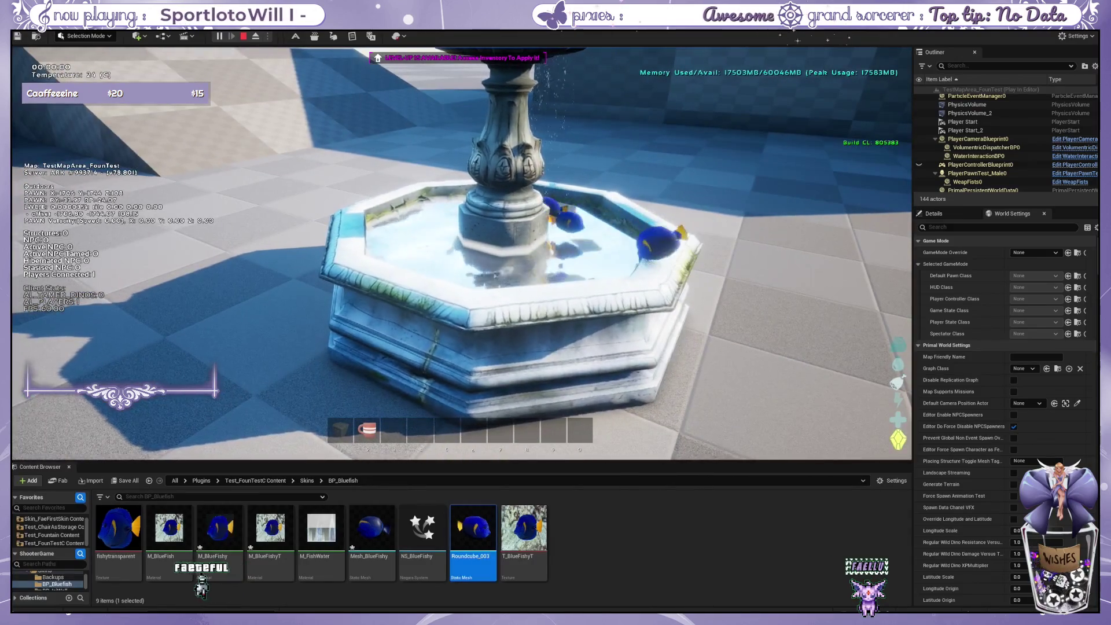
pyautogui.press('w')
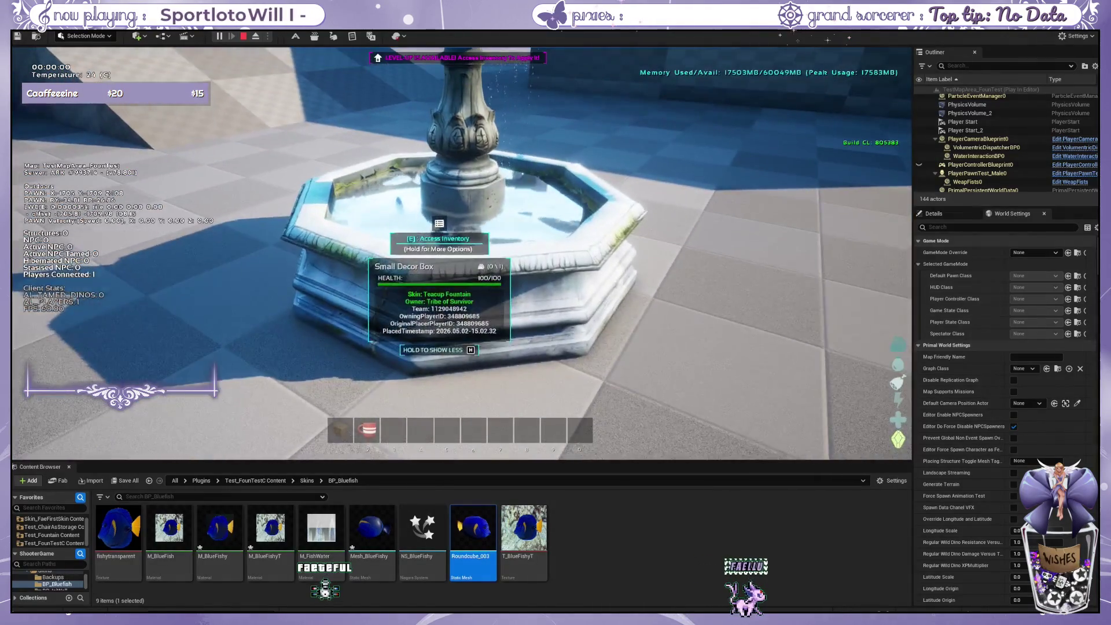
# Turn the character to watch the blue tang fish swim into the fountain, then select M_BlueFish.
pyautogui.hotkey('shift', 'F1')
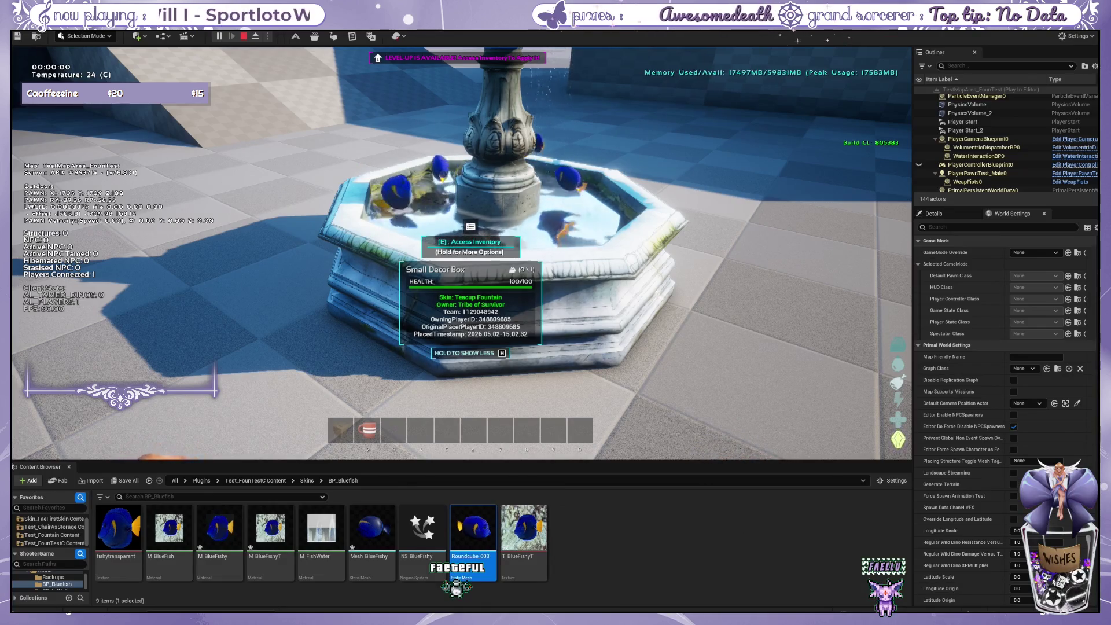
pyautogui.hotkey('shift', 'F1')
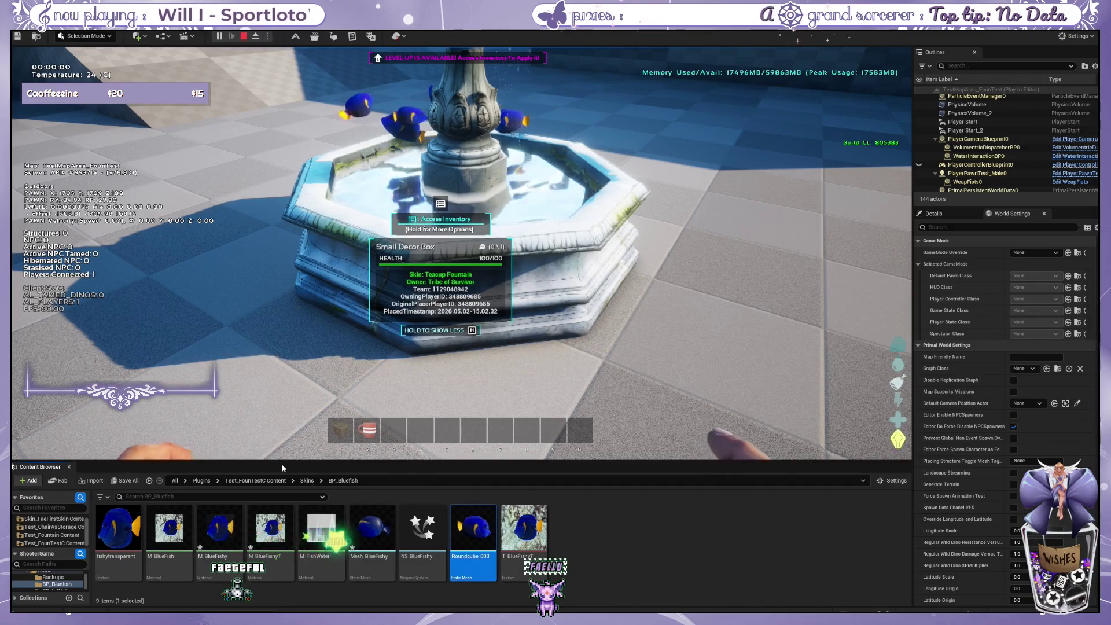
pyautogui.click(169, 528)
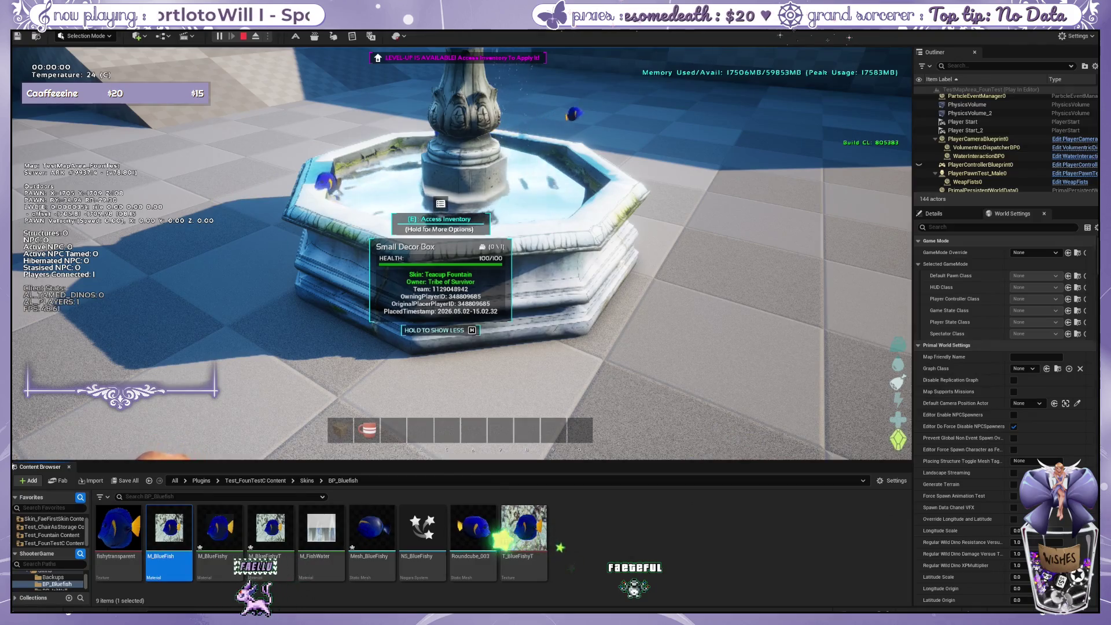
# Bring up the M_BlueFish material graph and move its Texture Sample node to the upper left.
pyautogui.hotkey('alt', 'Tab')
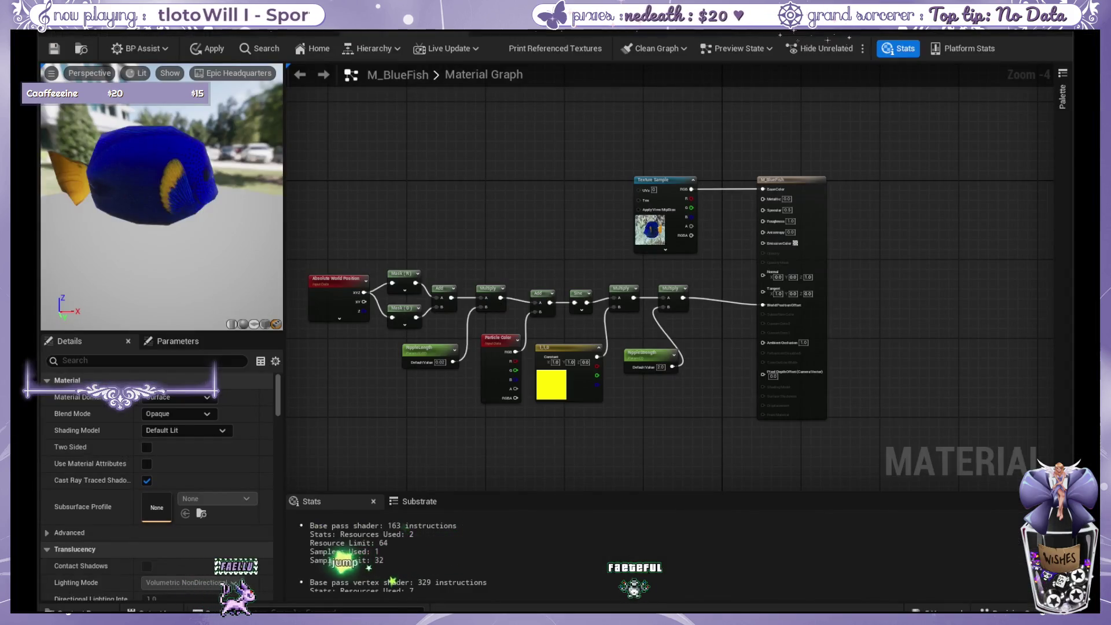
pyautogui.scroll(1, 468, 237)
pyautogui.moveTo(449, 252)
pyautogui.mouseDown()
pyautogui.moveTo(491, 238)
pyautogui.moveTo(526, 203)
pyautogui.mouseUp()
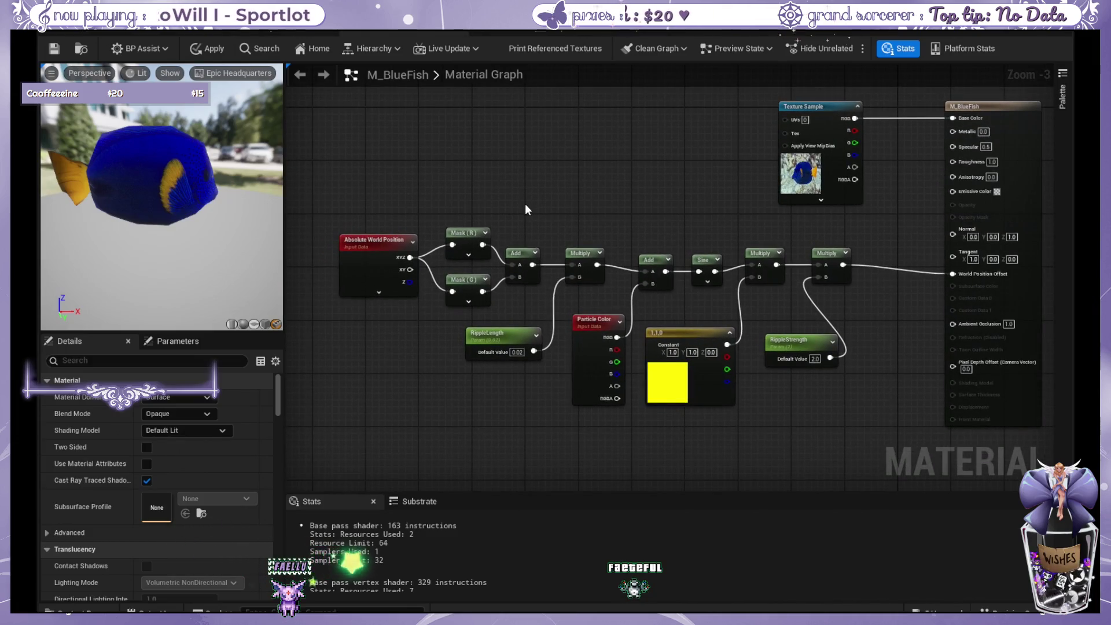
pyautogui.moveTo(405, 163); pyautogui.dragTo(768, 425)
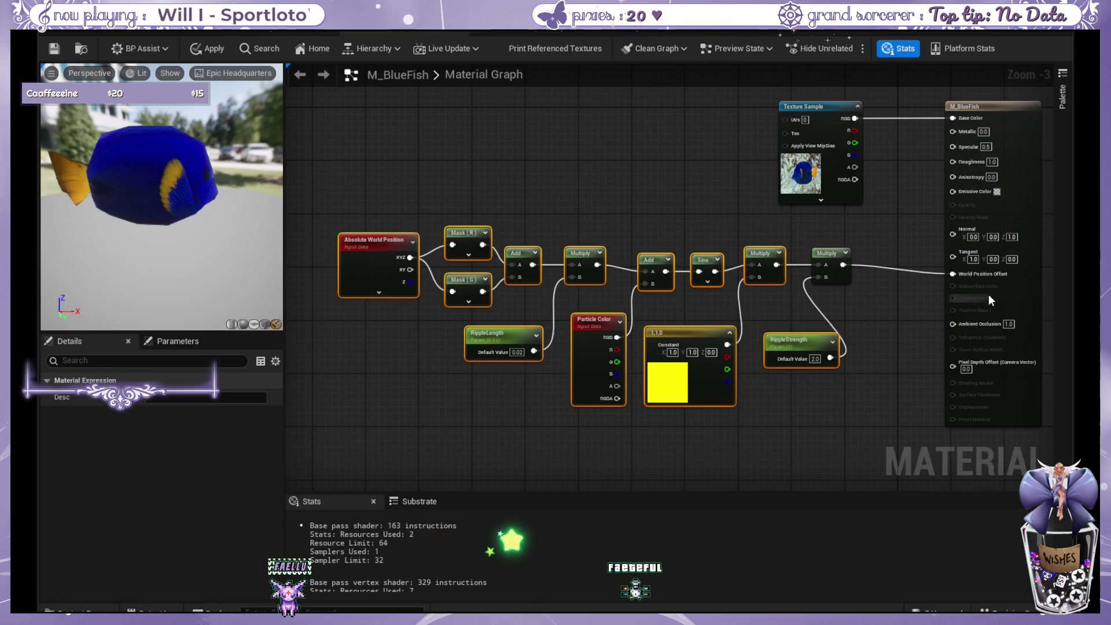
pyautogui.click(569, 168)
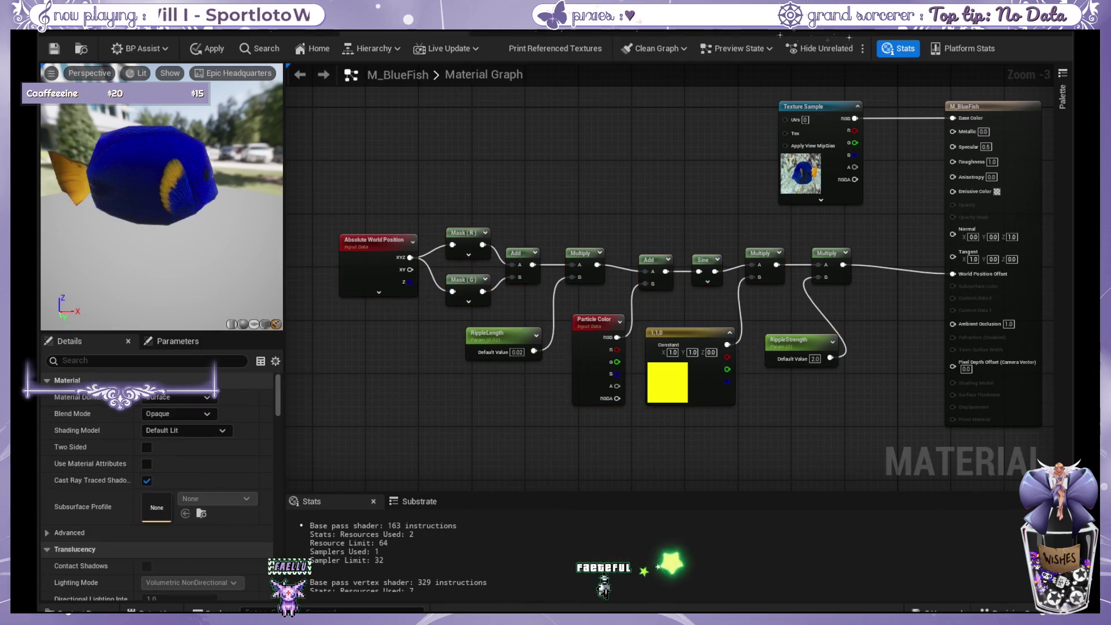
pyautogui.moveTo(779, 109); pyautogui.dragTo(756, 172)
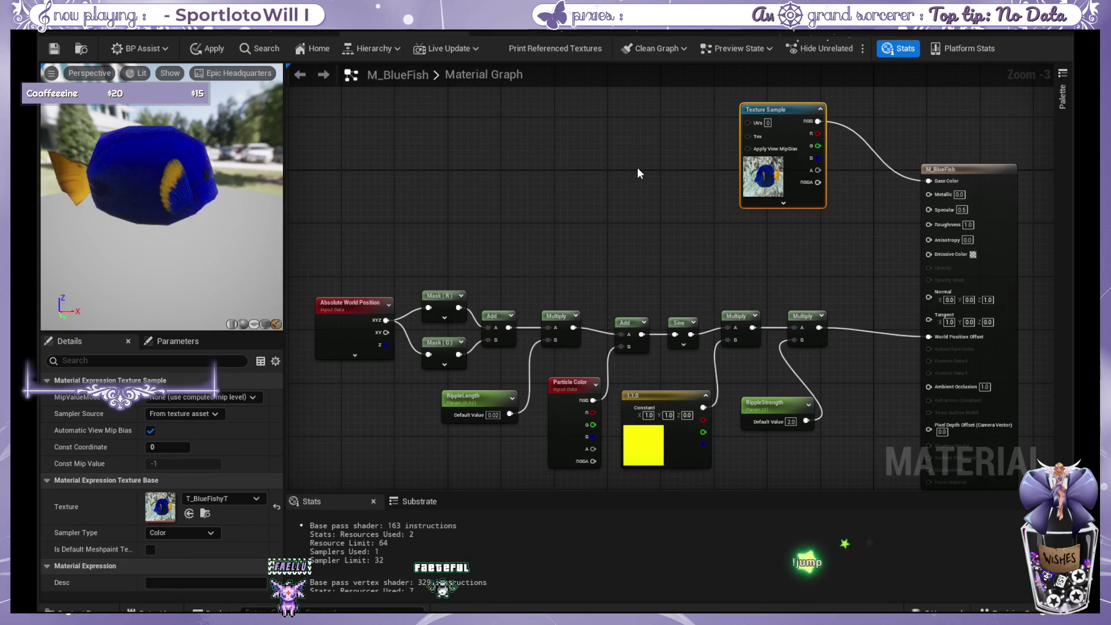
pyautogui.moveTo(777, 110)
pyautogui.mouseDown()
pyautogui.moveTo(404, 179)
pyautogui.moveTo(384, 131)
pyautogui.mouseUp()
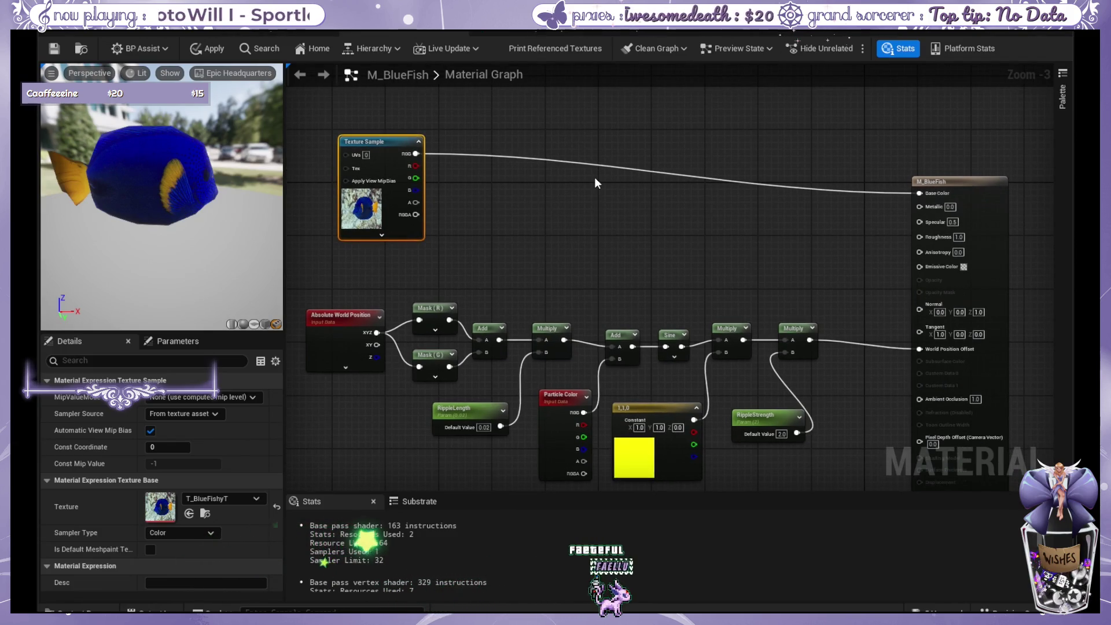
# Add a Lerp node, unplug the fish texture from Base Color, and wire its RGB into the Lerp.
pyautogui.press('l')
pyautogui.click(553, 140)
pyautogui.moveTo(553, 140); pyautogui.dragTo(614, 132)
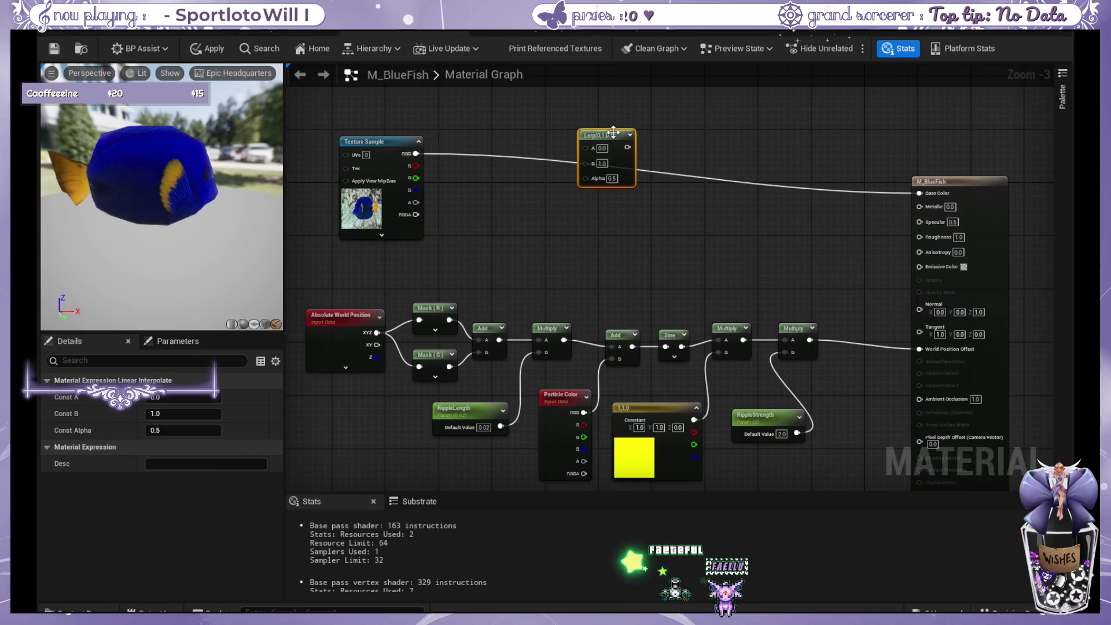
pyautogui.moveTo(415, 153); pyautogui.dragTo(578, 144)
pyautogui.click(506, 158)
pyautogui.moveTo(920, 193); pyautogui.dragTo(829, 190)
pyautogui.moveTo(376, 141)
pyautogui.mouseDown()
pyautogui.moveTo(395, 127)
pyautogui.moveTo(595, 162)
pyautogui.moveTo(591, 144)
pyautogui.mouseUp()
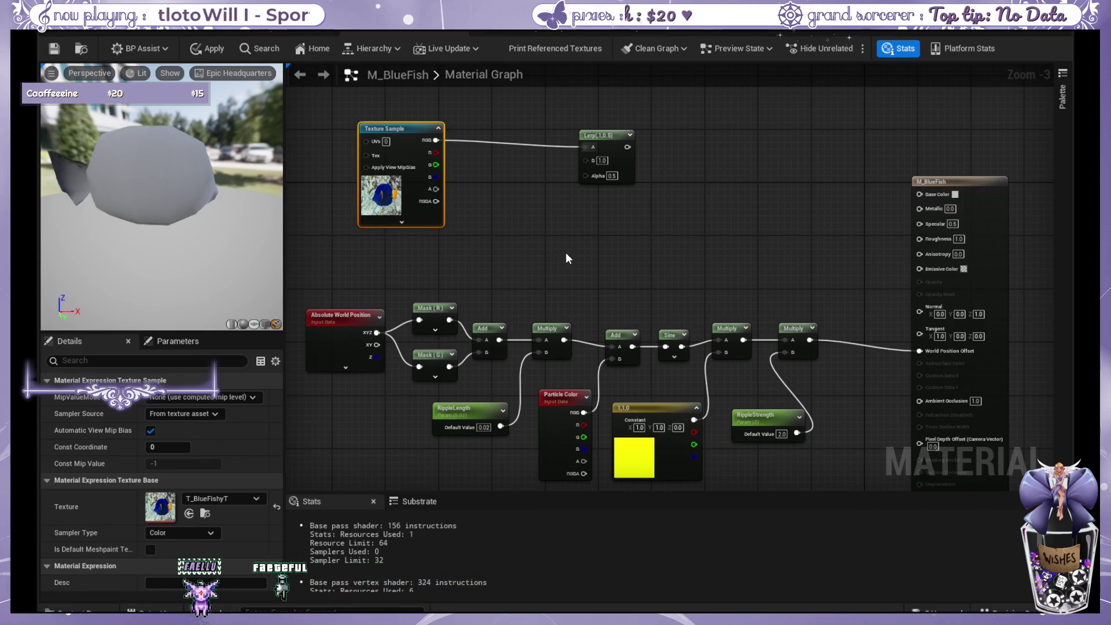
pyautogui.hotkey('ctrl', 'v')
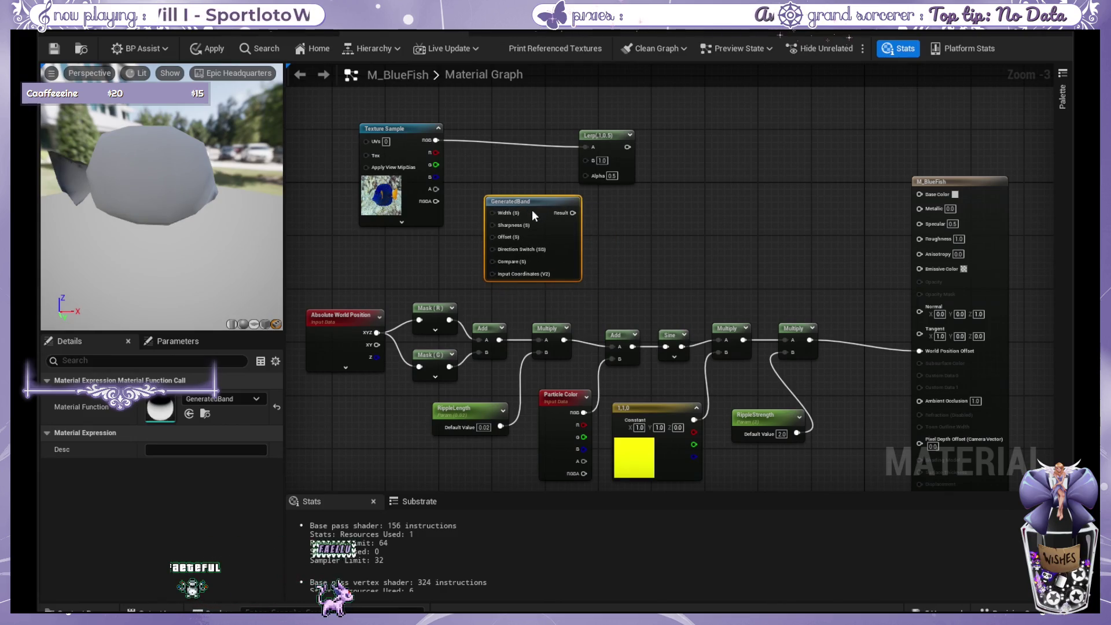
# Delete the GeneratedBand node and zoom the M_FishWater graph out and back in.
pyautogui.press('Delete')
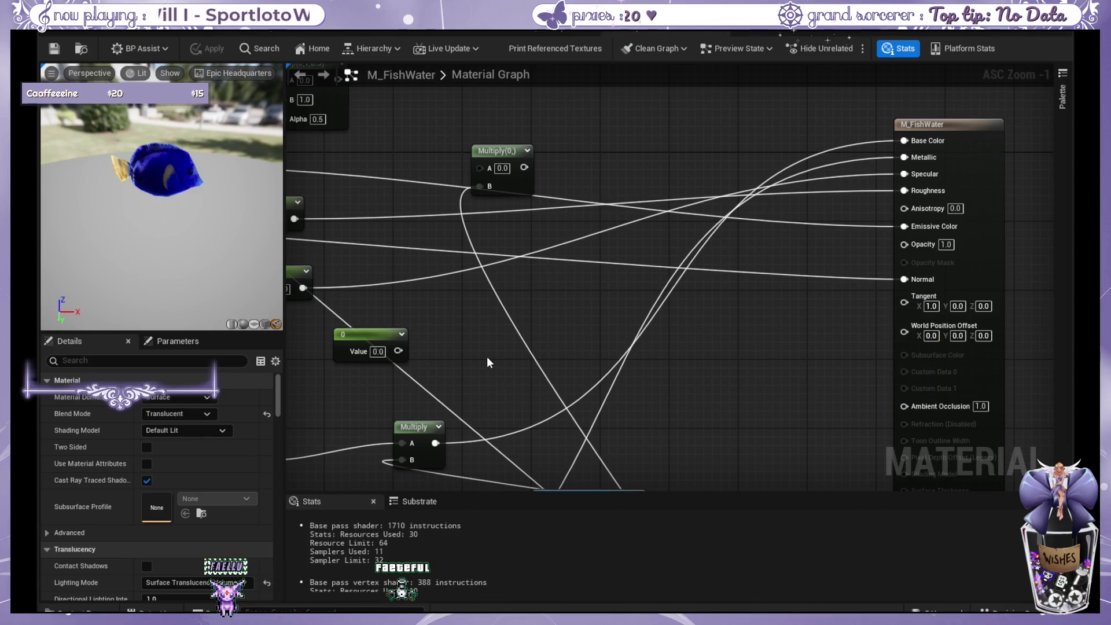
pyautogui.scroll(-11, 560, 233)
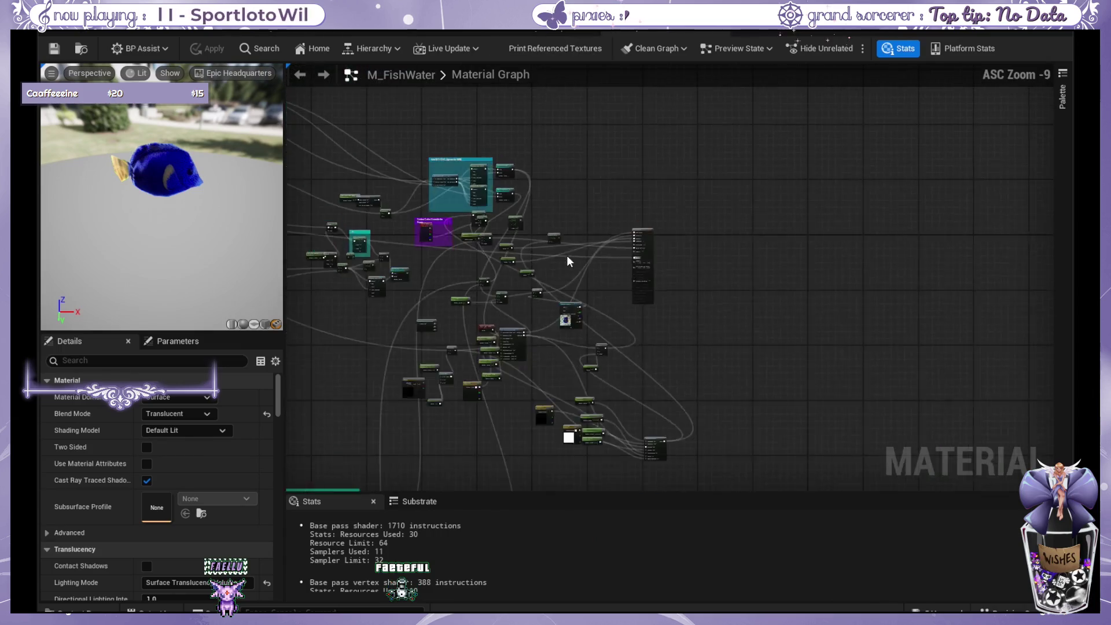
pyautogui.scroll(11, 433, 249)
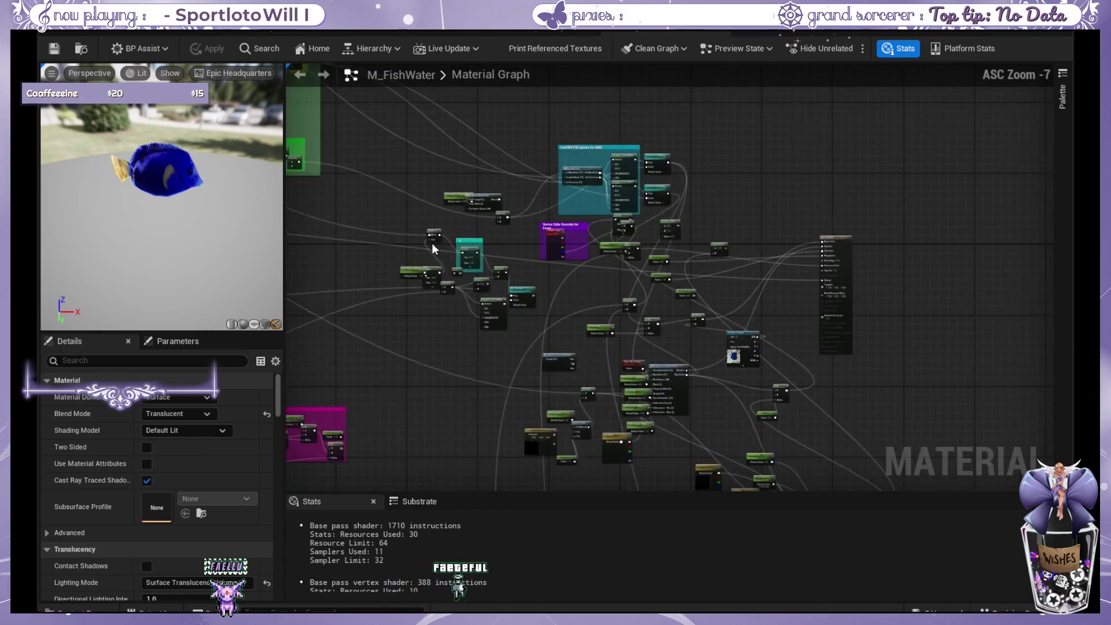
# In M_BlueFish, create a Texture Sample from the Lerp's B input and assign it T_ripple_d.
pyautogui.click(519, 30)
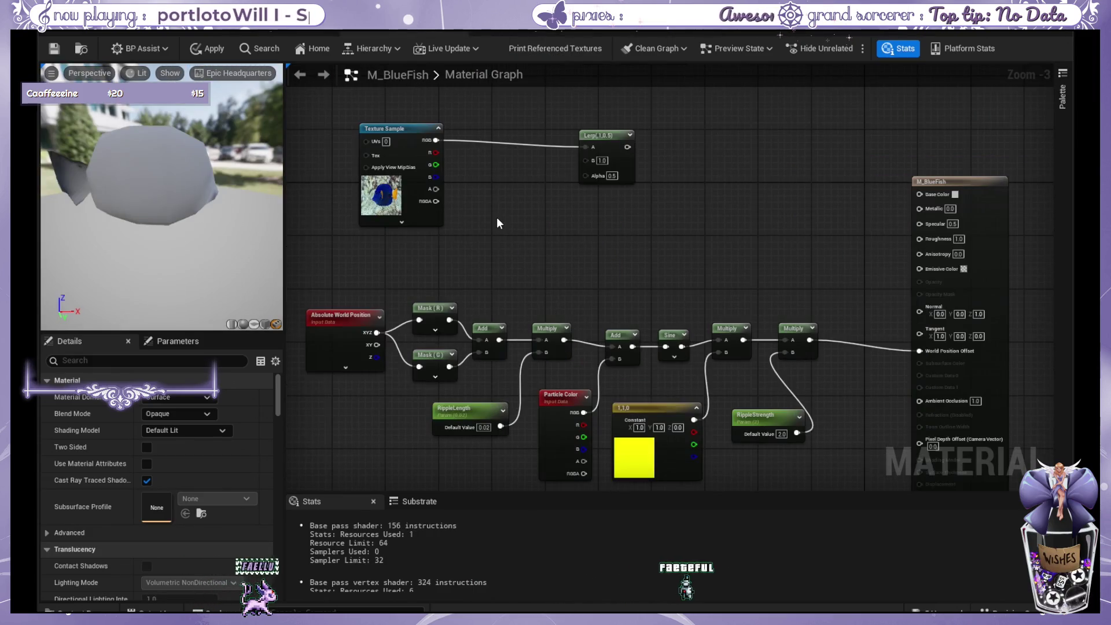
pyautogui.scroll(1, 497, 218)
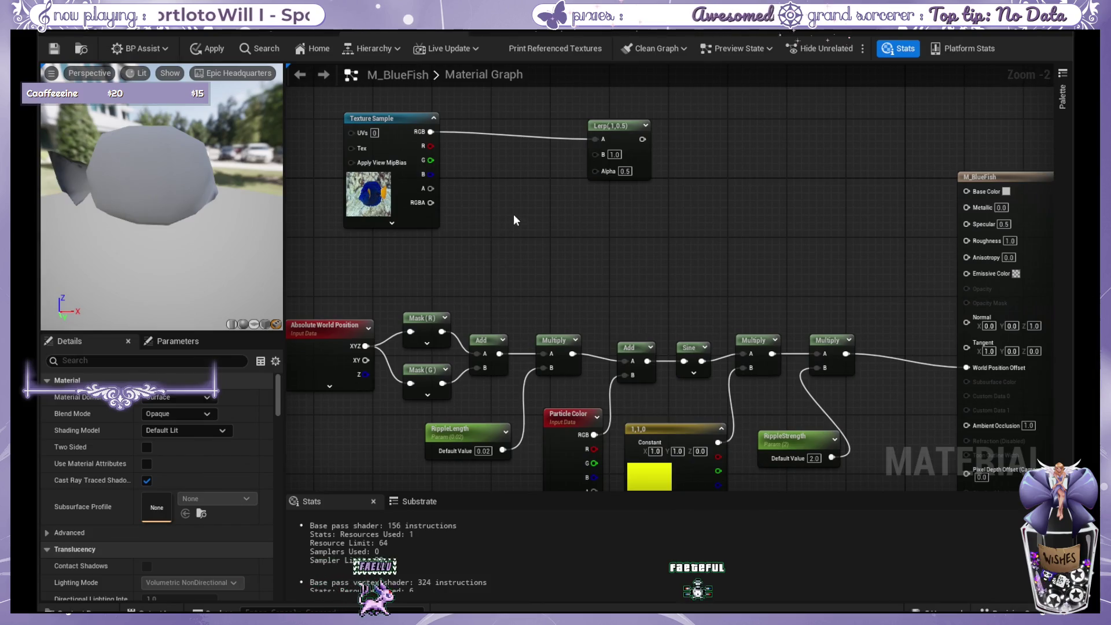
pyautogui.moveTo(539, 200); pyautogui.dragTo(527, 216)
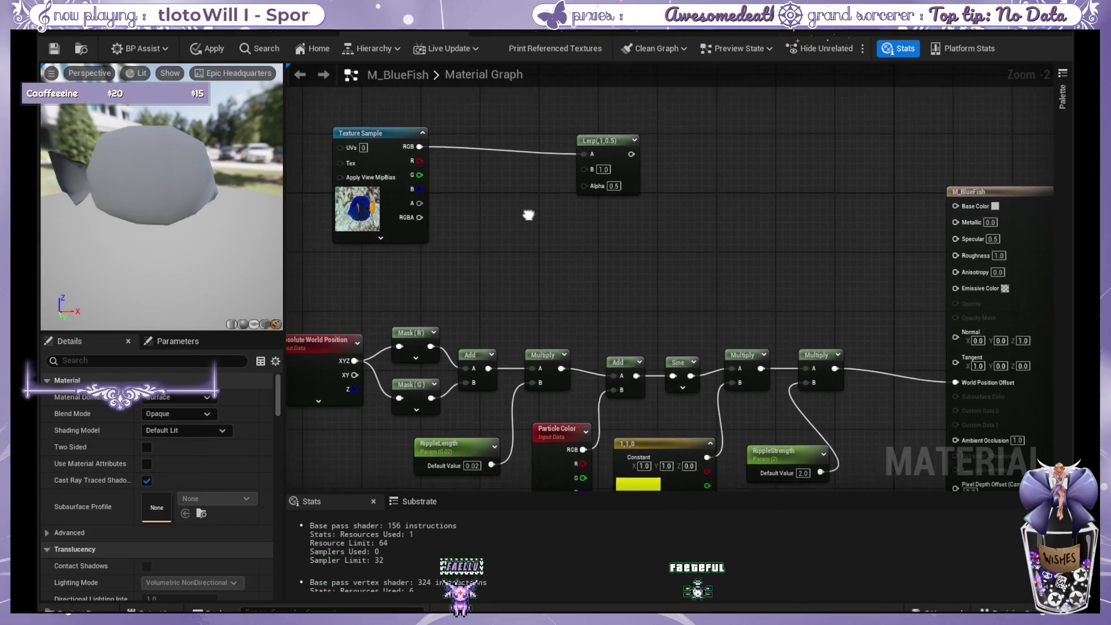
pyautogui.moveTo(583, 170)
pyautogui.mouseDown()
pyautogui.moveTo(544, 183)
pyautogui.moveTo(784, 222)
pyautogui.mouseUp()
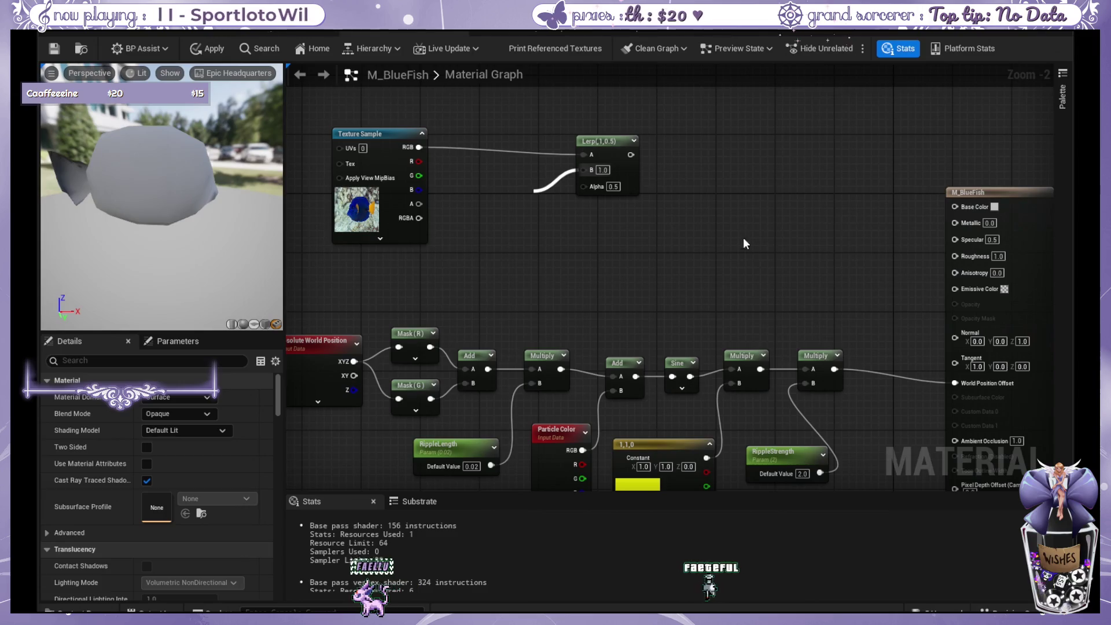
pyautogui.click(692, 229)
pyautogui.moveTo(553, 196); pyautogui.dragTo(466, 197)
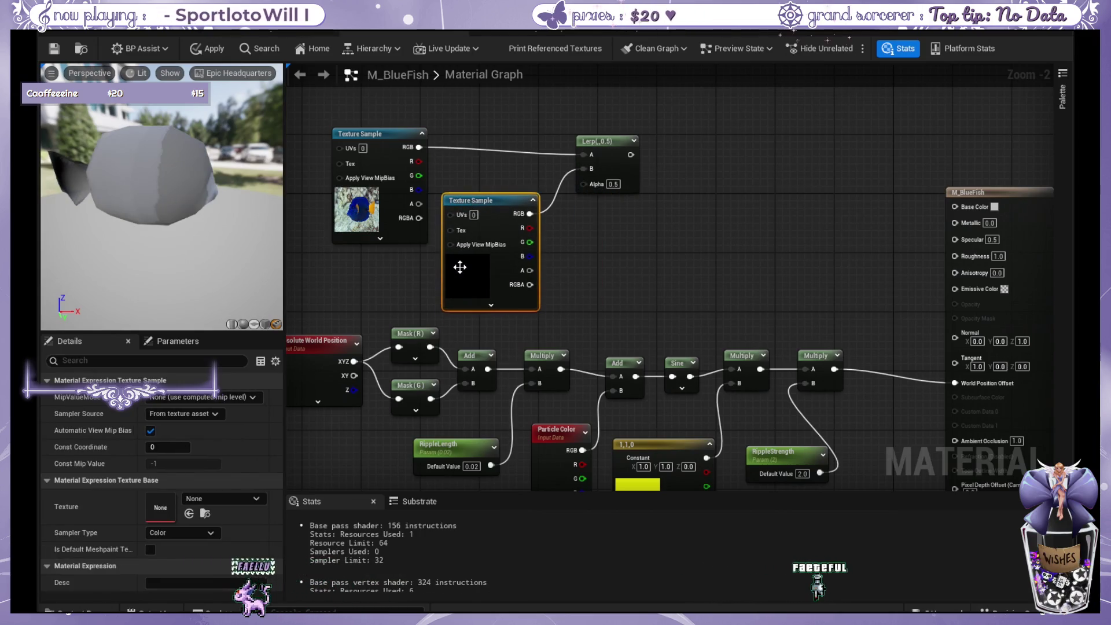
pyautogui.moveTo(474, 269); pyautogui.dragTo(489, 269)
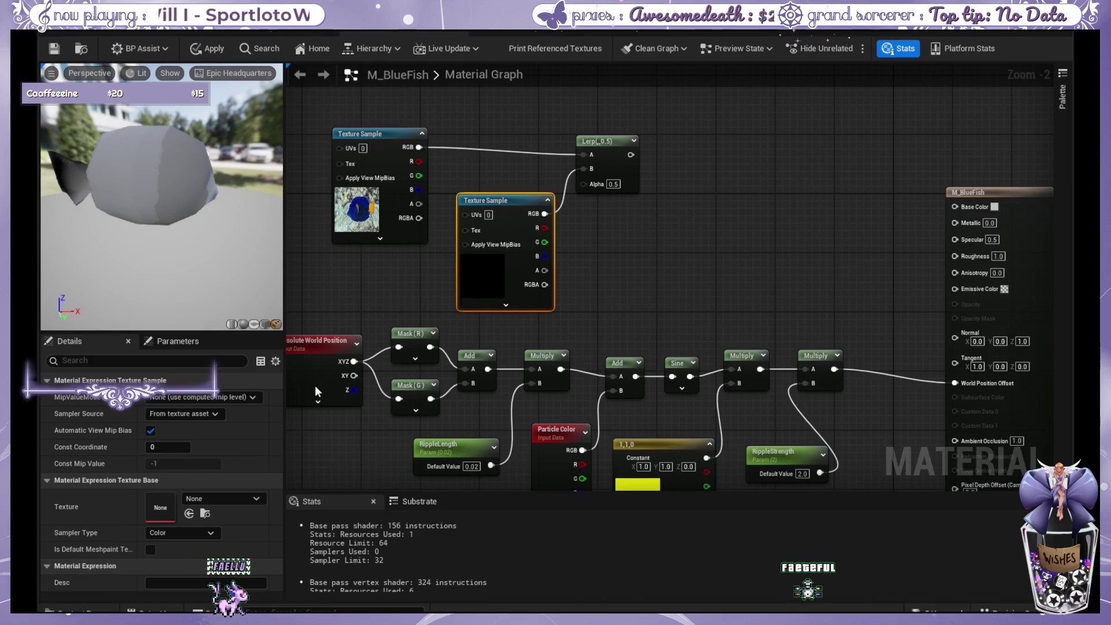
pyautogui.click(189, 513)
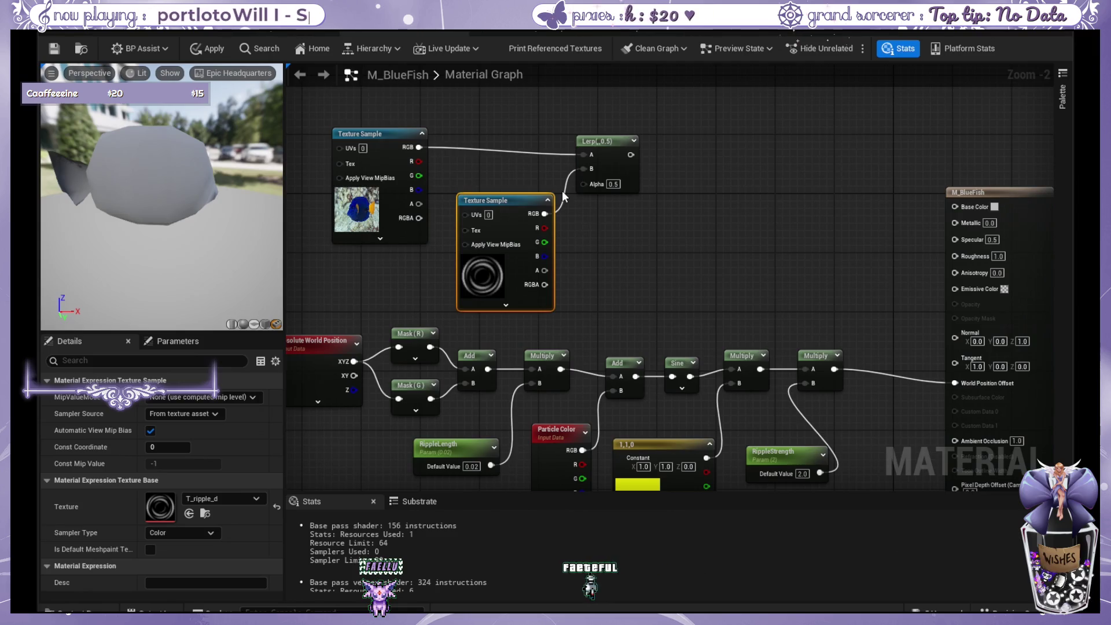
# Rearrange the ripple texture and Lerp, trying the ripple texture in the Lerp's Alpha and B inputs.
pyautogui.moveTo(521, 200); pyautogui.dragTo(520, 178)
pyautogui.moveTo(601, 140)
pyautogui.mouseDown()
pyautogui.moveTo(620, 138)
pyautogui.moveTo(613, 148)
pyautogui.mouseUp()
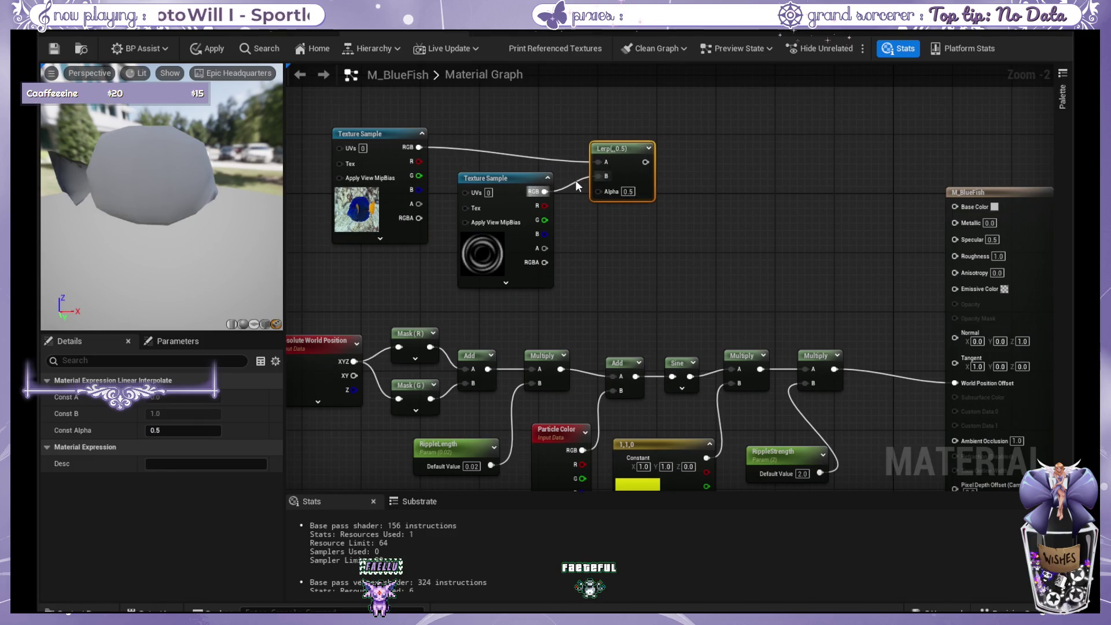
pyautogui.keyDown('alt'); pyautogui.click(577, 184); pyautogui.keyUp('alt')
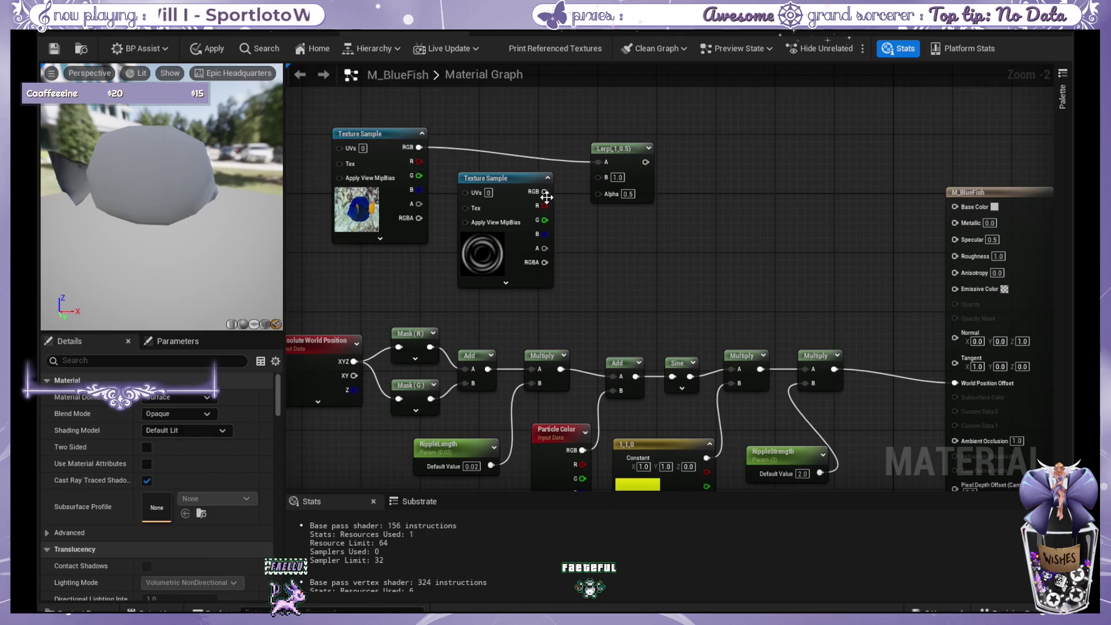
pyautogui.moveTo(645, 162); pyautogui.dragTo(955, 206)
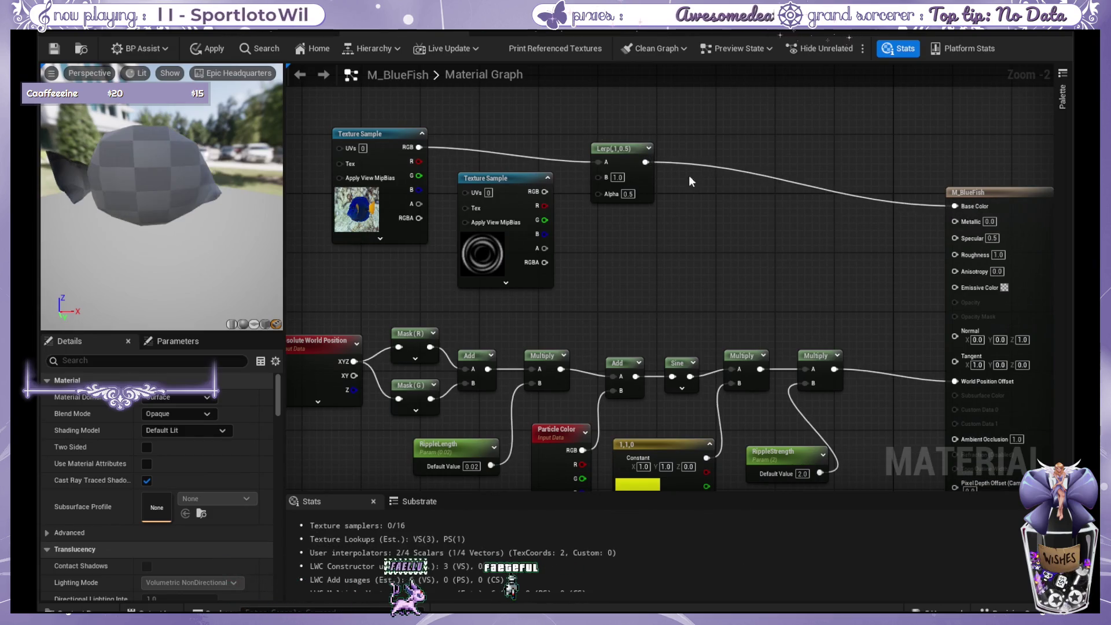
pyautogui.moveTo(545, 192)
pyautogui.mouseDown()
pyautogui.moveTo(598, 194)
pyautogui.moveTo(605, 177)
pyautogui.mouseUp()
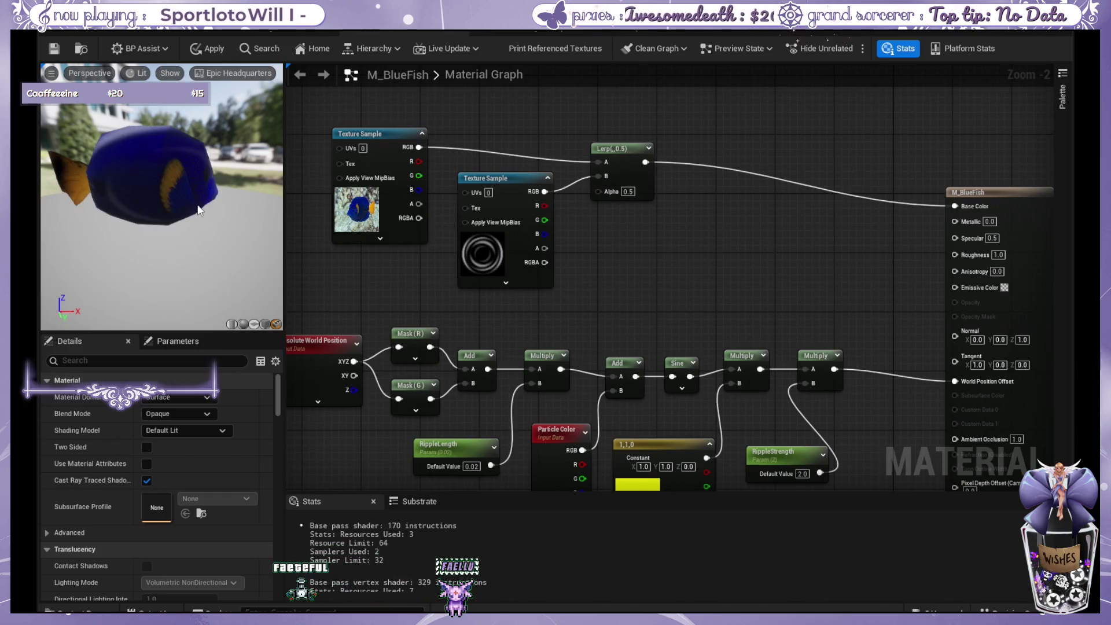
pyautogui.keyDown('alt'); pyautogui.click(570, 184); pyautogui.keyUp('alt')
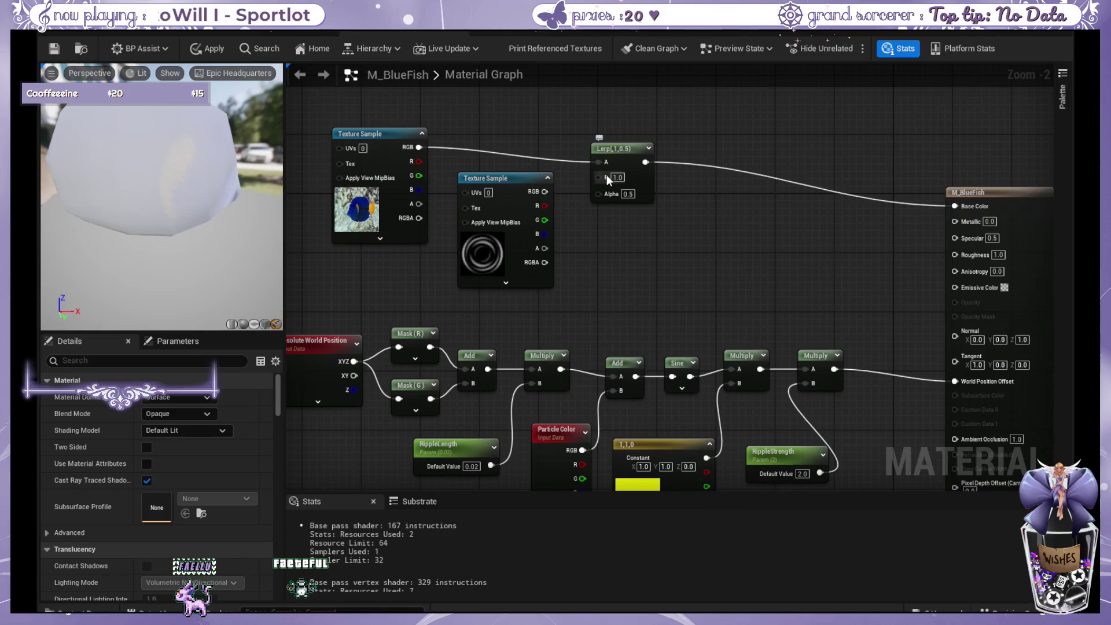
pyautogui.moveTo(548, 197)
pyautogui.mouseDown()
pyautogui.moveTo(532, 203)
pyautogui.moveTo(600, 177)
pyautogui.mouseUp()
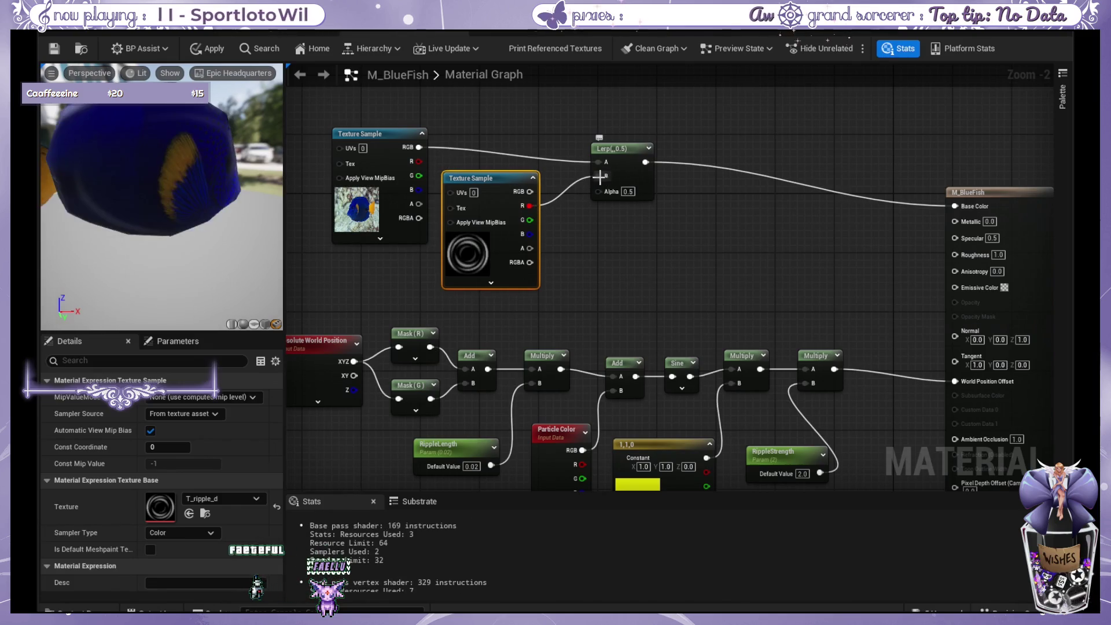
pyautogui.keyDown('alt'); pyautogui.click(564, 193); pyautogui.keyUp('alt')
pyautogui.moveTo(529, 192); pyautogui.dragTo(602, 177)
# Plug the Lerp result into M_BlueFish's Base Color, move the Lerp up-right, and paste a Rotator node.
pyautogui.scroll(-3, 192, 169)
pyautogui.scroll(5, 192, 169)
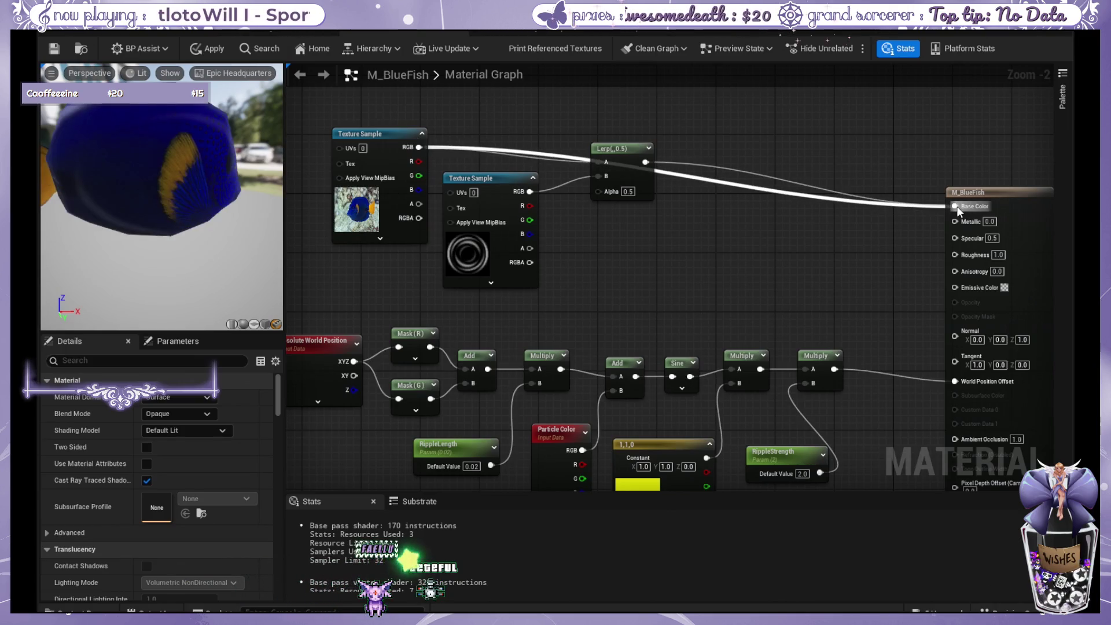
pyautogui.moveTo(958, 212); pyautogui.dragTo(955, 208)
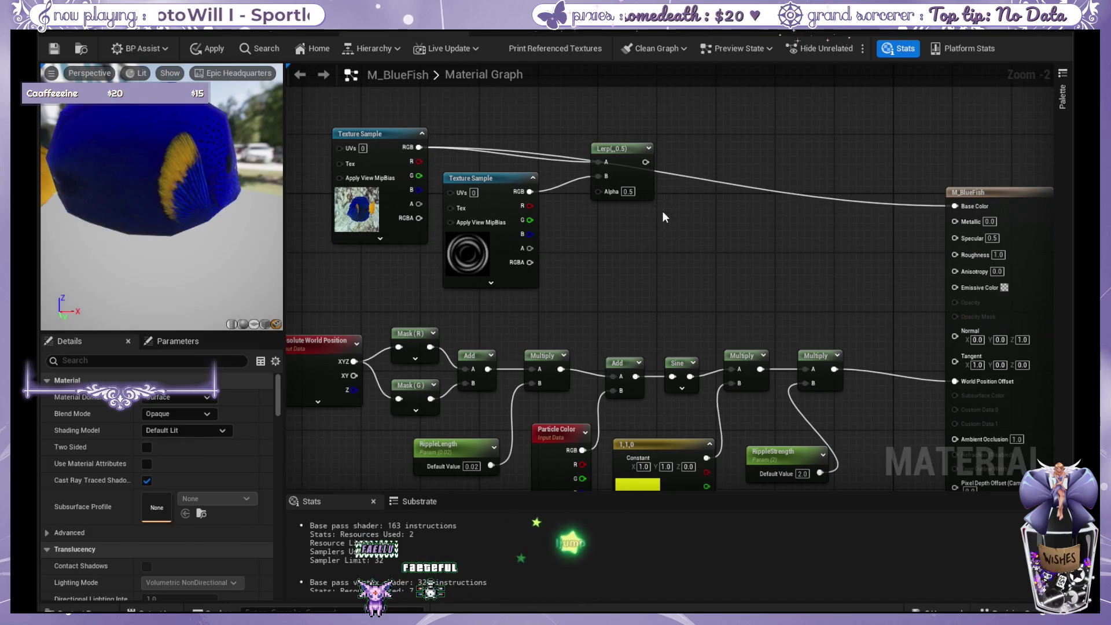
pyautogui.keyDown('alt'); pyautogui.click(824, 202); pyautogui.keyUp('alt')
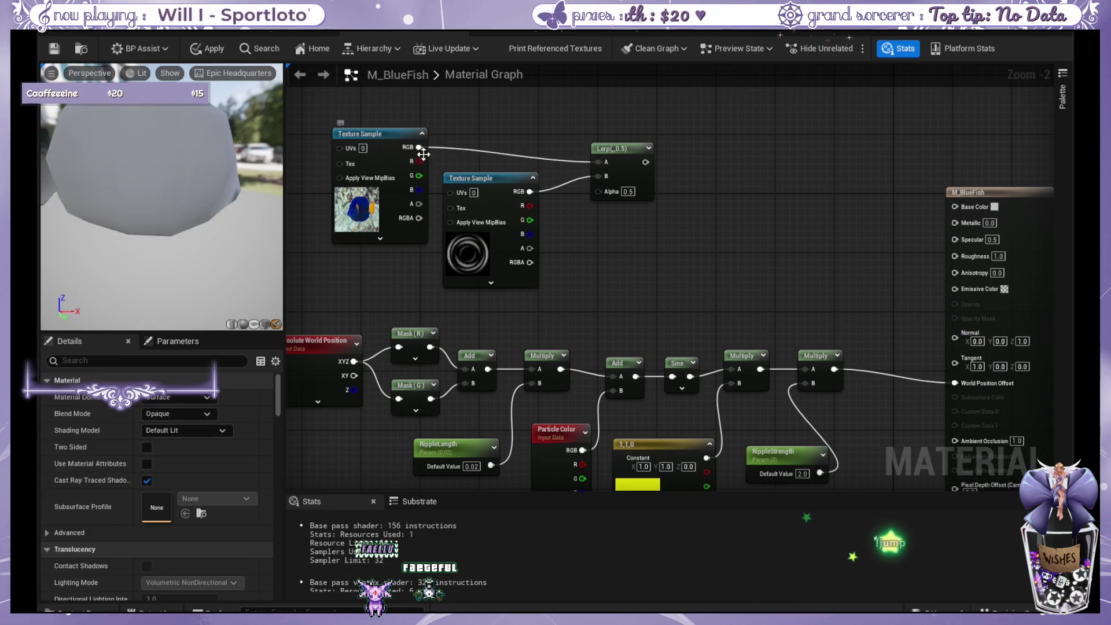
pyautogui.moveTo(645, 162)
pyautogui.mouseDown()
pyautogui.moveTo(944, 216)
pyautogui.moveTo(954, 207)
pyautogui.mouseUp()
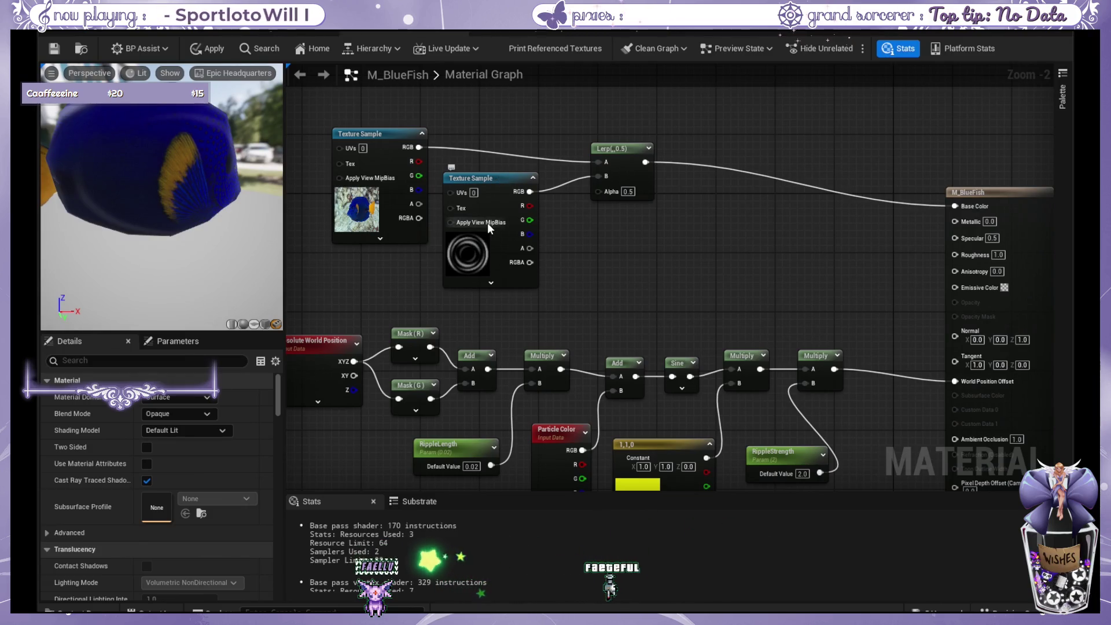
pyautogui.moveTo(639, 141); pyautogui.dragTo(741, 126)
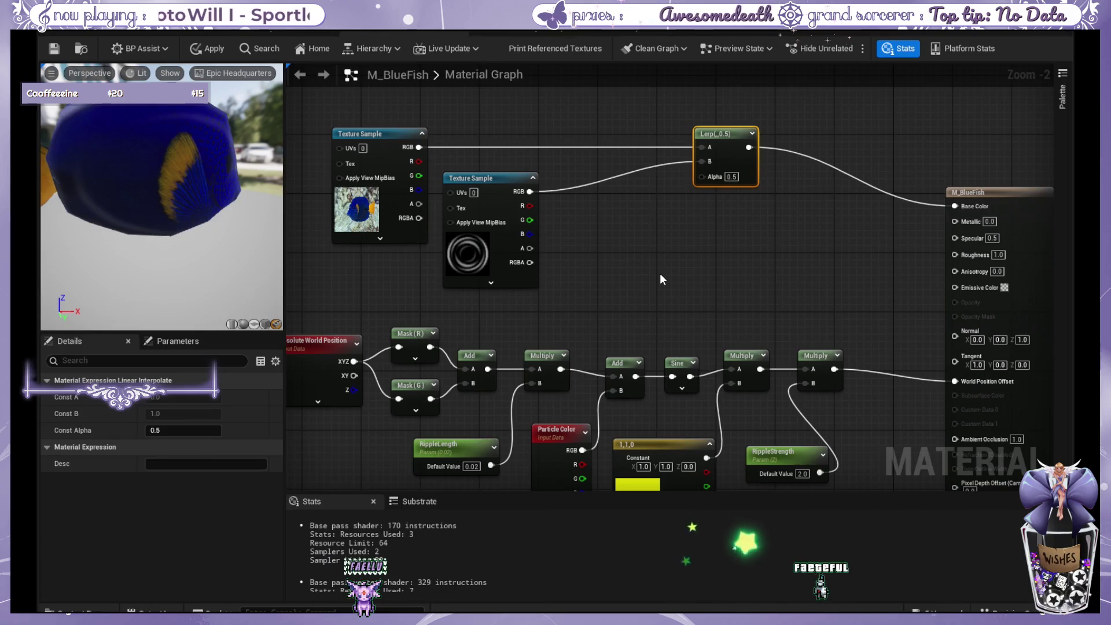
pyautogui.hotkey('ctrl', 'v')
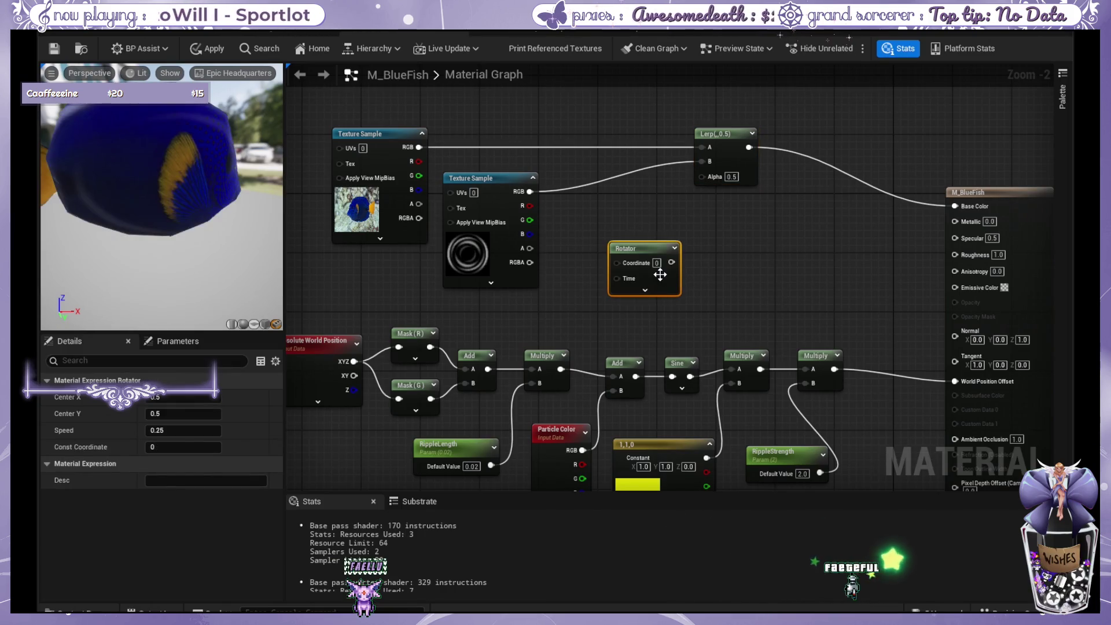
# Orbit the material preview to inspect the fish from other sides.
pyautogui.scroll(-1, 660, 275)
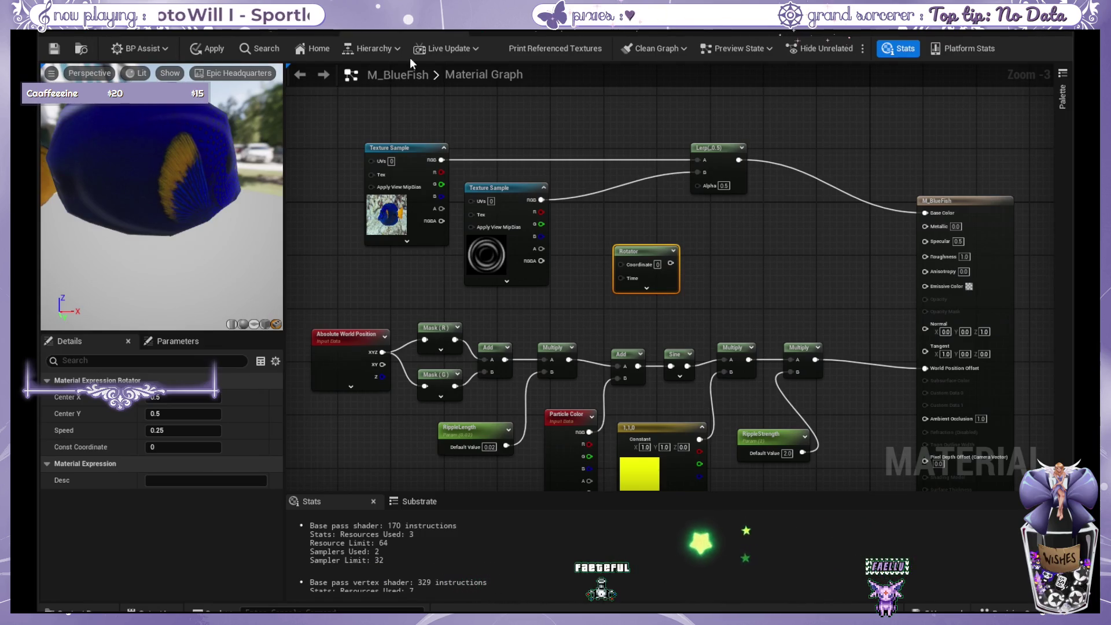
pyautogui.click(969, 202)
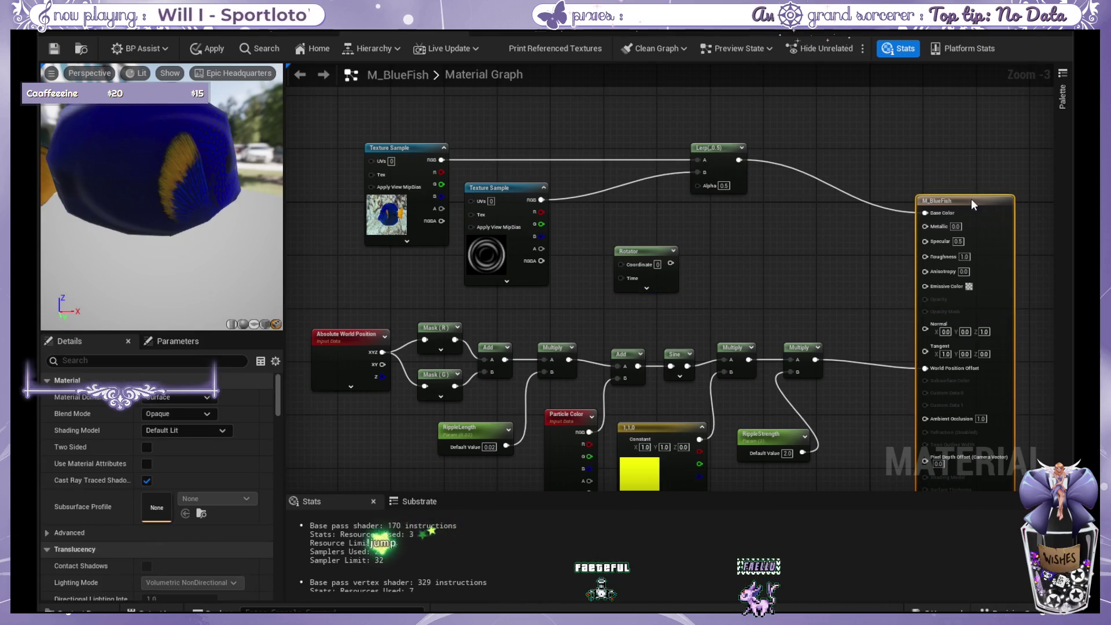
pyautogui.click(523, 157)
pyautogui.moveTo(165, 197)
pyautogui.mouseDown()
pyautogui.moveTo(121, 197)
pyautogui.moveTo(168, 177)
pyautogui.mouseUp()
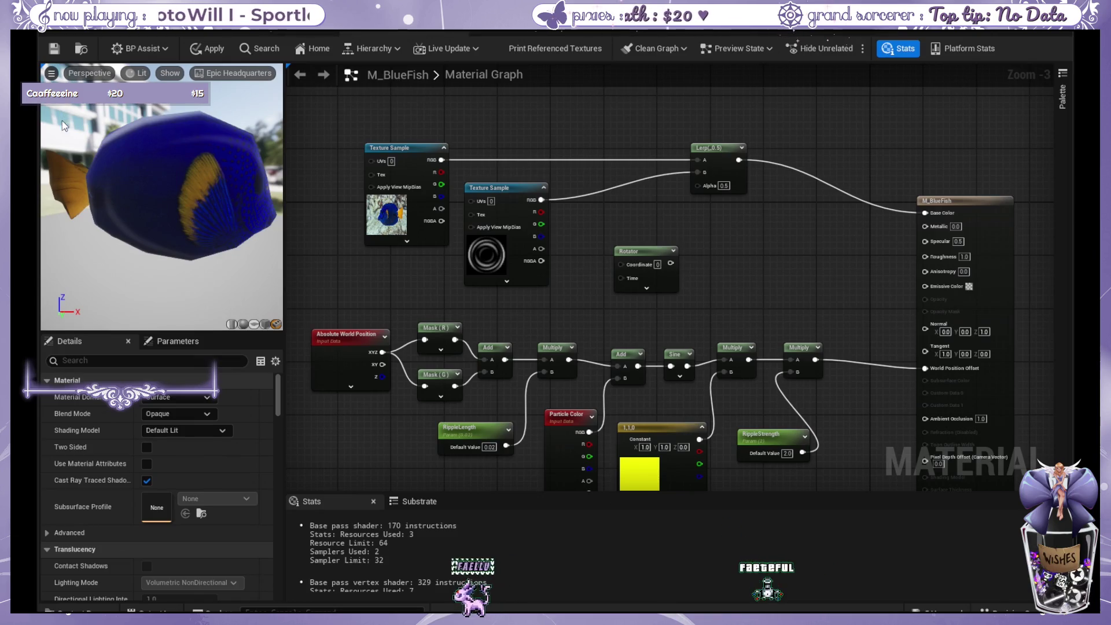
pyautogui.moveTo(256, 197); pyautogui.dragTo(200, 177)
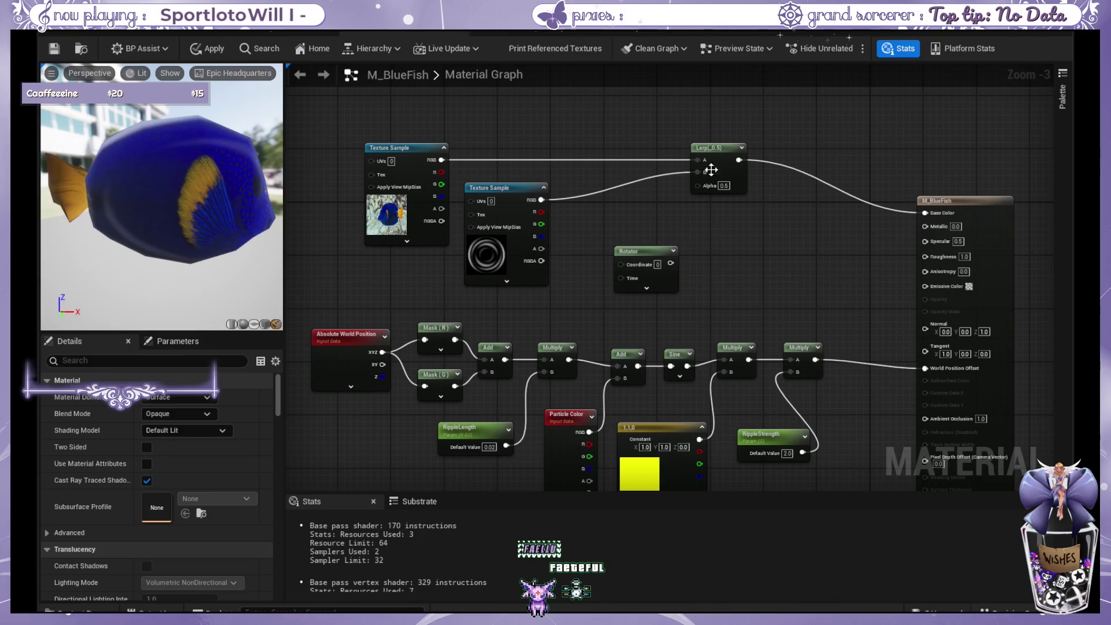
pyautogui.moveTo(678, 186); pyautogui.dragTo(708, 193)
# Delete the ripple texture, Rotator and Lerp, wiring the fish texture RGB straight into Base Color.
pyautogui.keyDown('alt'); pyautogui.click(572, 206); pyautogui.keyUp('alt')
pyautogui.moveTo(574, 207)
pyautogui.mouseDown()
pyautogui.moveTo(619, 220)
pyautogui.moveTo(603, 200)
pyautogui.mouseUp()
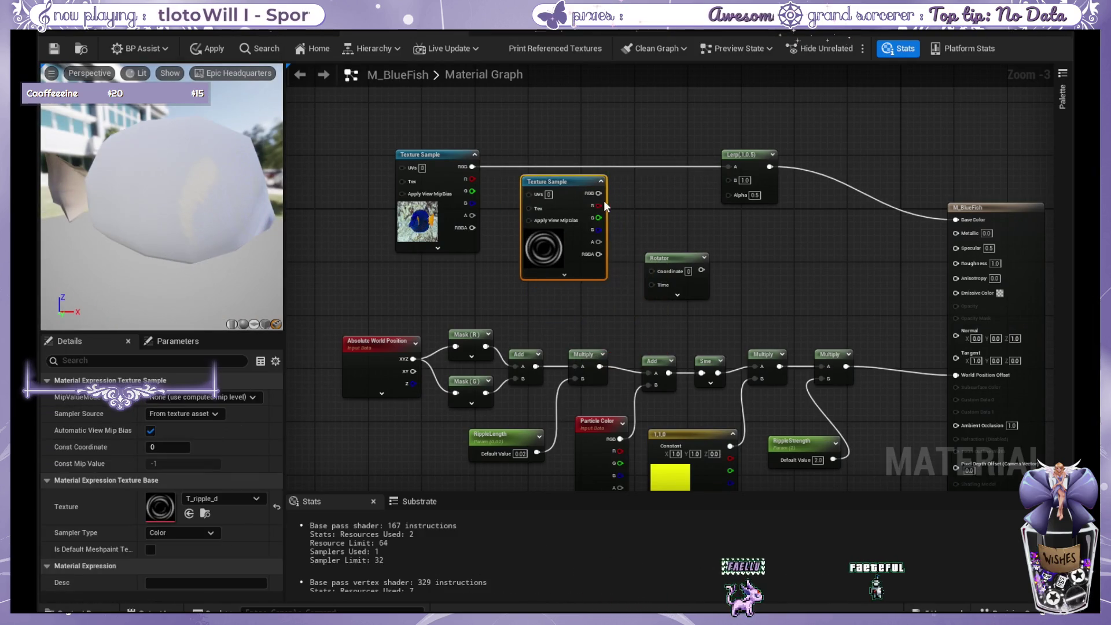
pyautogui.moveTo(669, 257); pyautogui.dragTo(664, 213)
pyautogui.click(575, 181)
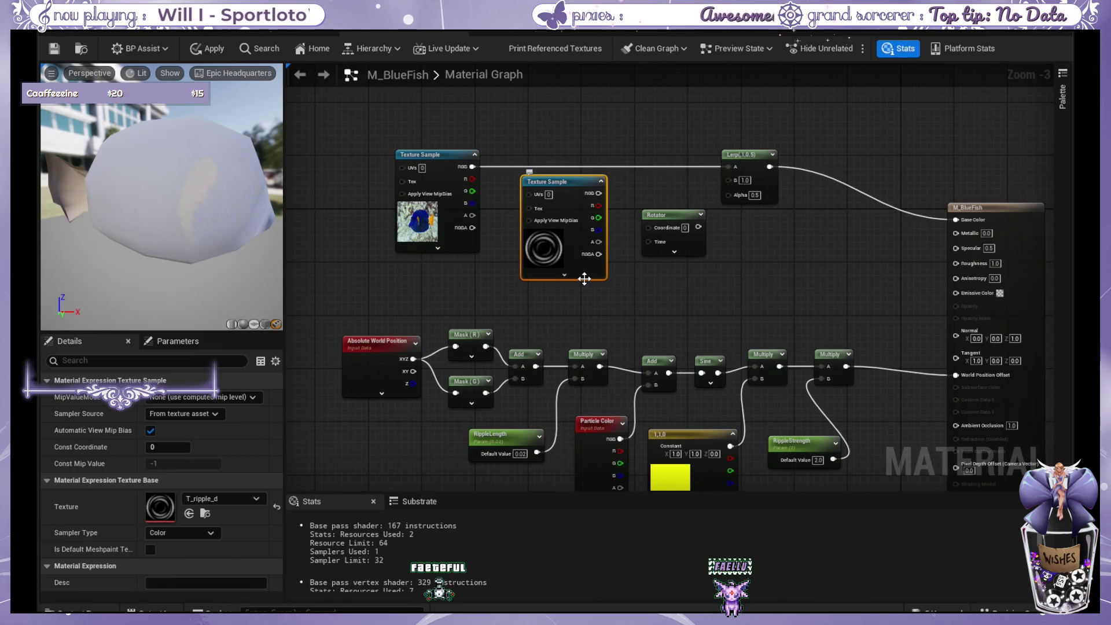
pyautogui.moveTo(561, 104); pyautogui.dragTo(796, 258)
pyautogui.press('Delete')
pyautogui.moveTo(956, 220); pyautogui.dragTo(484, 172)
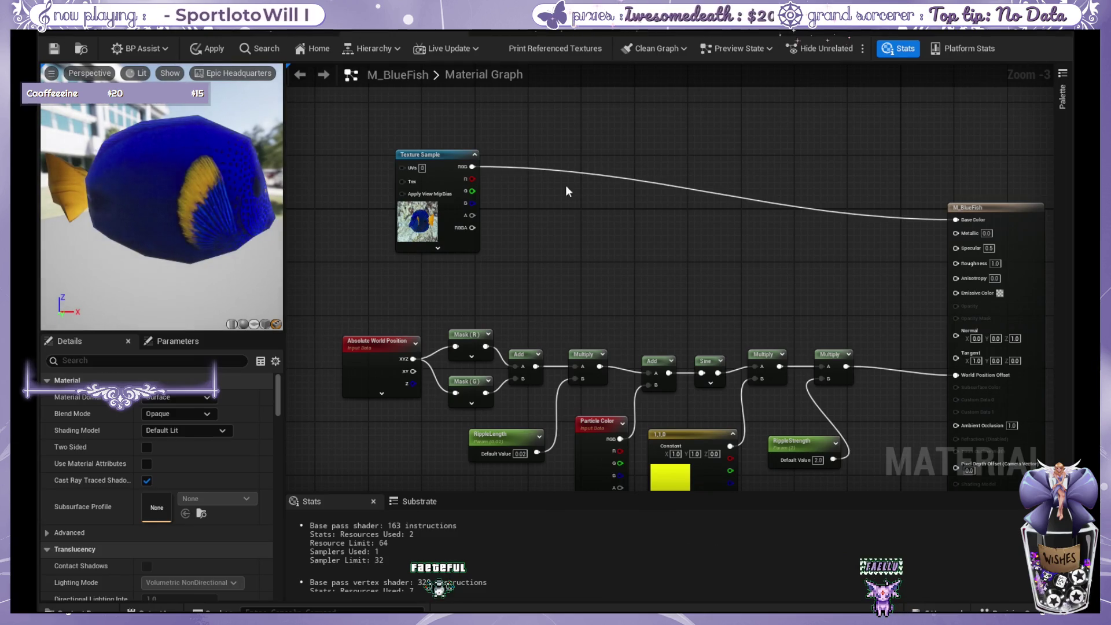
pyautogui.moveTo(564, 186); pyautogui.dragTo(632, 159)
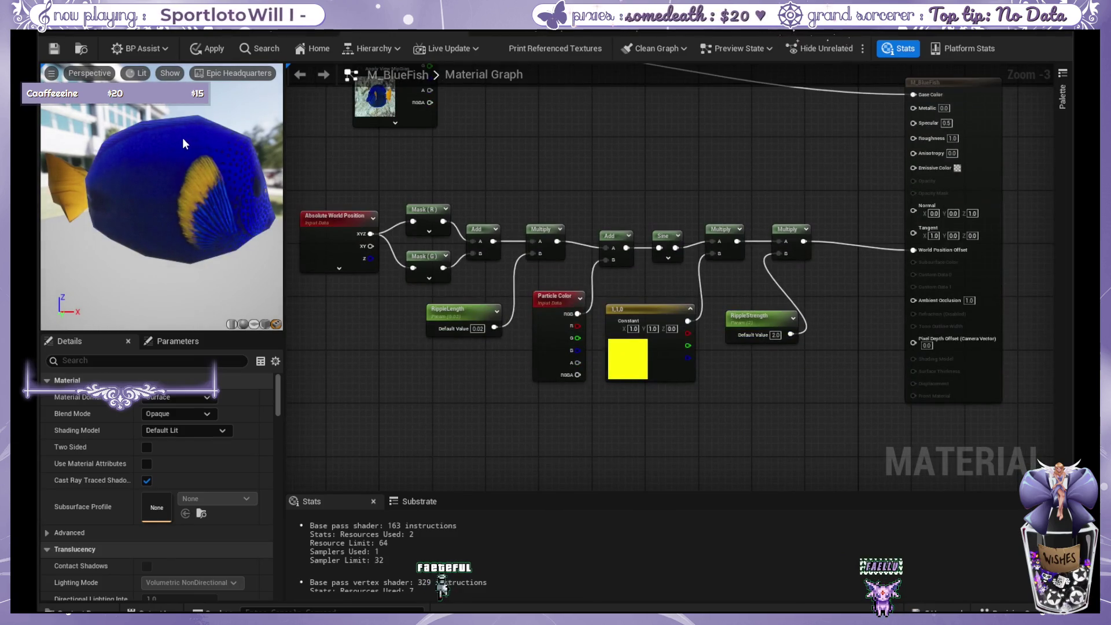
pyautogui.moveTo(582, 209); pyautogui.dragTo(605, 208)
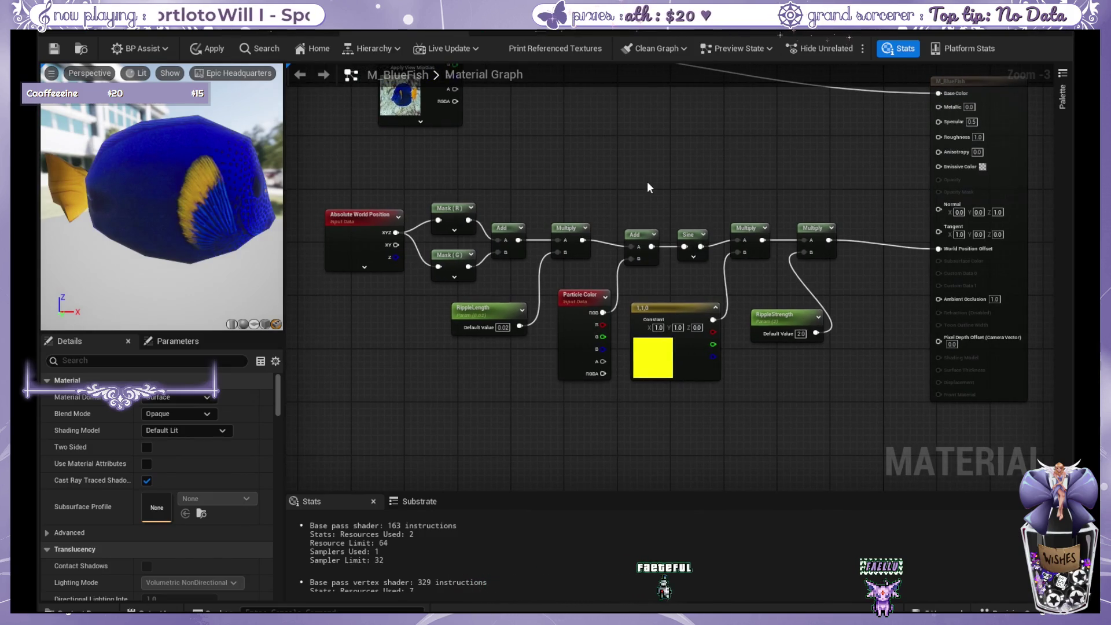
pyautogui.moveTo(653, 167); pyautogui.dragTo(668, 258)
pyautogui.moveTo(678, 153); pyautogui.dragTo(680, 181)
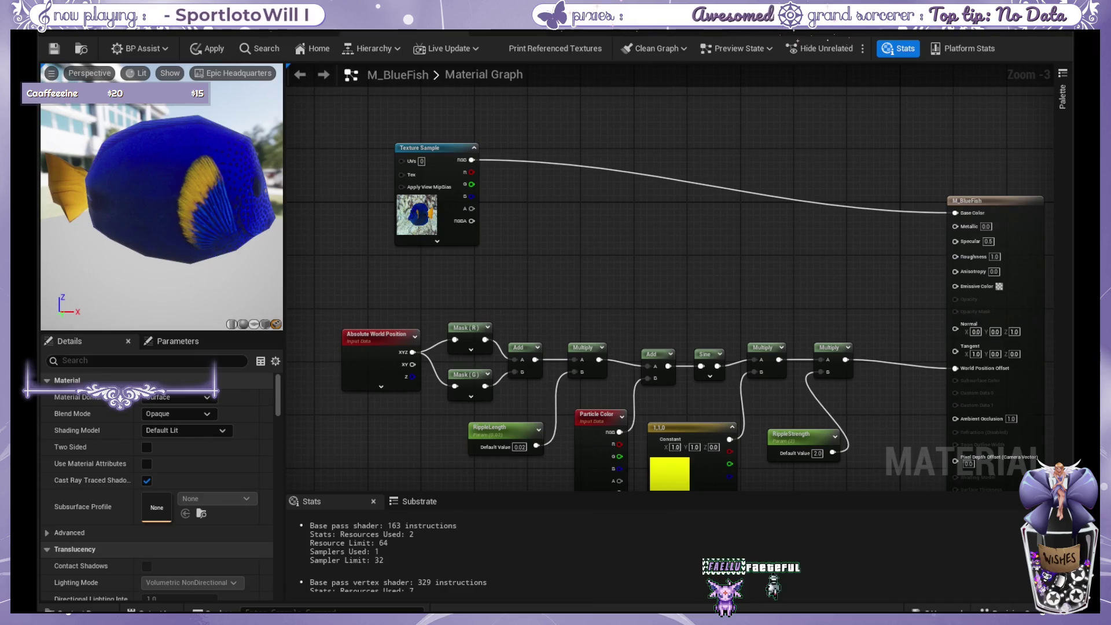
# Switch to the fish static mesh editor and turn the viewport camera around the fish.
pyautogui.click(119, 29)
pyautogui.scroll(3, 553, 461)
pyautogui.scroll(-3, 557, 459)
pyautogui.moveTo(557, 459); pyautogui.dragTo(554, 461)
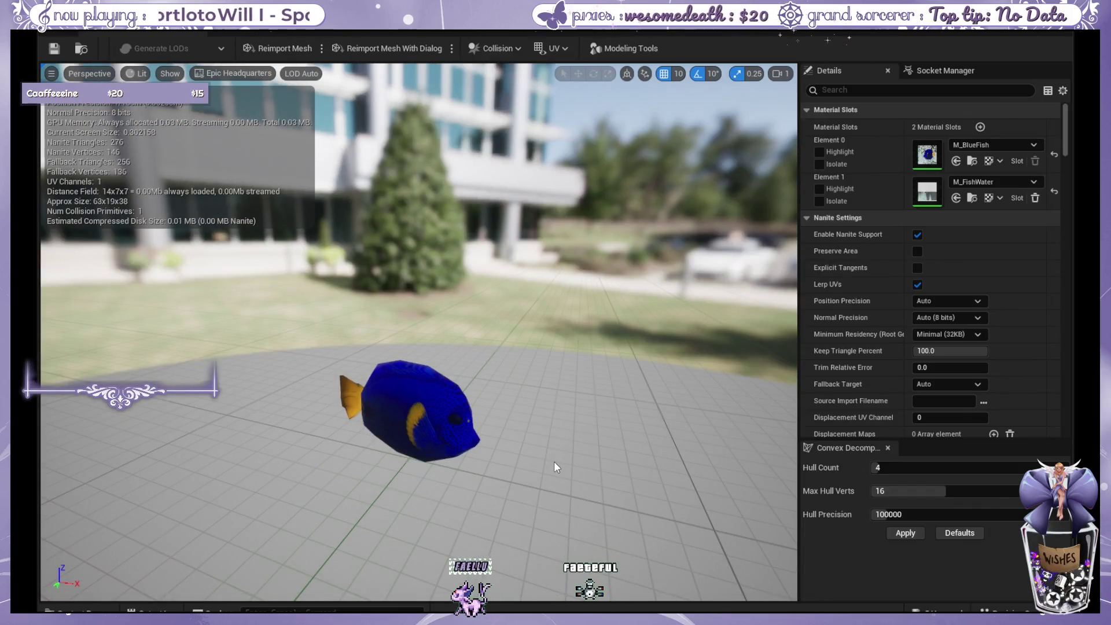
# Filter the mesh Details by 'material' and highlight where the M_FishWater slot applies.
pyautogui.scroll(3, 551, 461)
pyautogui.scroll(-3, 538, 463)
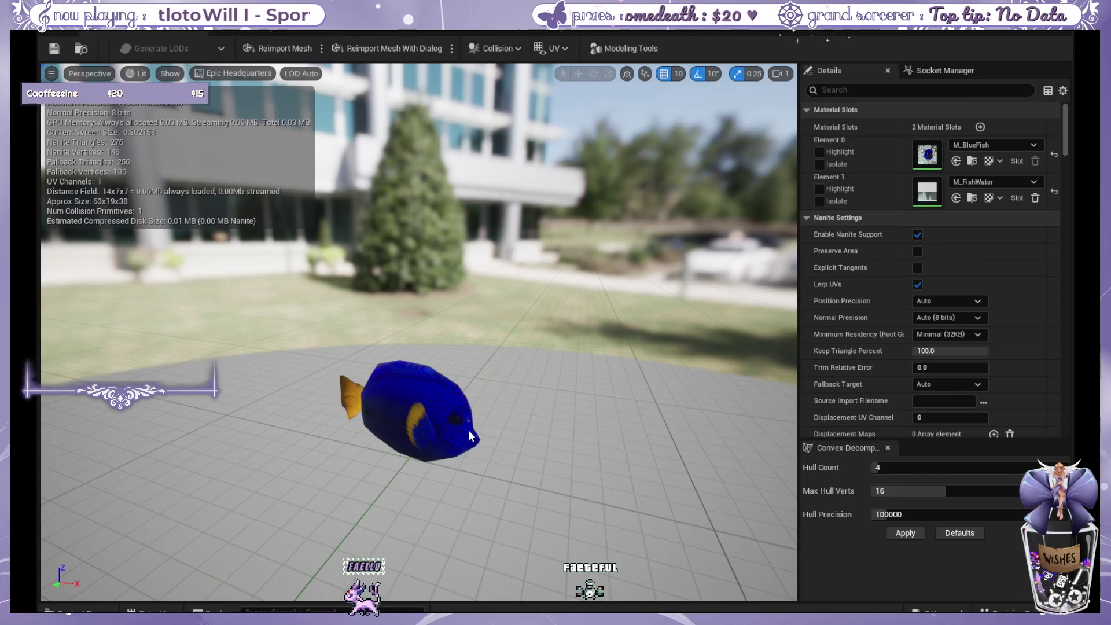
pyautogui.scroll(5, 460, 441)
pyautogui.write('overl')
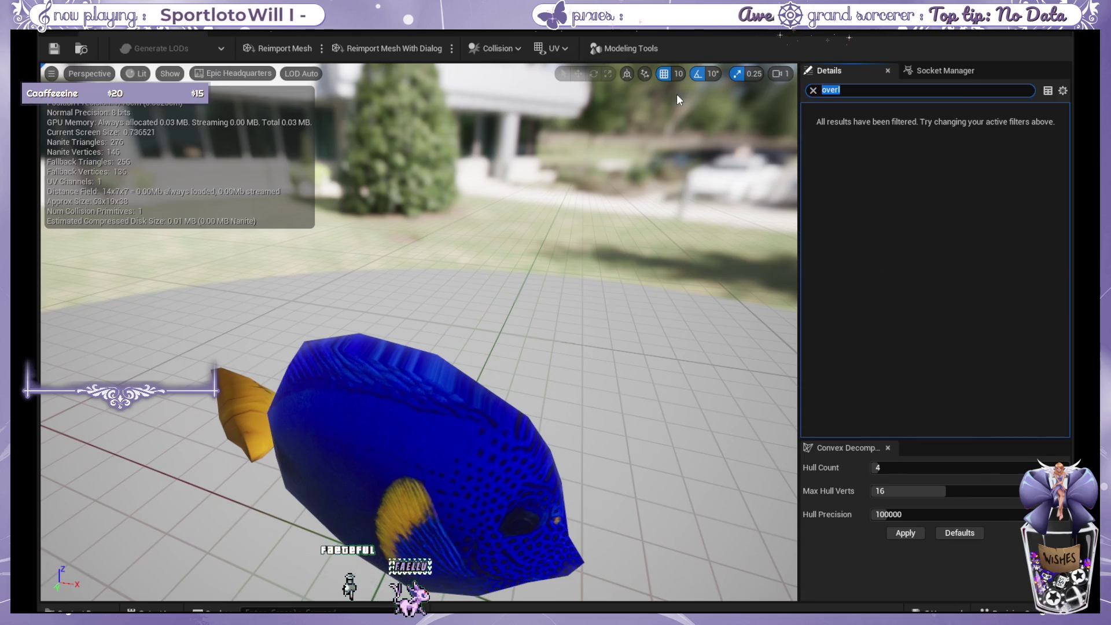
pyautogui.write('ma')
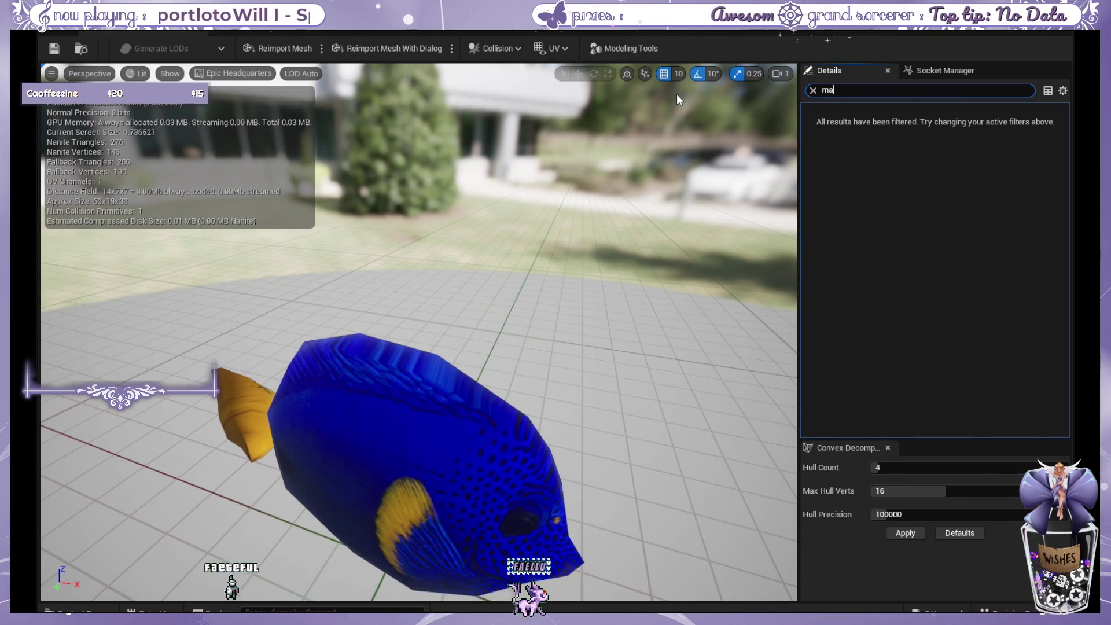
pyautogui.write('terial')
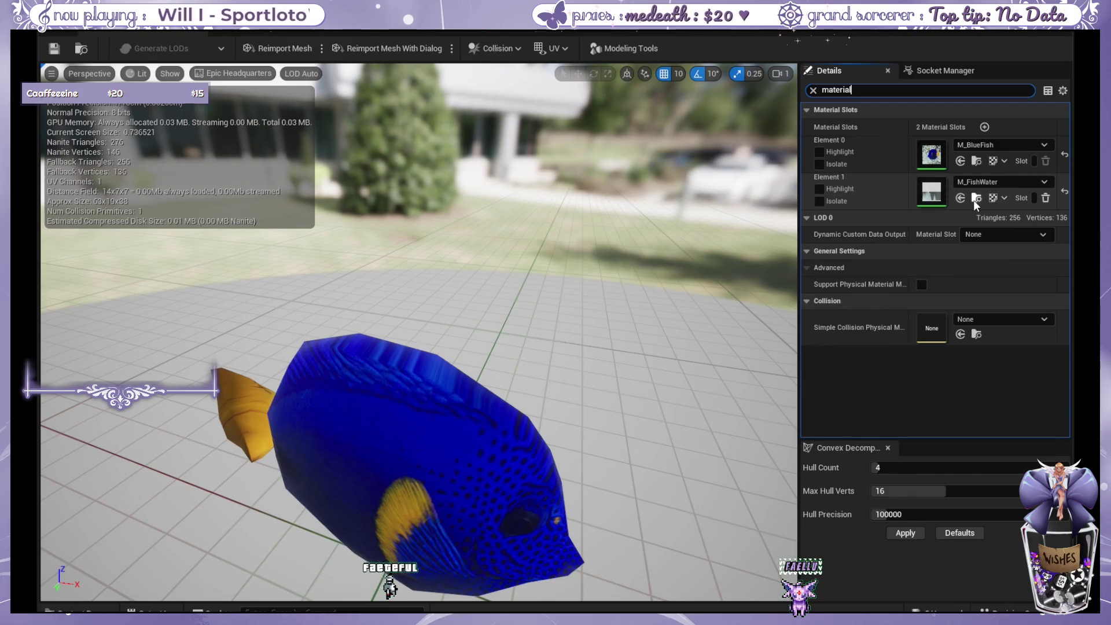
pyautogui.click(823, 189)
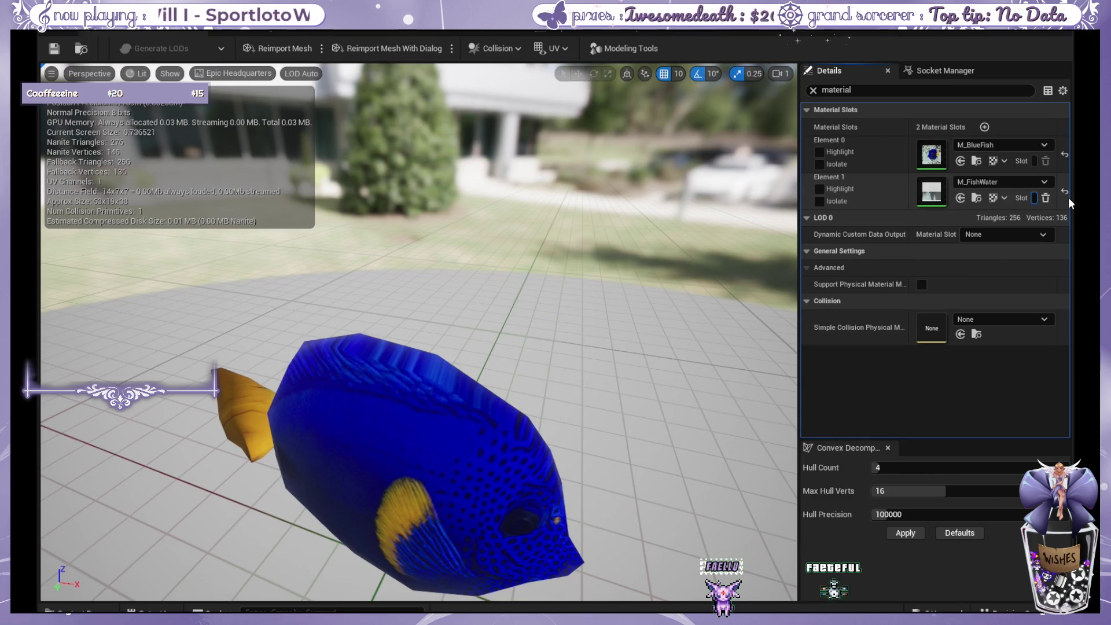
pyautogui.click(813, 90)
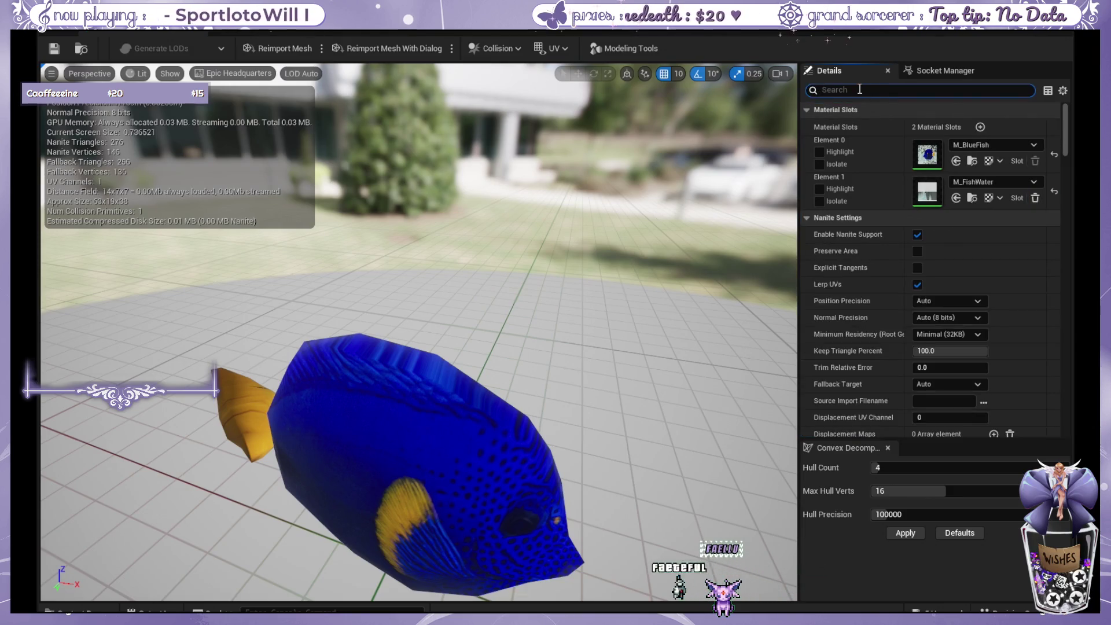
# Try an 'over' Details filter, clear it, and switch to the M_BlueFishyT material graph.
pyautogui.write('over')
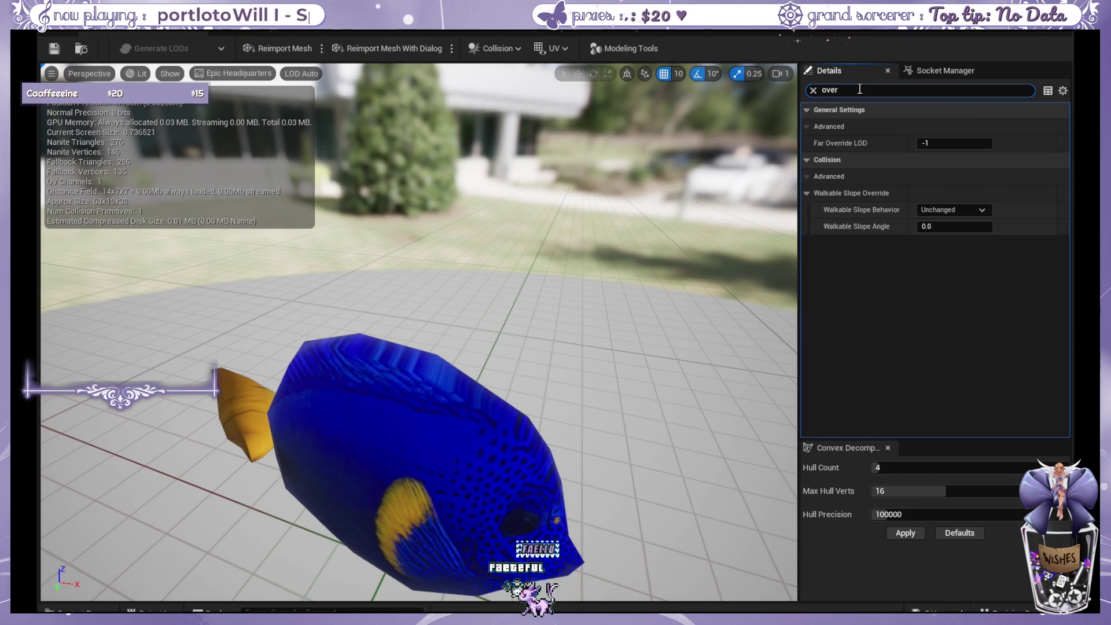
pyautogui.press('BackSpace')
pyautogui.press('BackSpace')
pyautogui.press('BackSpace')
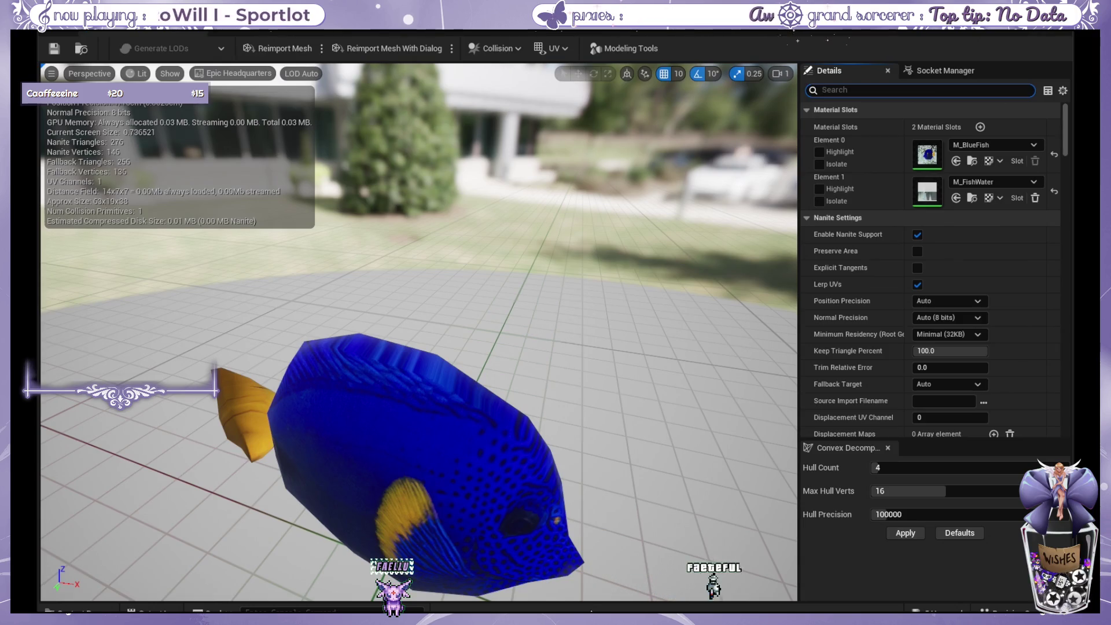
pyautogui.click(272, 30)
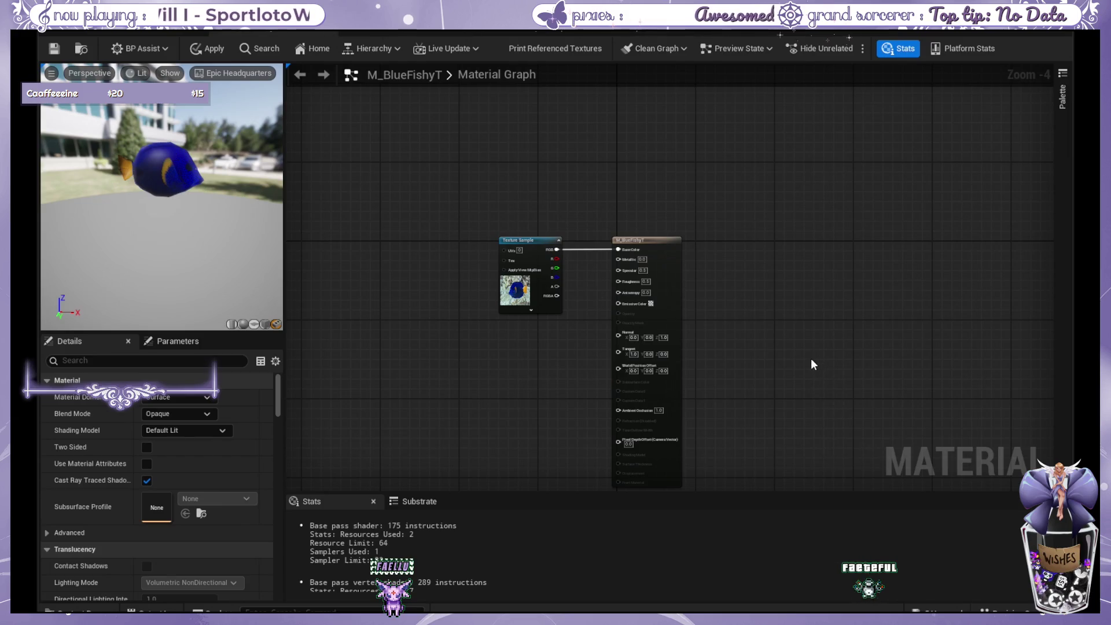
# Cycle through the M_BlueFish, NS_BlueFishy and M_FishWater tabs, ending in the fish static mesh editor.
pyautogui.hotkey('ctrl', 'Tab')
pyautogui.click(283, 29)
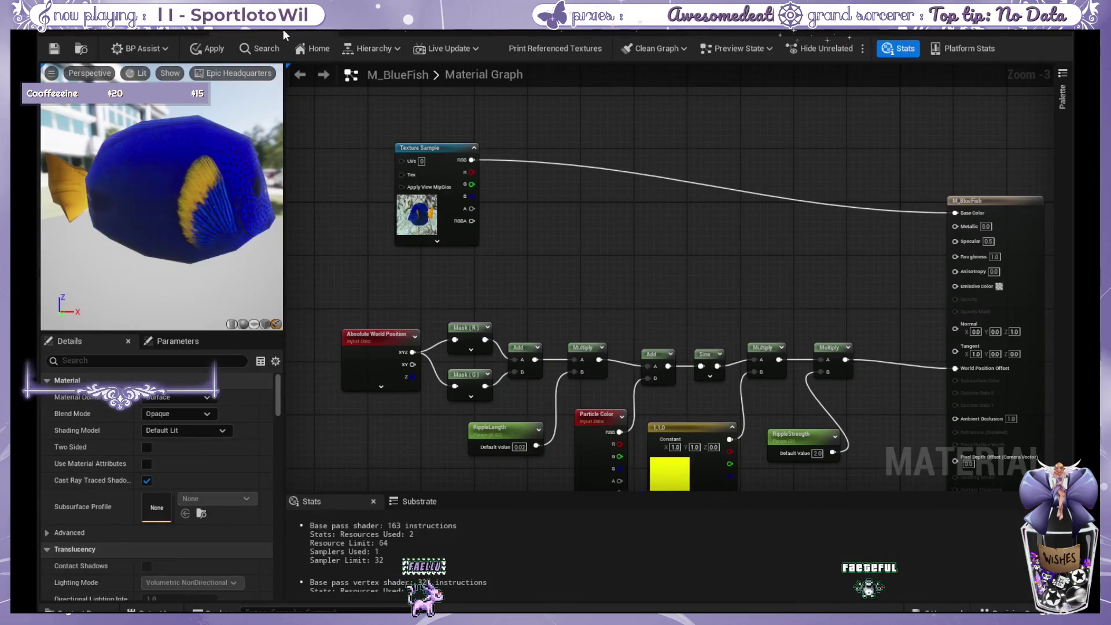
pyautogui.click(499, 32)
pyautogui.hotkey('ctrl', 'Tab')
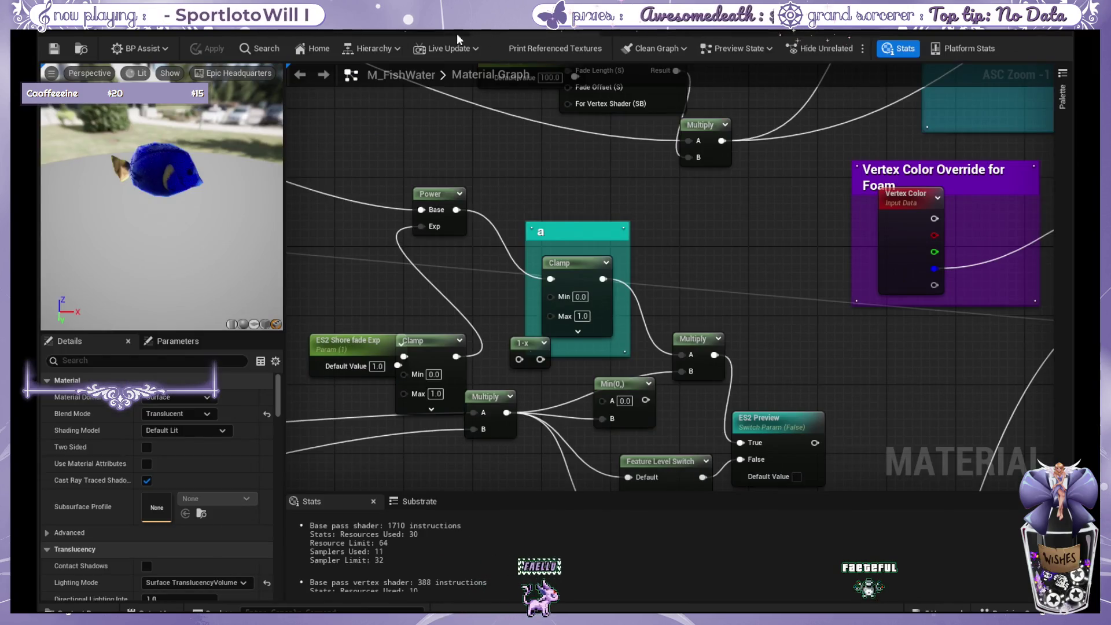
pyautogui.click(457, 33)
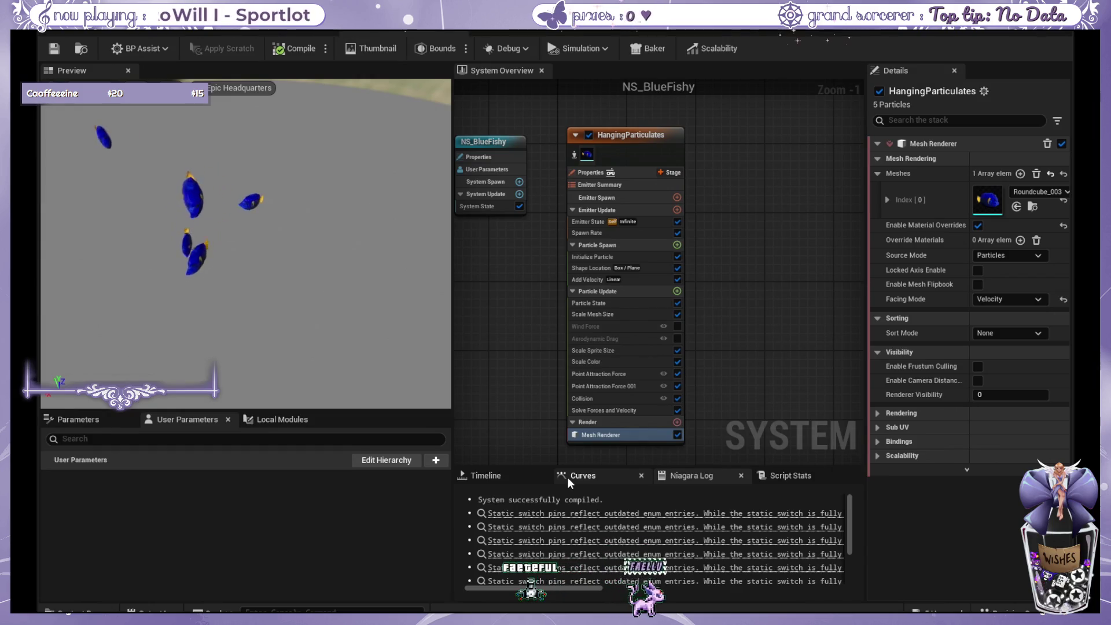
pyautogui.click(522, 32)
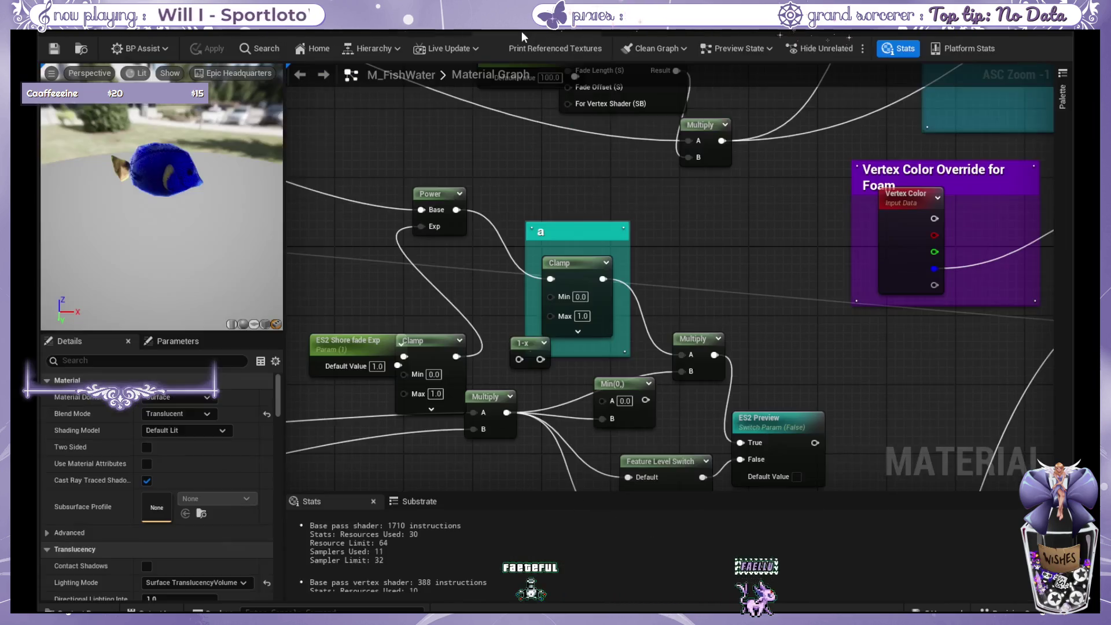
pyautogui.click(237, 33)
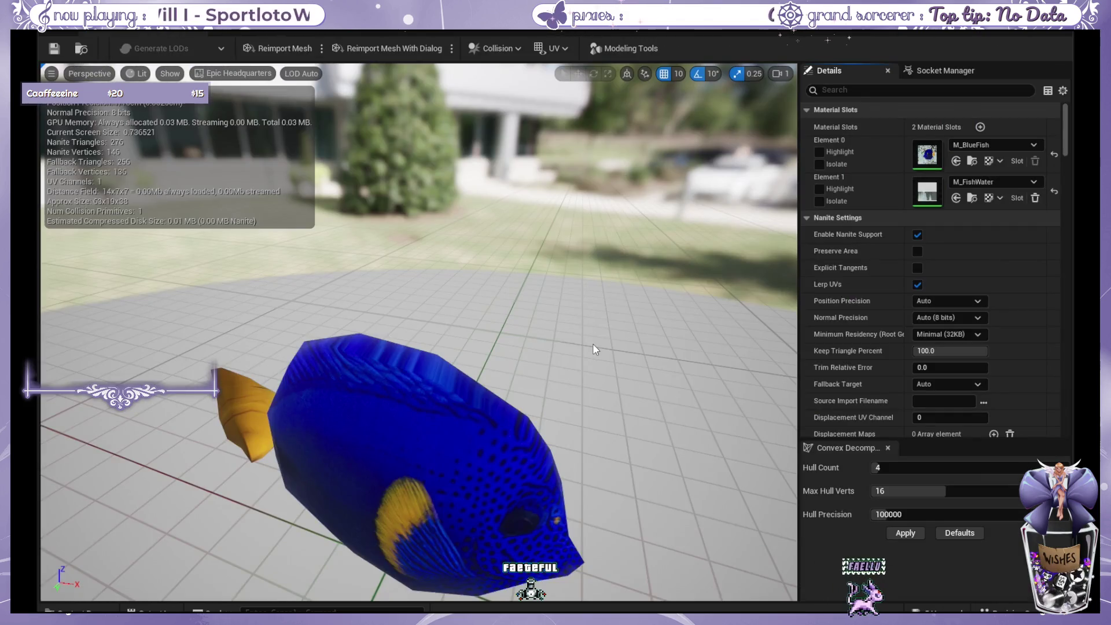
pyautogui.scroll(5, 591, 397)
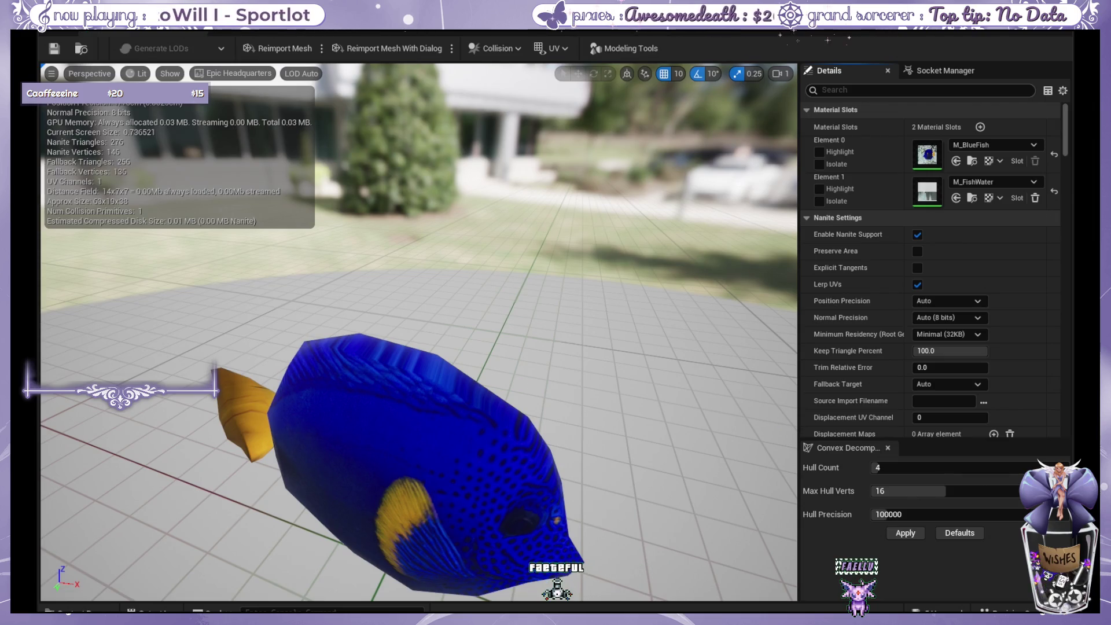
pyautogui.scroll(-3, 856, 234)
pyautogui.scroll(3, 856, 234)
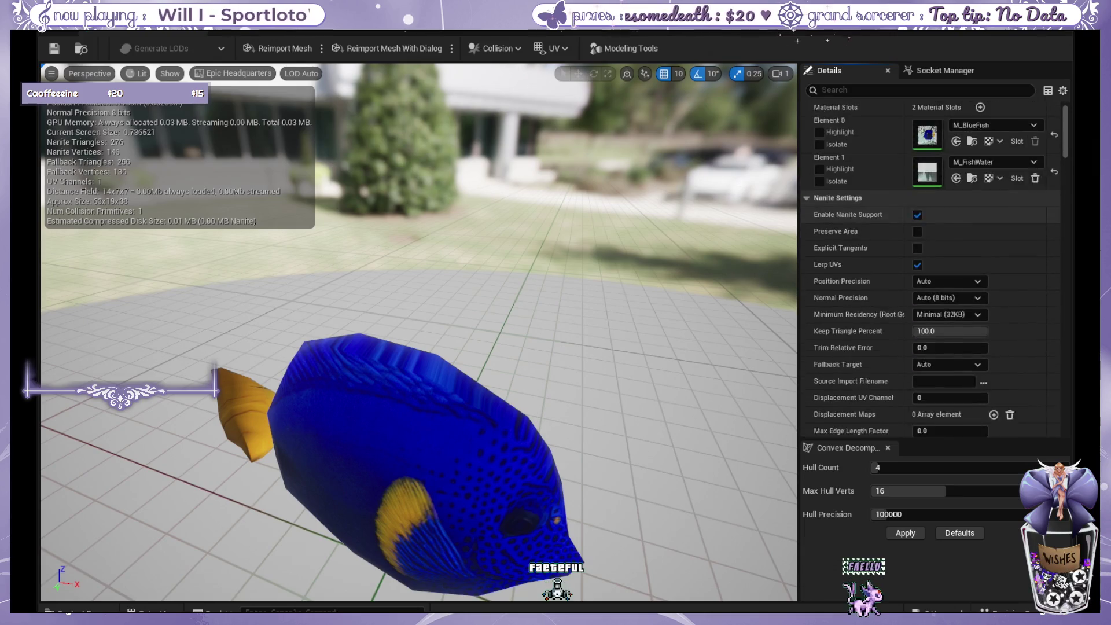
# Collapse the Nanite Settings, LOD Picker, LOD, General Settings, Collision and Import Settings categories.
pyautogui.click(813, 217)
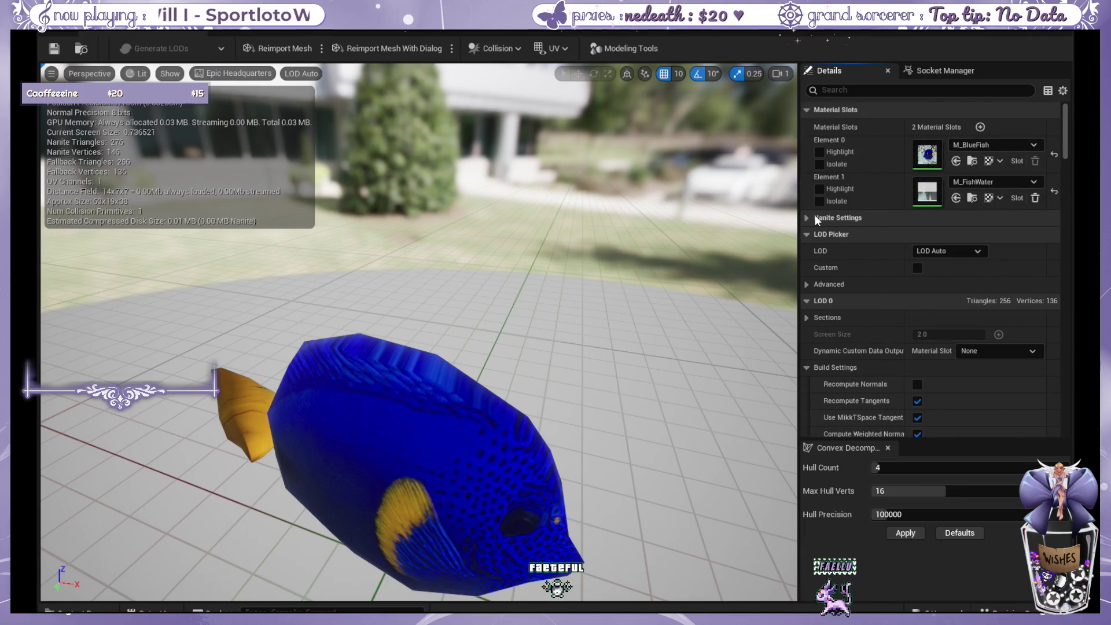
pyautogui.click(808, 233)
pyautogui.click(808, 251)
pyautogui.click(807, 268)
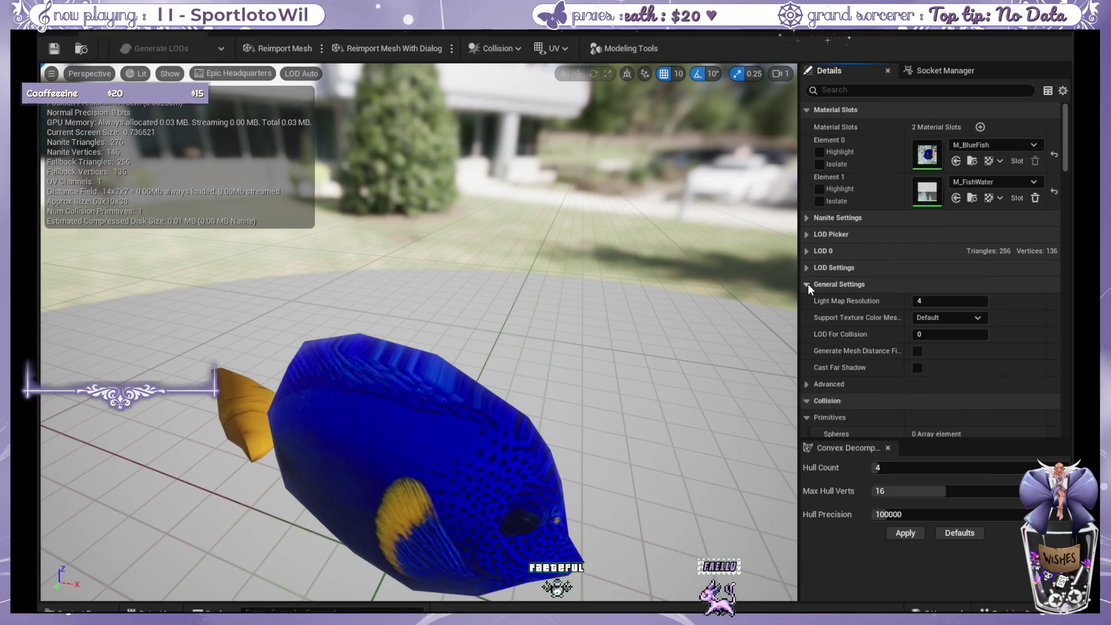
pyautogui.click(808, 284)
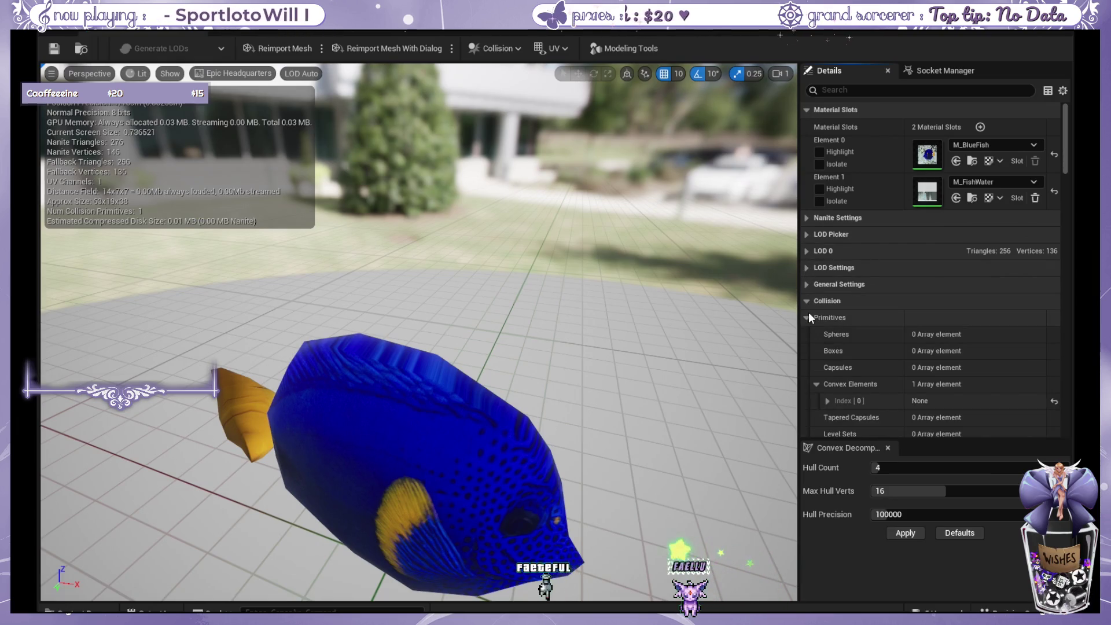
pyautogui.click(809, 301)
pyautogui.click(808, 317)
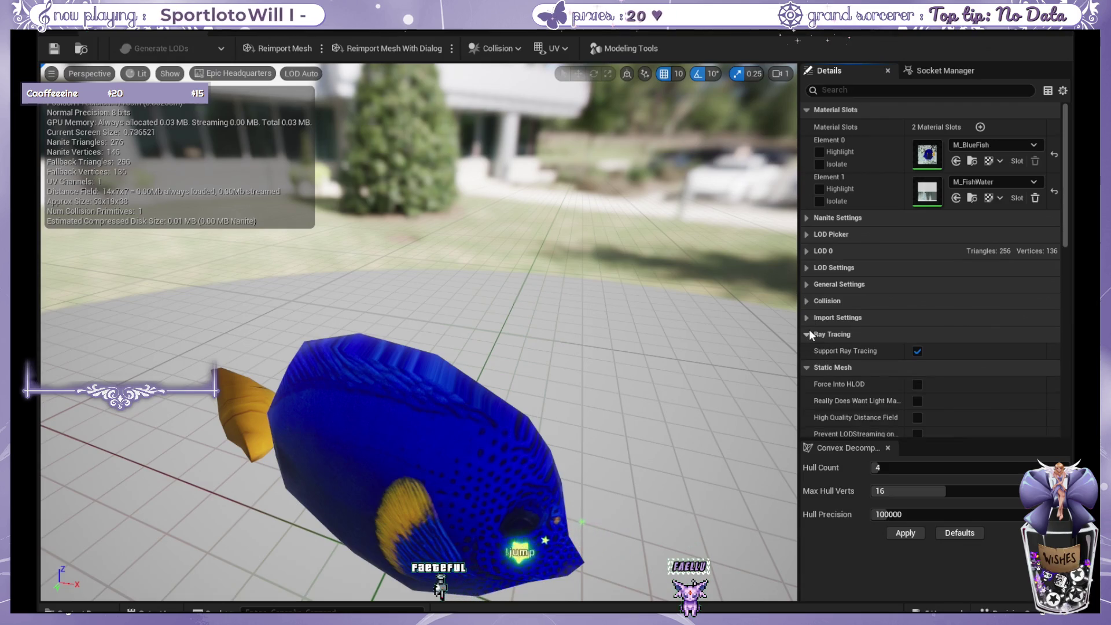
# Collapse the Static Mesh, Speed Tree, Mesh, Map Check, Level of Detail and Navigation categories.
pyautogui.scroll(-5, 813, 343)
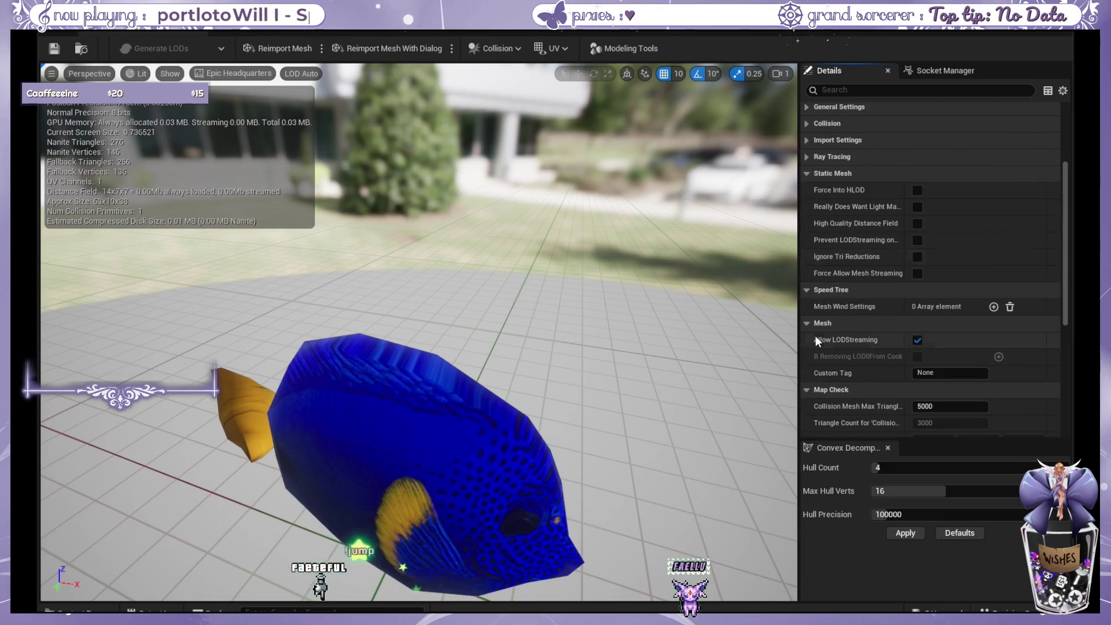
pyautogui.click(808, 175)
pyautogui.click(809, 191)
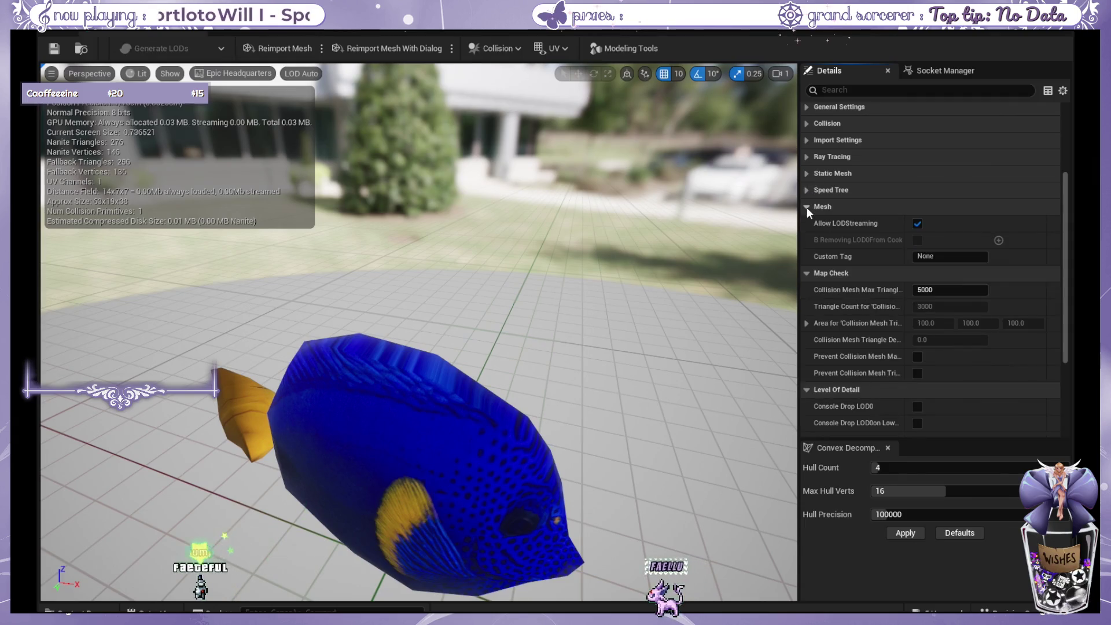
pyautogui.click(807, 207)
pyautogui.click(807, 223)
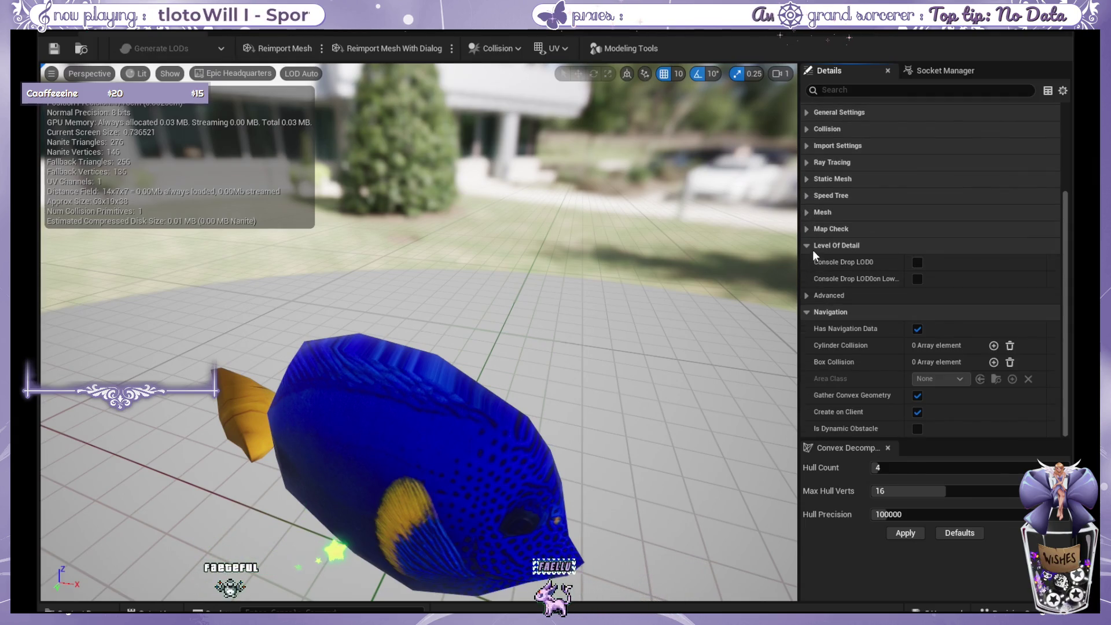
pyautogui.click(809, 243)
pyautogui.click(811, 311)
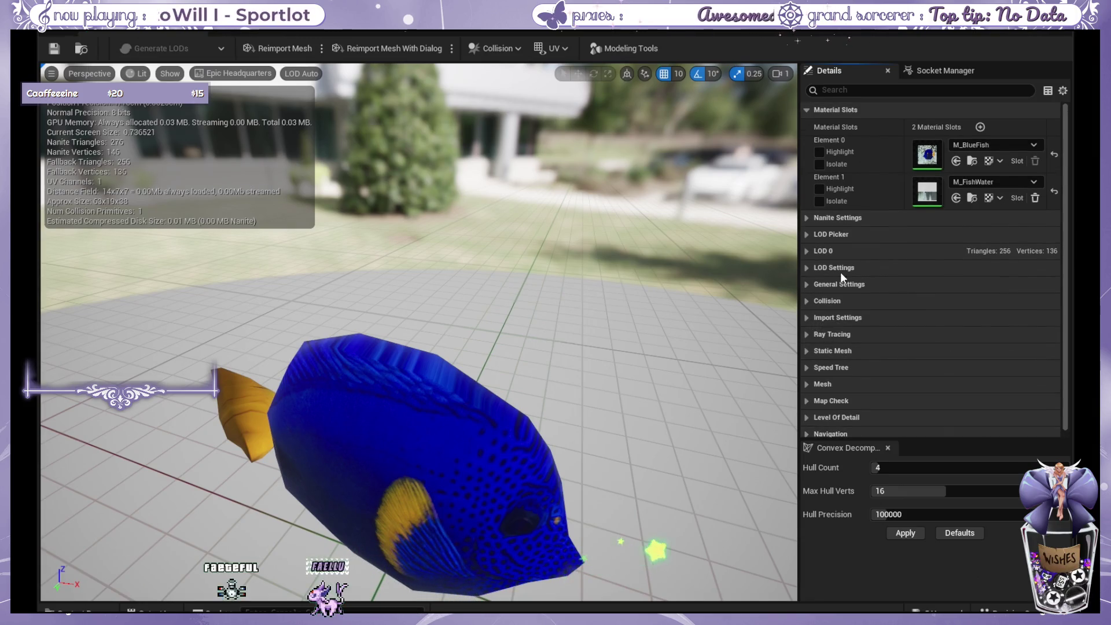
# Briefly inspect LOD Picker and LOD 0, fold them again, then switch to NS_BlueFishy.
pyautogui.click(807, 228)
pyautogui.click(808, 233)
pyautogui.click(808, 250)
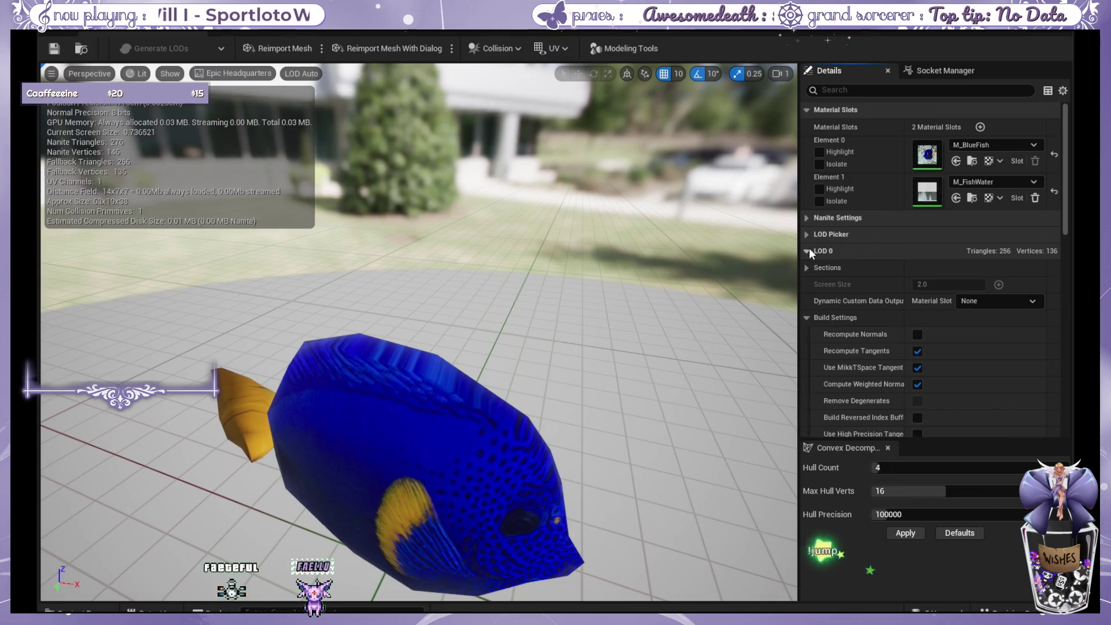
pyautogui.click(809, 250)
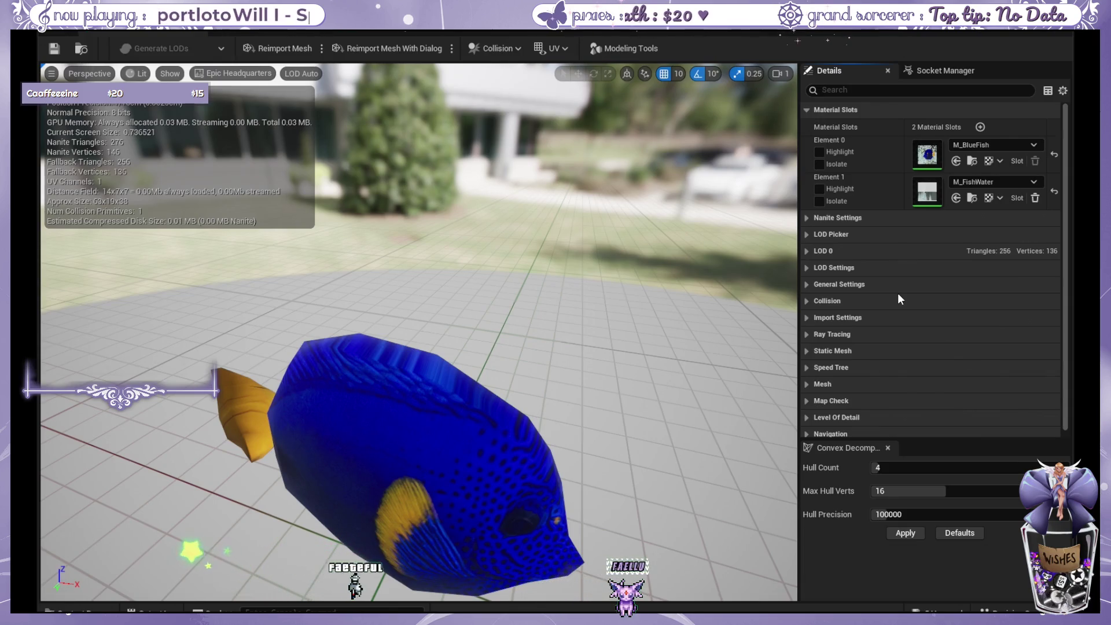
pyautogui.scroll(-1, 897, 295)
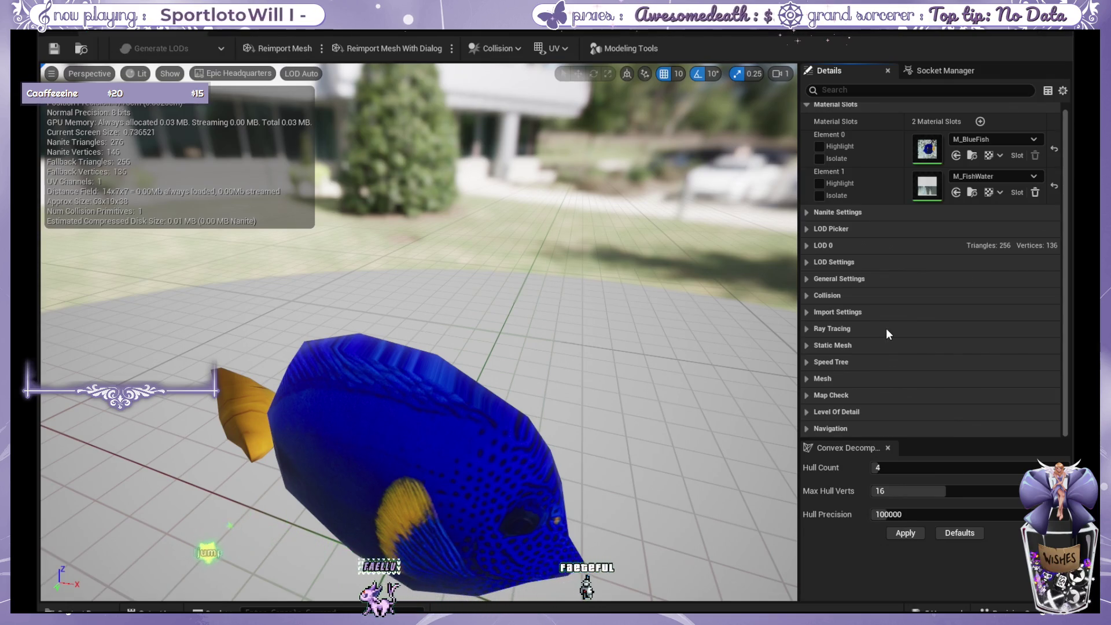
pyautogui.scroll(1, 886, 333)
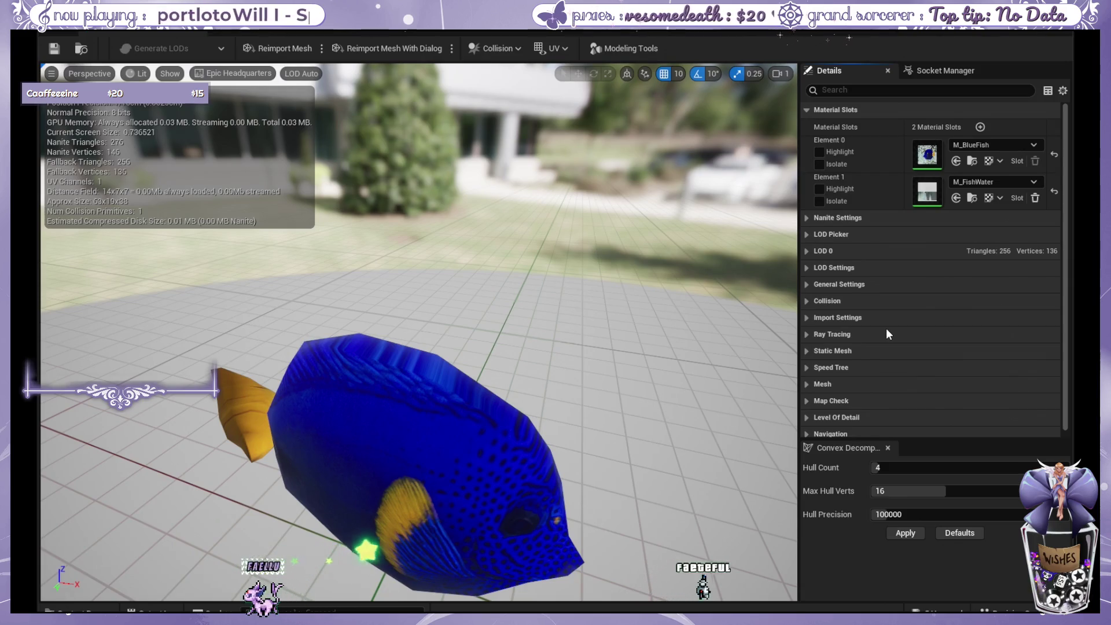
pyautogui.click(363, 32)
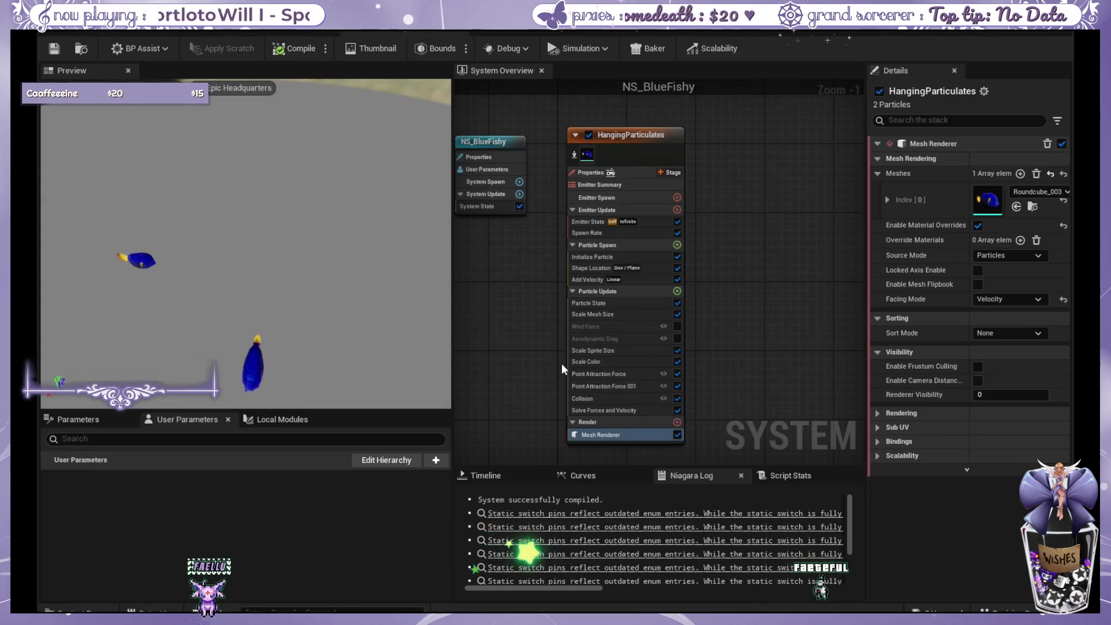
# Search the properties for 'overlay' and select the HangingParticulates emitter's Mesh Renderer.
pyautogui.click(918, 120)
pyautogui.write('over')
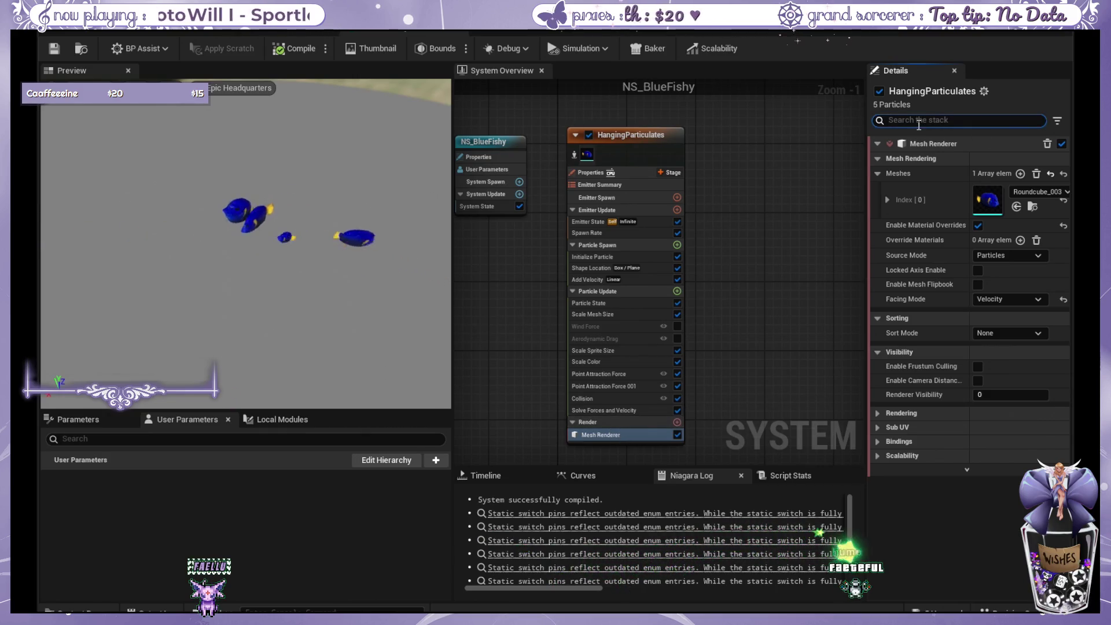
pyautogui.write('la')
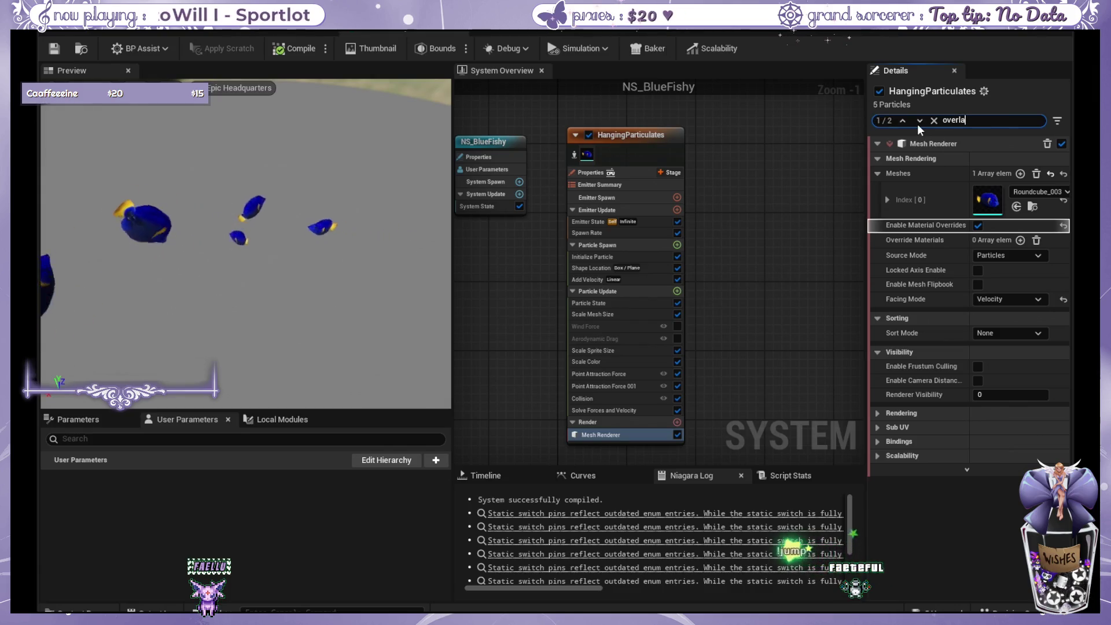
pyautogui.write('y')
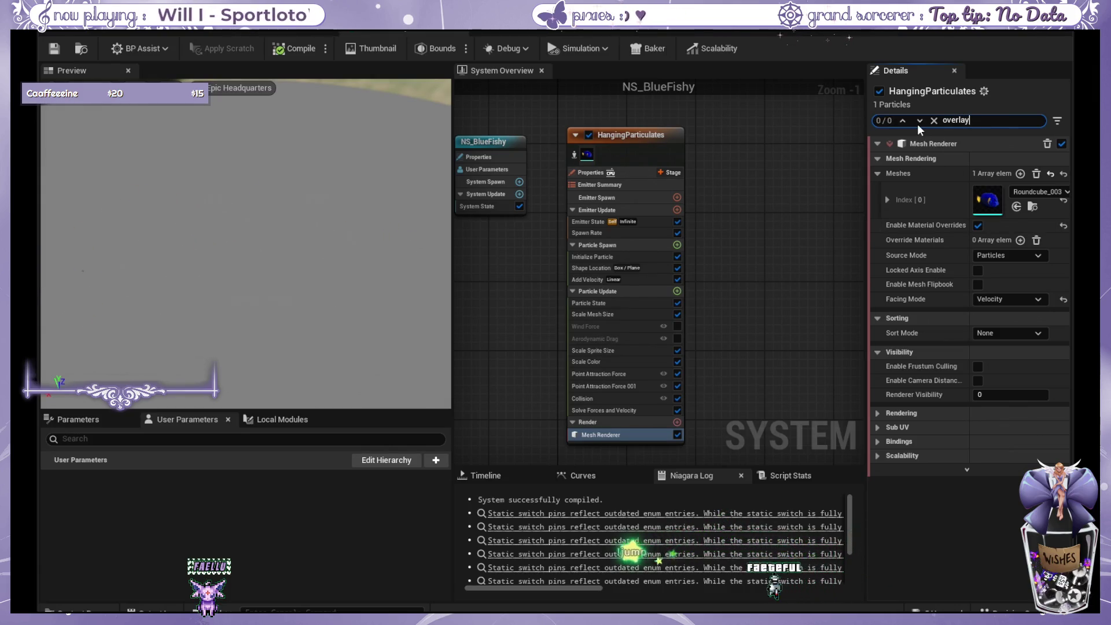
pyautogui.click(636, 133)
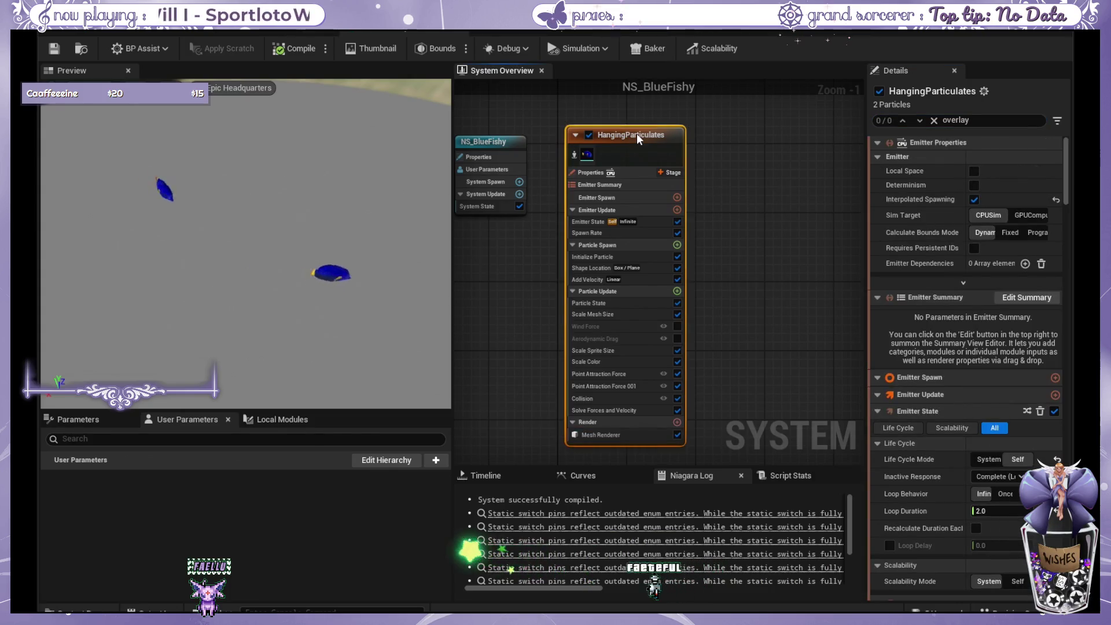
pyautogui.click(633, 434)
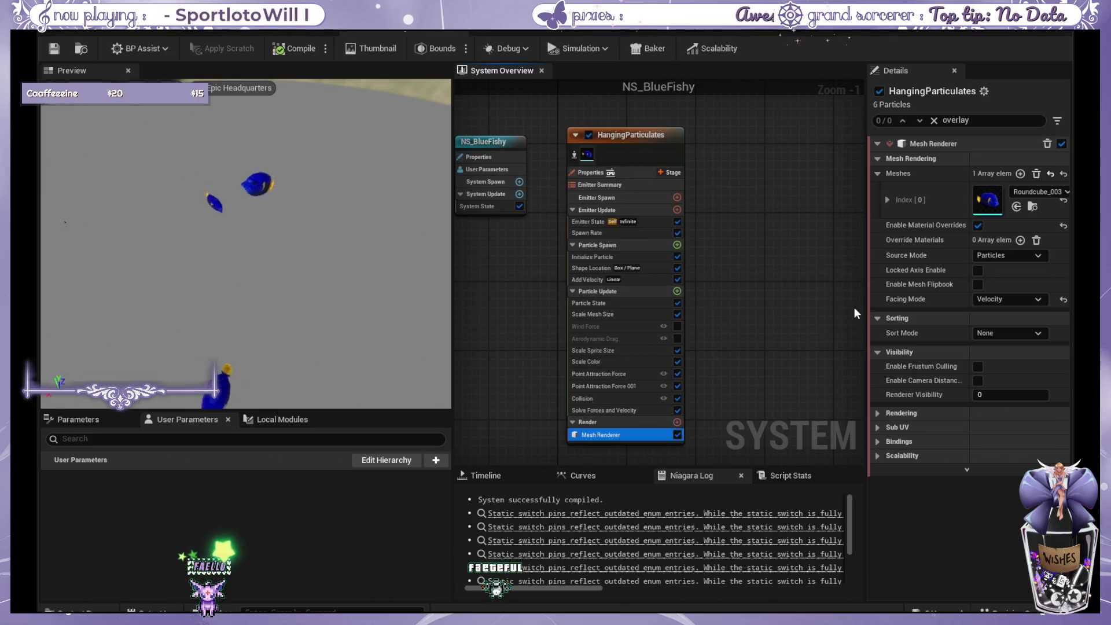
# Toggle Enable Material Overrides off and back on, then add one Override Materials entry.
pyautogui.click(978, 226)
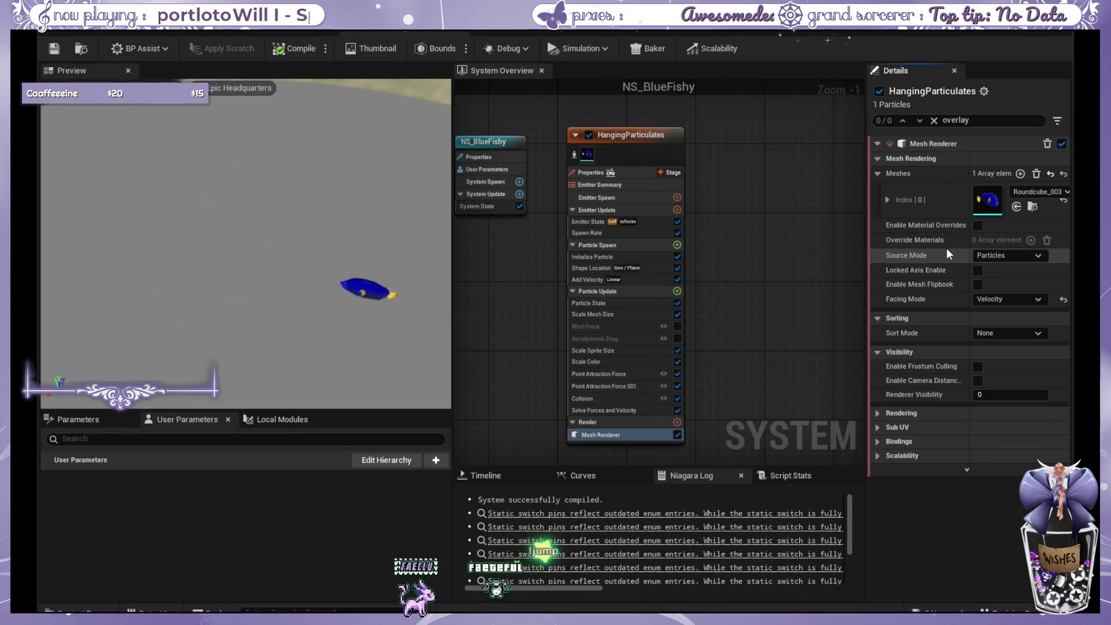
pyautogui.click(978, 225)
pyautogui.click(1020, 241)
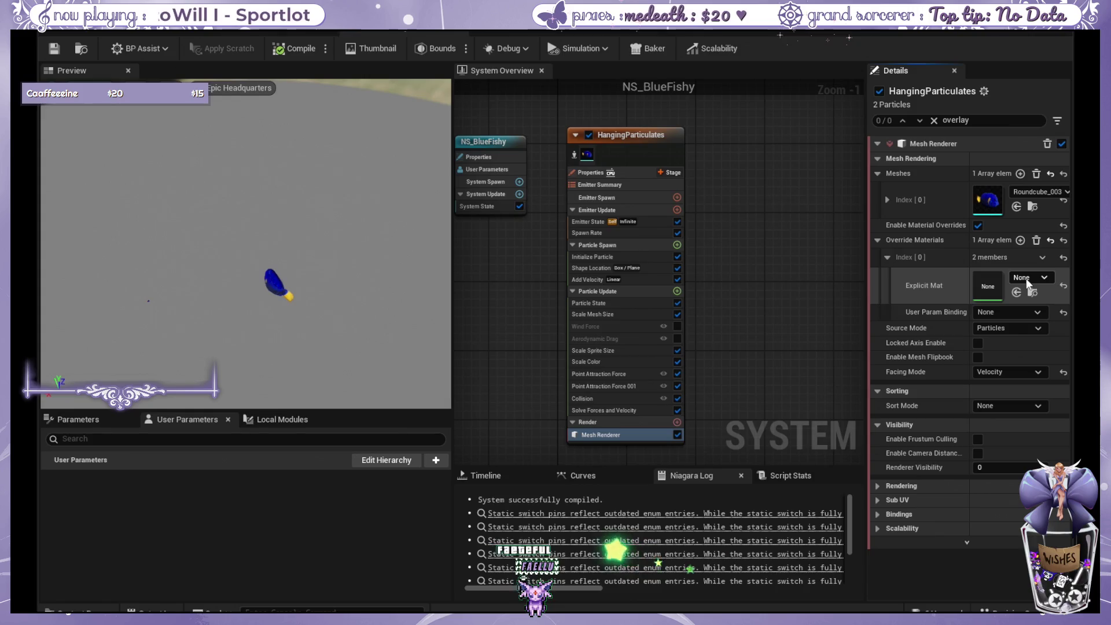
# Assign M_FishWater to override Index [0] and M_BlueFish to a new Index [1].
pyautogui.moveTo(1072, 441); pyautogui.dragTo(987, 285)
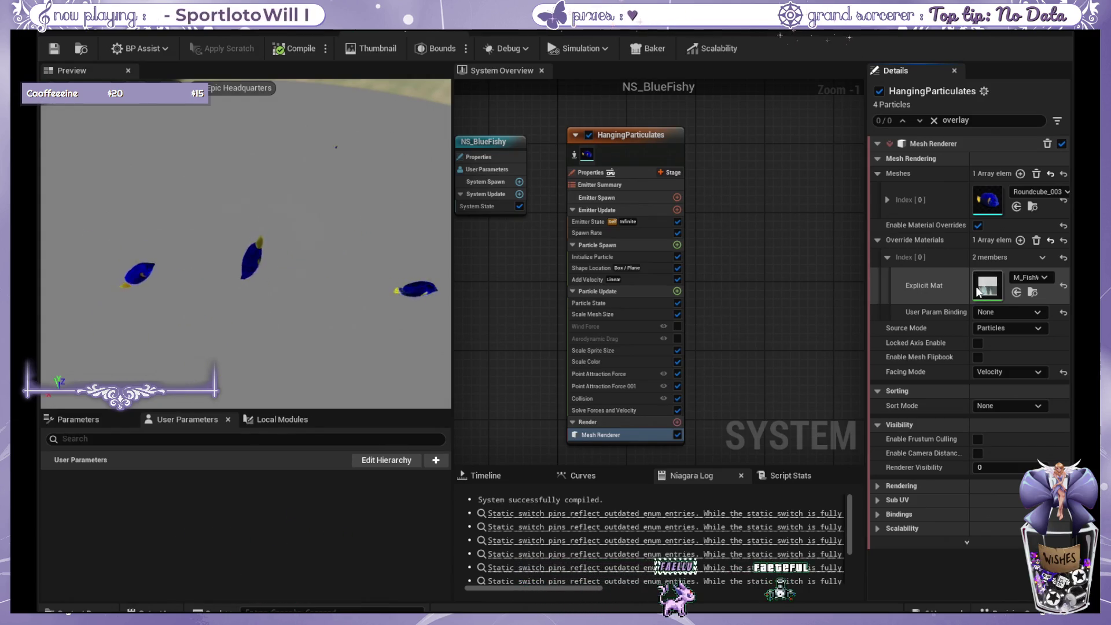
pyautogui.click(1018, 240)
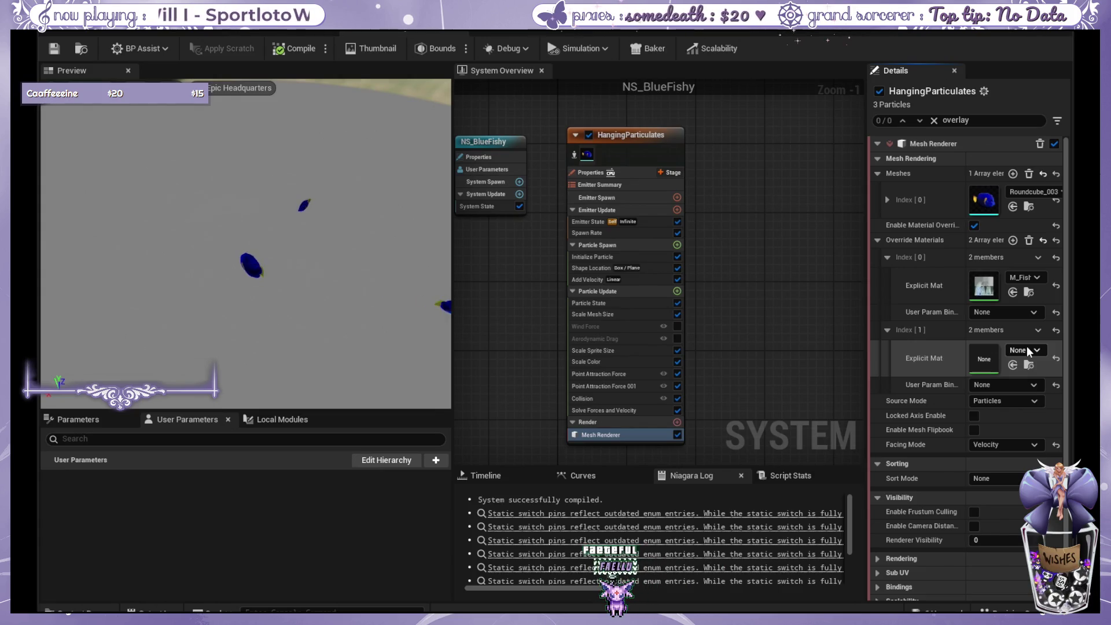
pyautogui.moveTo(1110, 359); pyautogui.dragTo(953, 359)
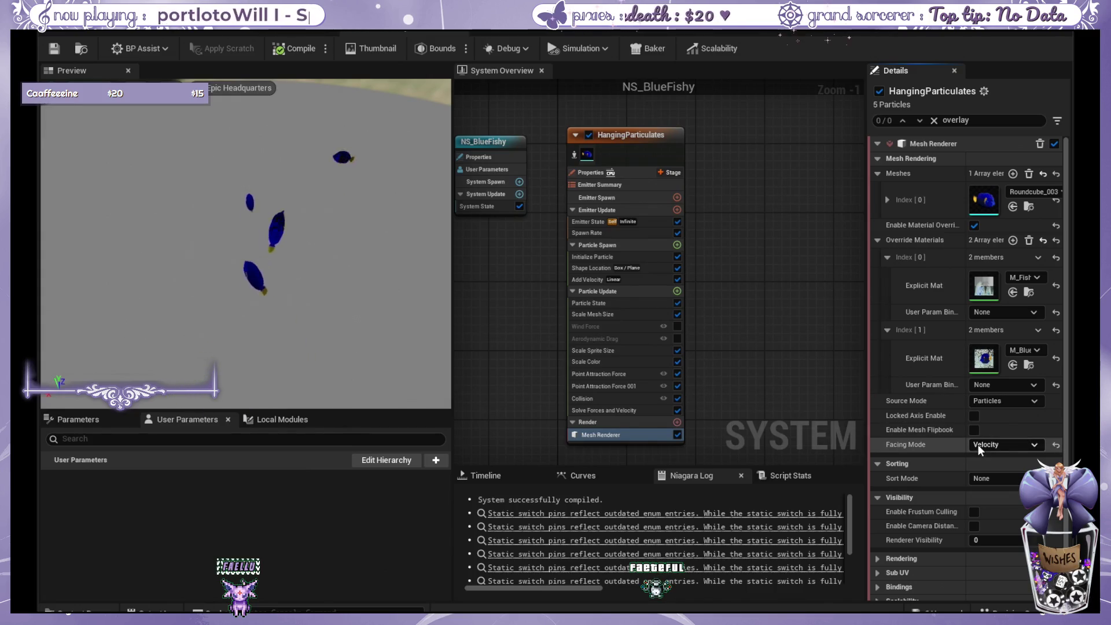
# Clear all Override Materials entries and disable material overrides on the mesh renderer.
pyautogui.scroll(-1, 977, 443)
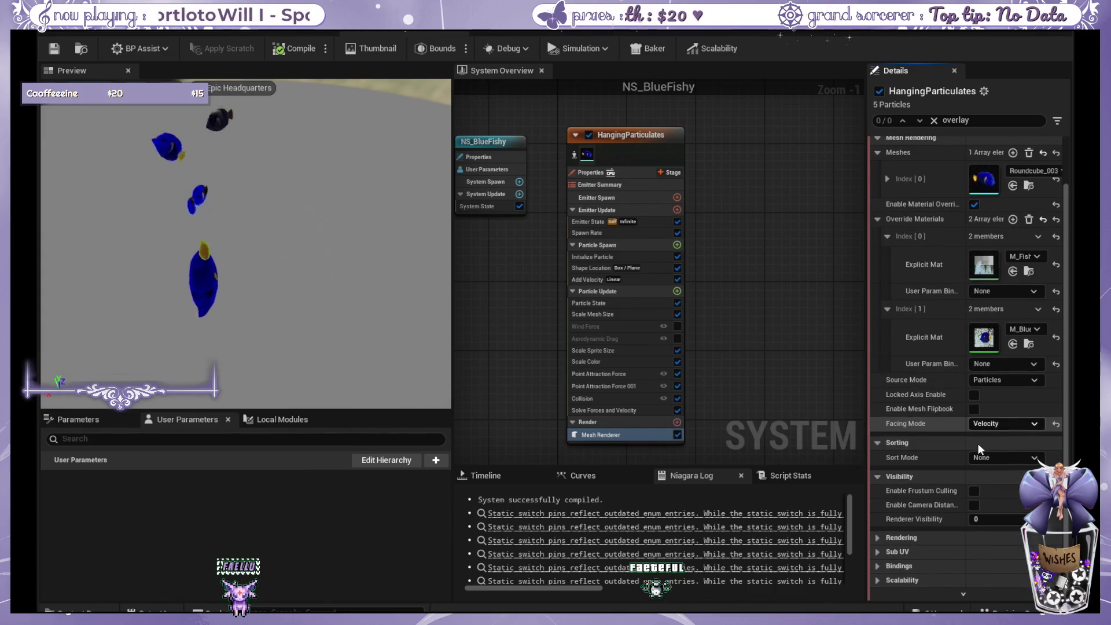
pyautogui.click(882, 536)
pyautogui.scroll(-3, 911, 492)
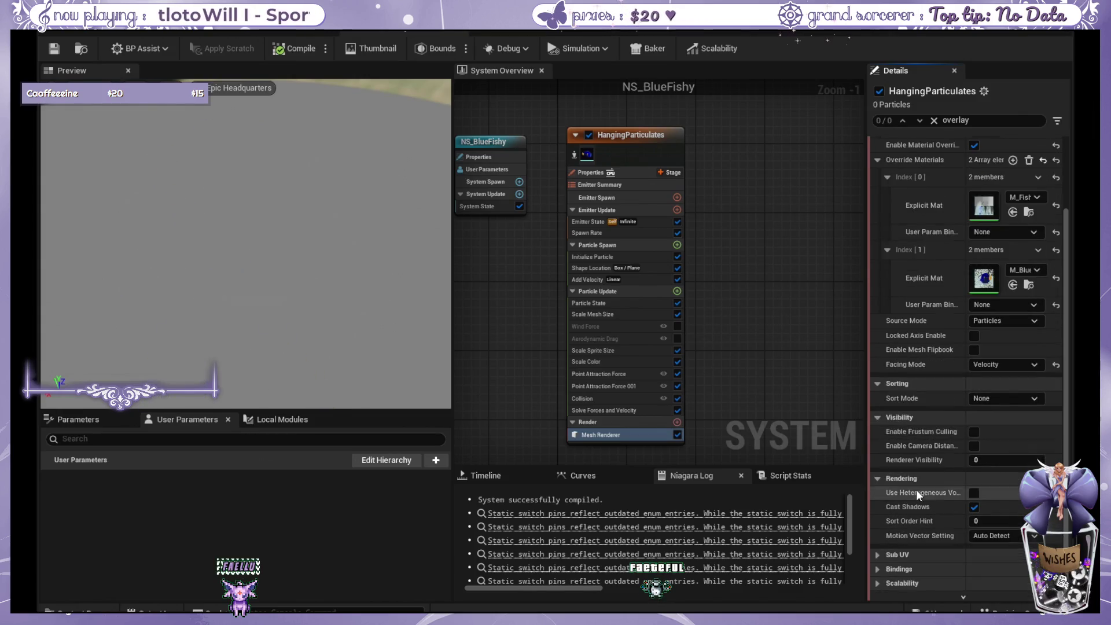
pyautogui.scroll(4, 949, 428)
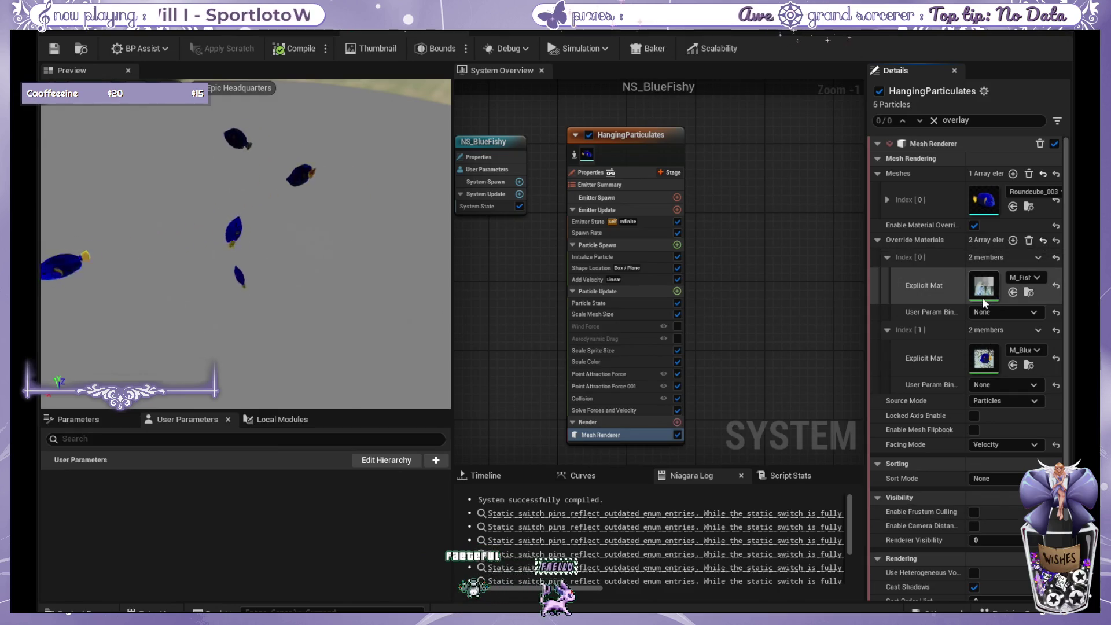
pyautogui.click(1032, 244)
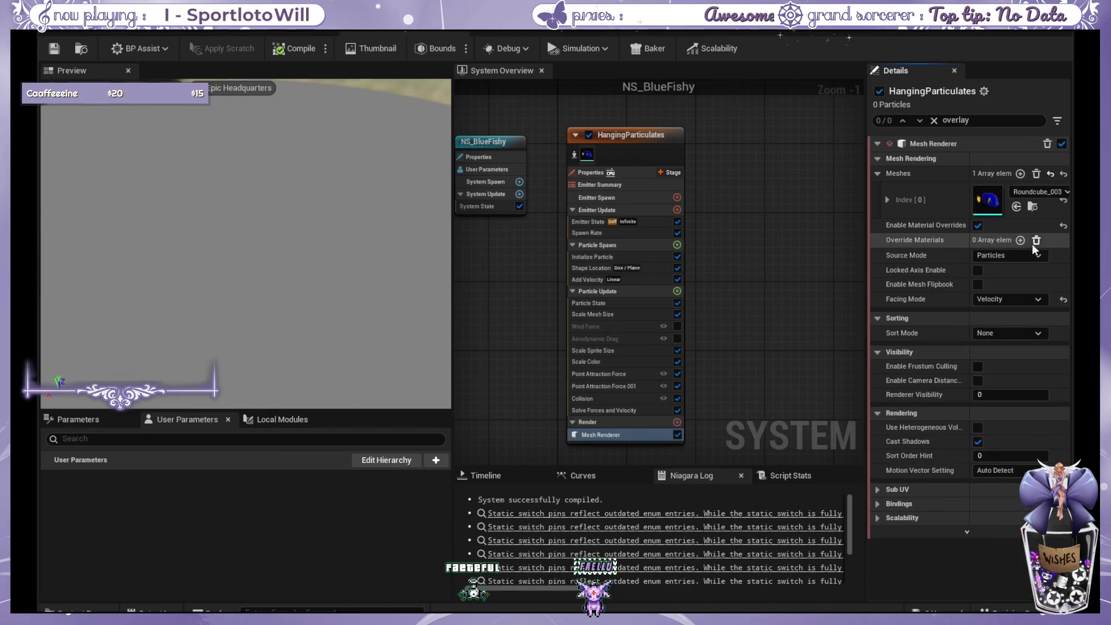
pyautogui.click(977, 225)
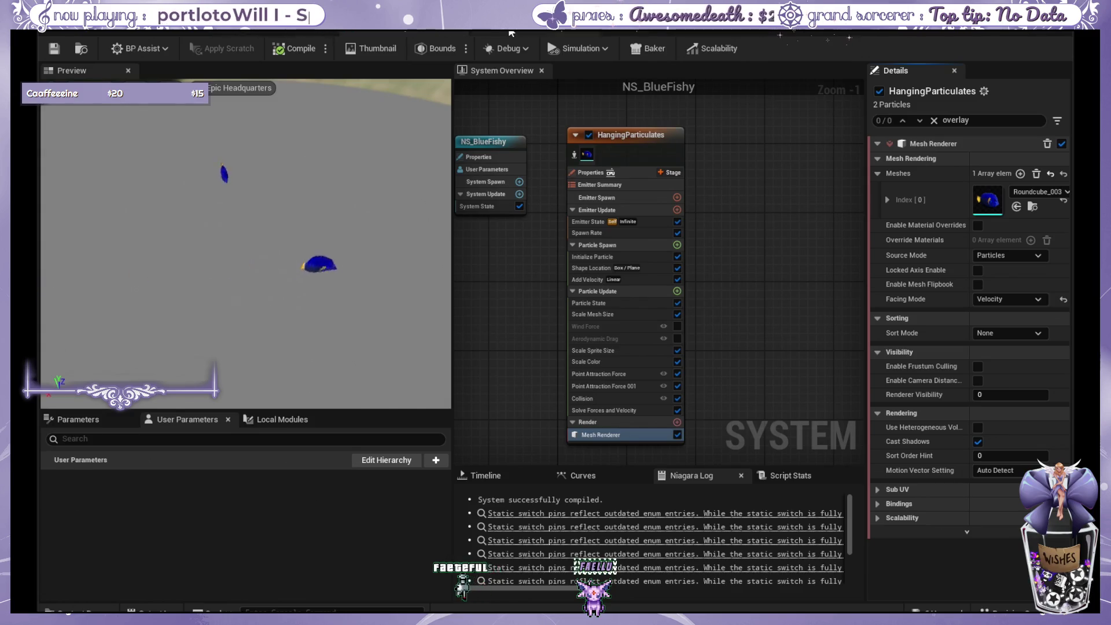
# Check the M_FishWater and M_BlueFish material graphs, then orbit the fish in its mesh editor.
pyautogui.click(491, 34)
pyautogui.click(260, 29)
pyautogui.scroll(-1, 459, 146)
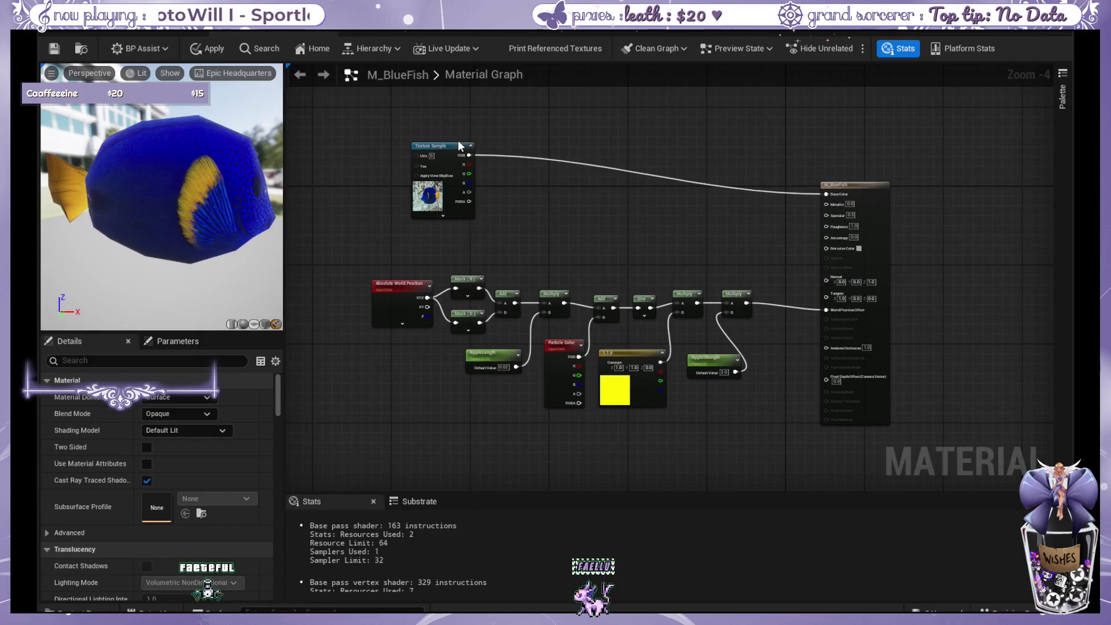
pyautogui.hotkey('ctrl', 'Tab')
pyautogui.scroll(-3, 571, 280)
pyautogui.scroll(4, 541, 397)
pyautogui.moveTo(541, 397)
pyautogui.mouseDown()
pyautogui.moveTo(497, 405)
pyautogui.moveTo(534, 400)
pyautogui.mouseUp()
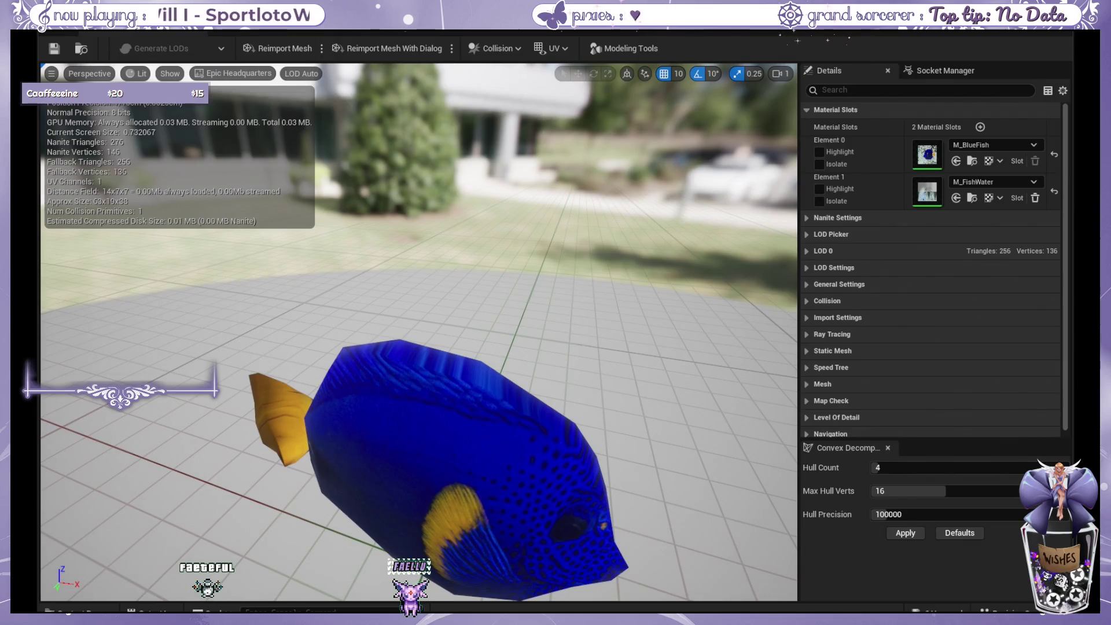